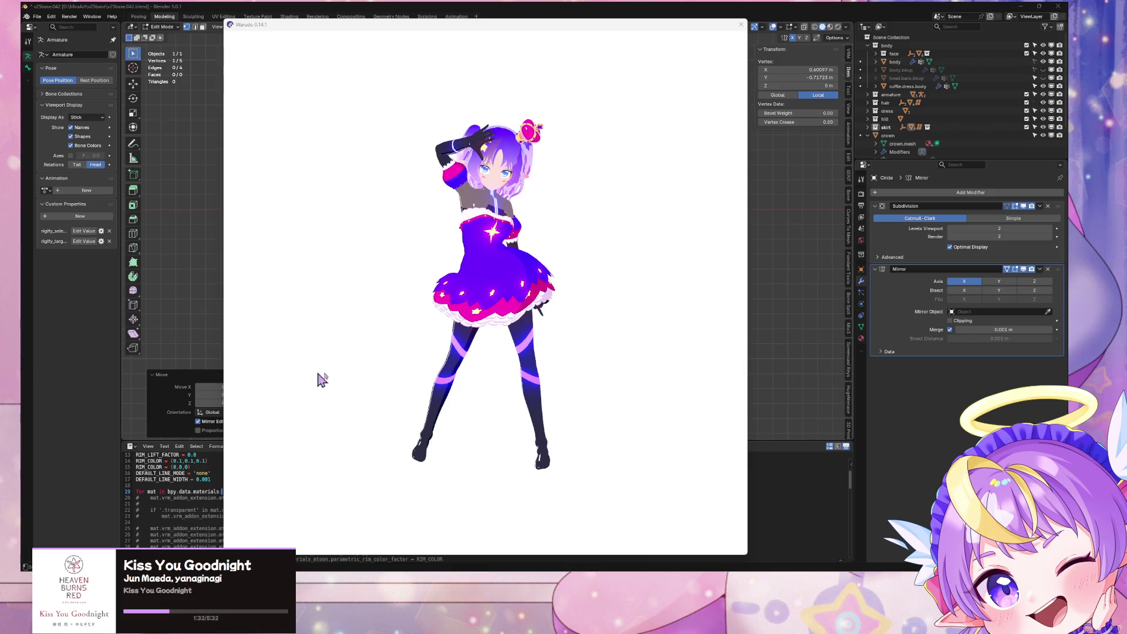
Glance at the avatar preview in Warudo, then bring the Blender heart outline back to the front
click(555, 394)
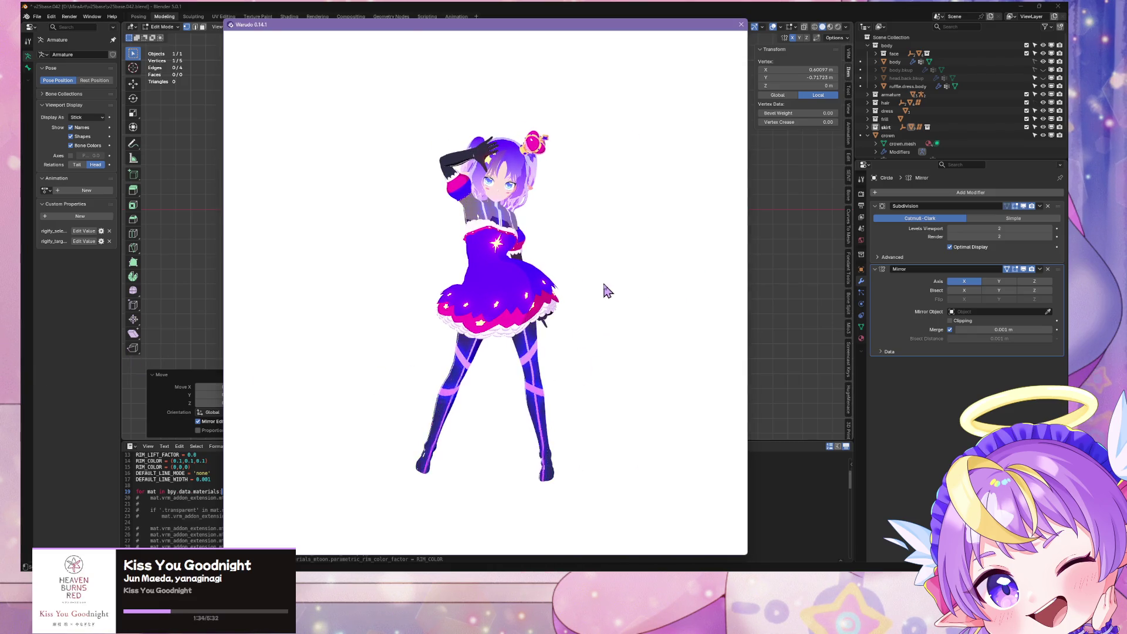
click(801, 298)
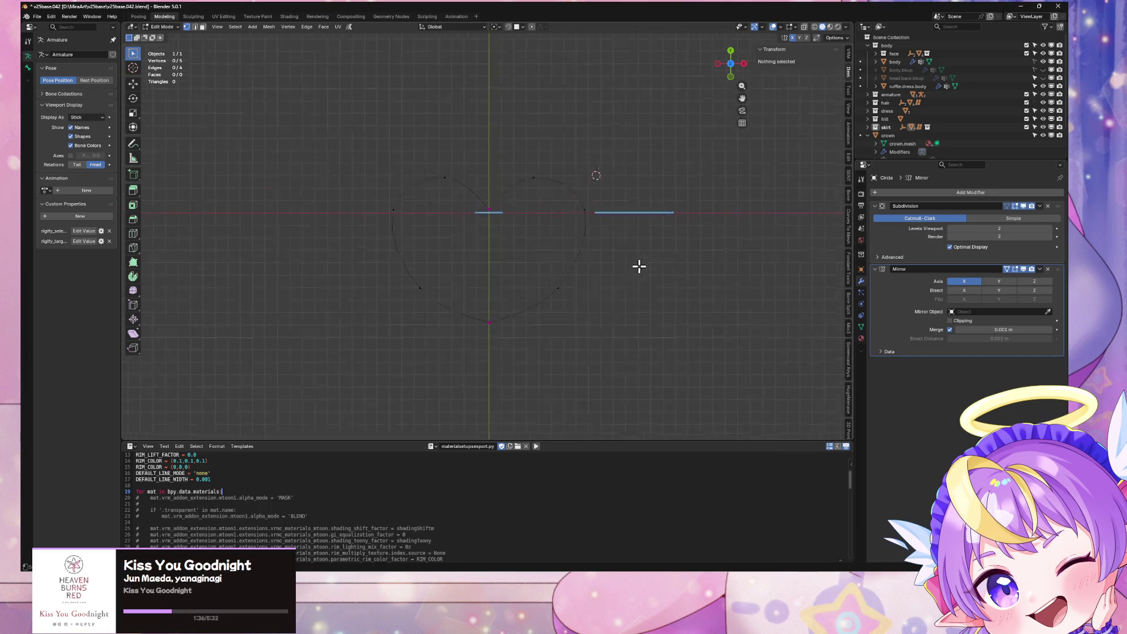
Box-select the heart's lower vertices and drag them further down along Y
scroll(633, 300, up, 2)
click(484, 371)
drag(637, 398, 403, 315)
key(g)
key(y)
click(553, 353)
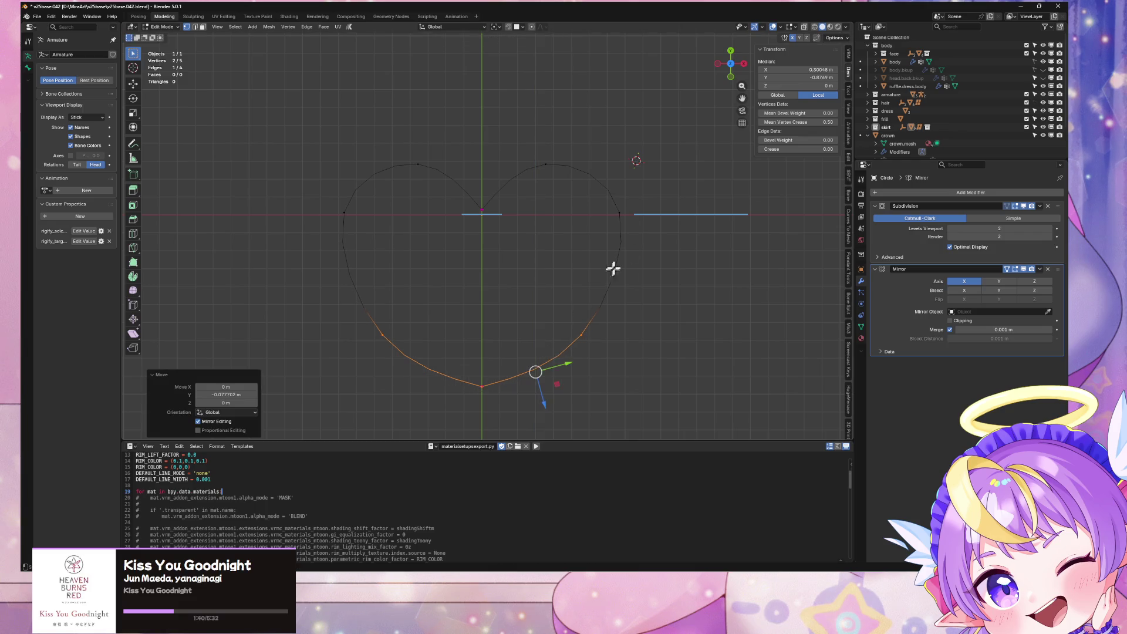
Lower the right side vertex slightly along Y, then return to Object Mode
click(619, 213)
key(g)
key(x)
key(y)
click(630, 224)
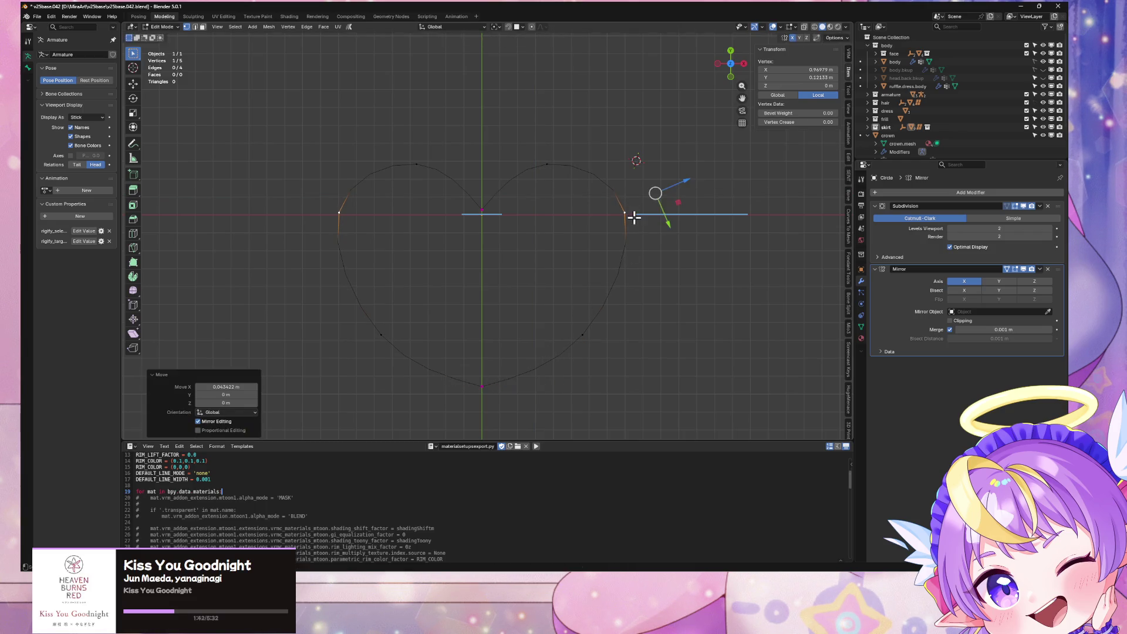
key(g)
key(y)
key(Escape)
key(g)
key(x)
key(Escape)
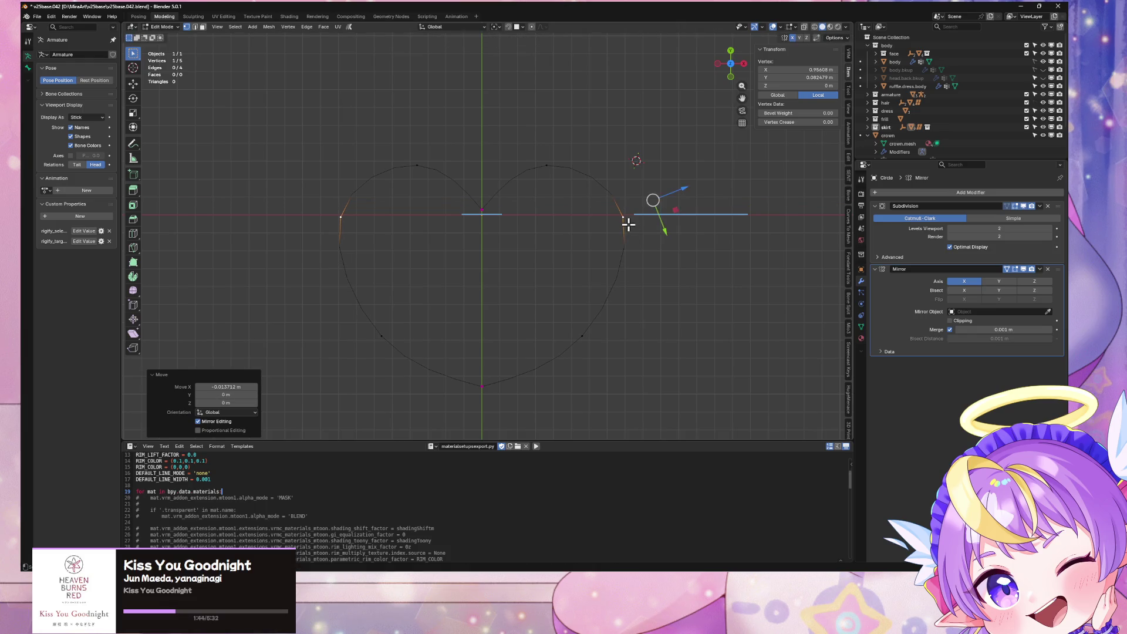
key(g)
key(y)
click(641, 237)
key(Tab)
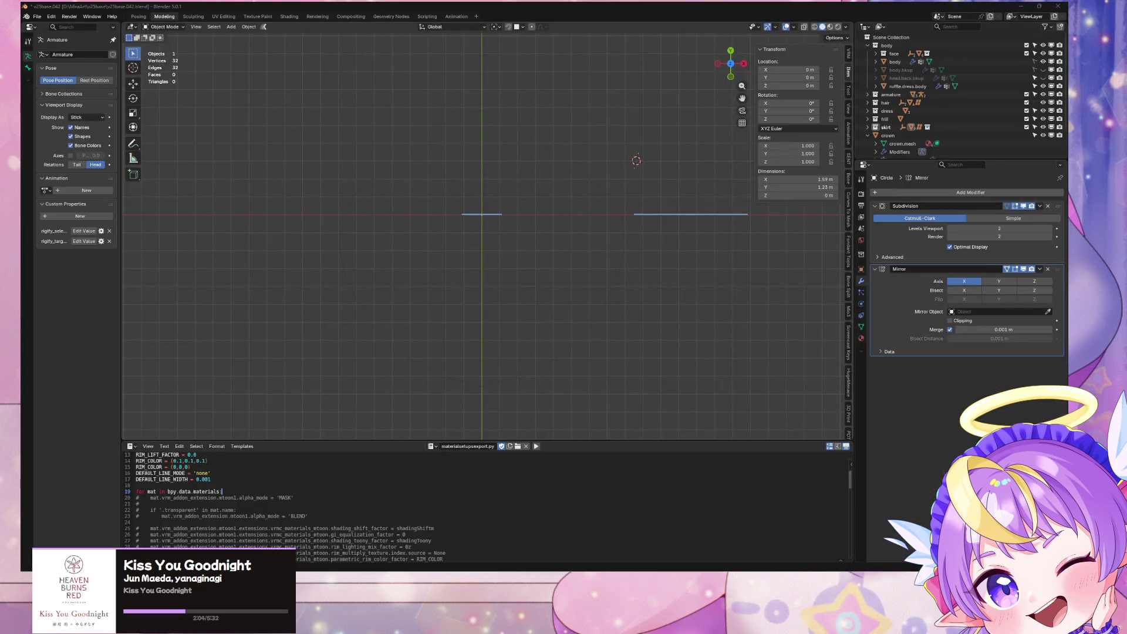
Open twitch.tv in the browser and mute the Twitch tab
key(alt+Tab)
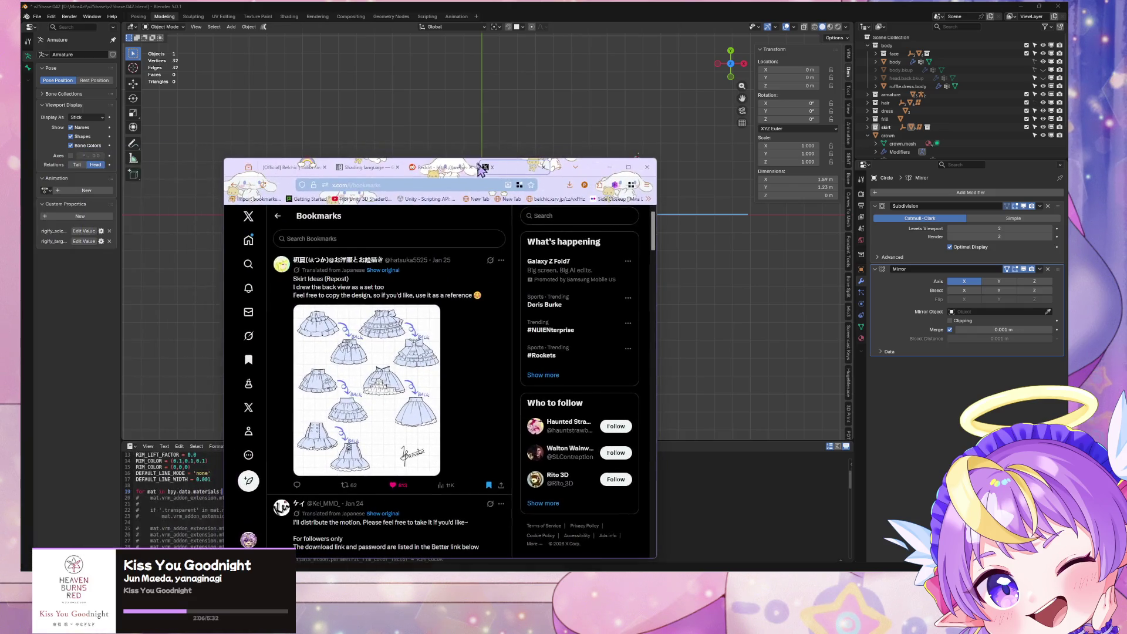
key(ctrl+shift+Tab)
key(ctrl+l)
text(twitch.tv/)
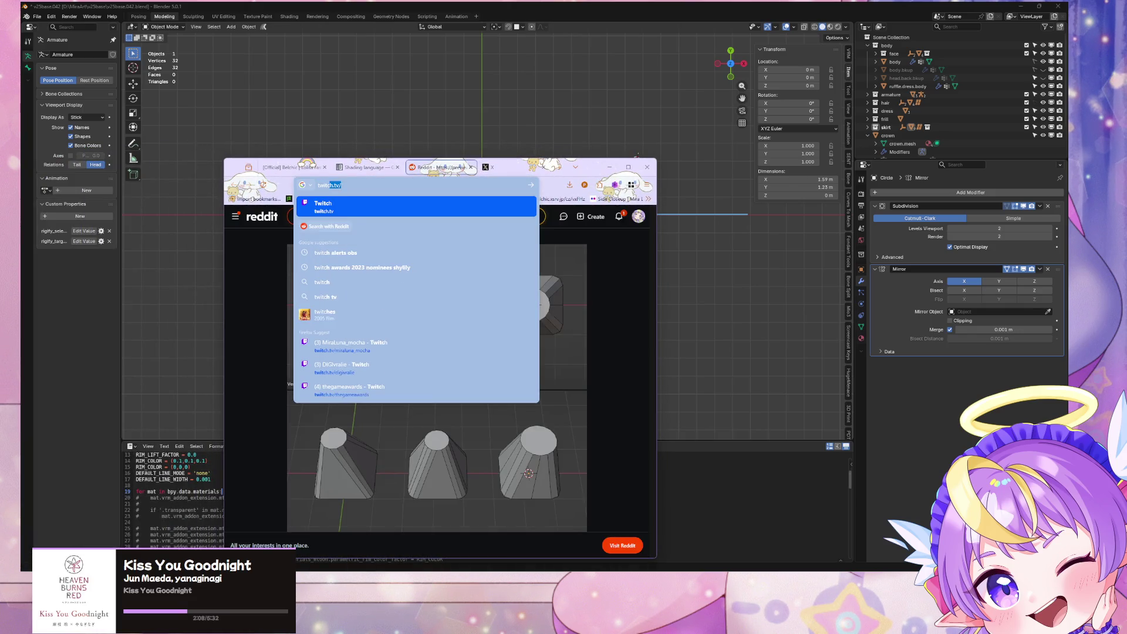
key(Return)
right_click(444, 171)
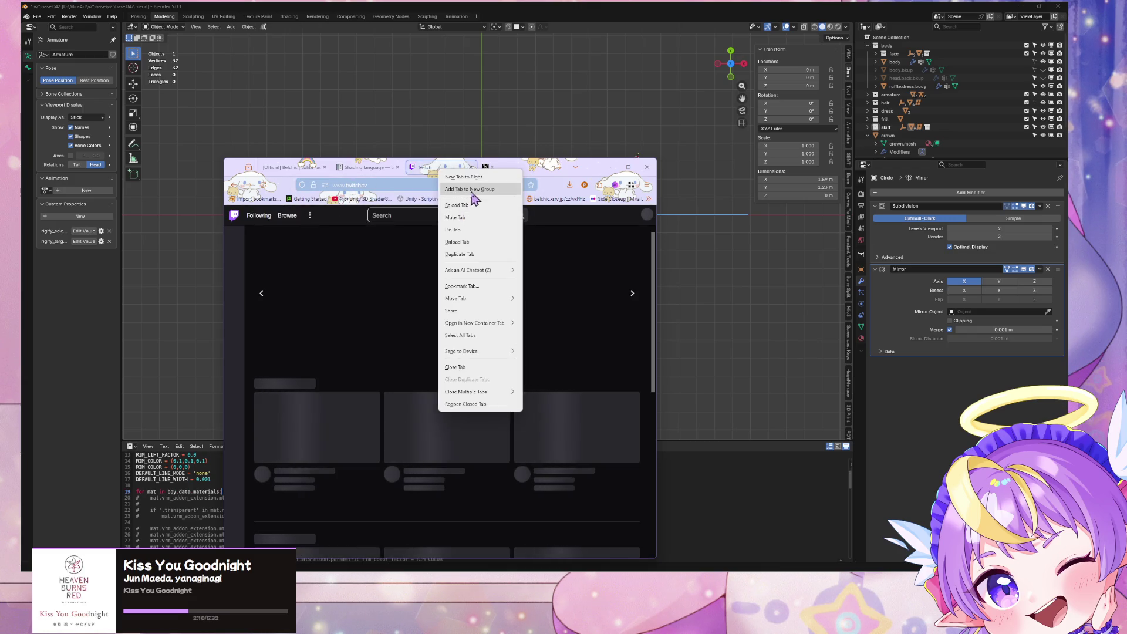
click(483, 219)
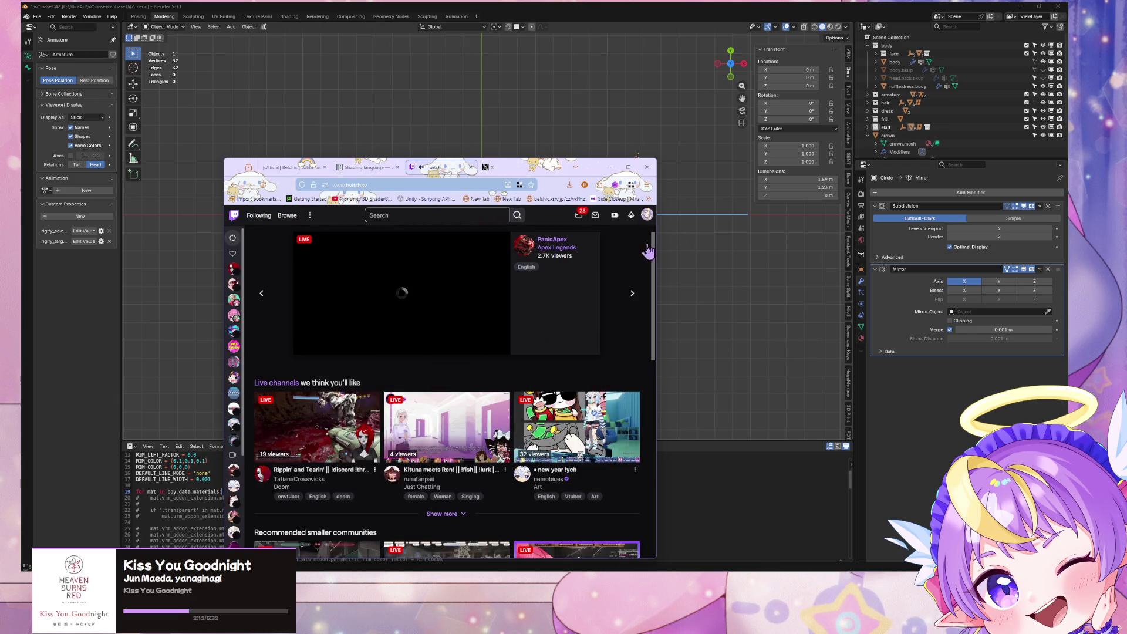
Open Creator Dashboard > Stream Manager, dismiss the Clip Timeline notice, and widen the window
click(646, 215)
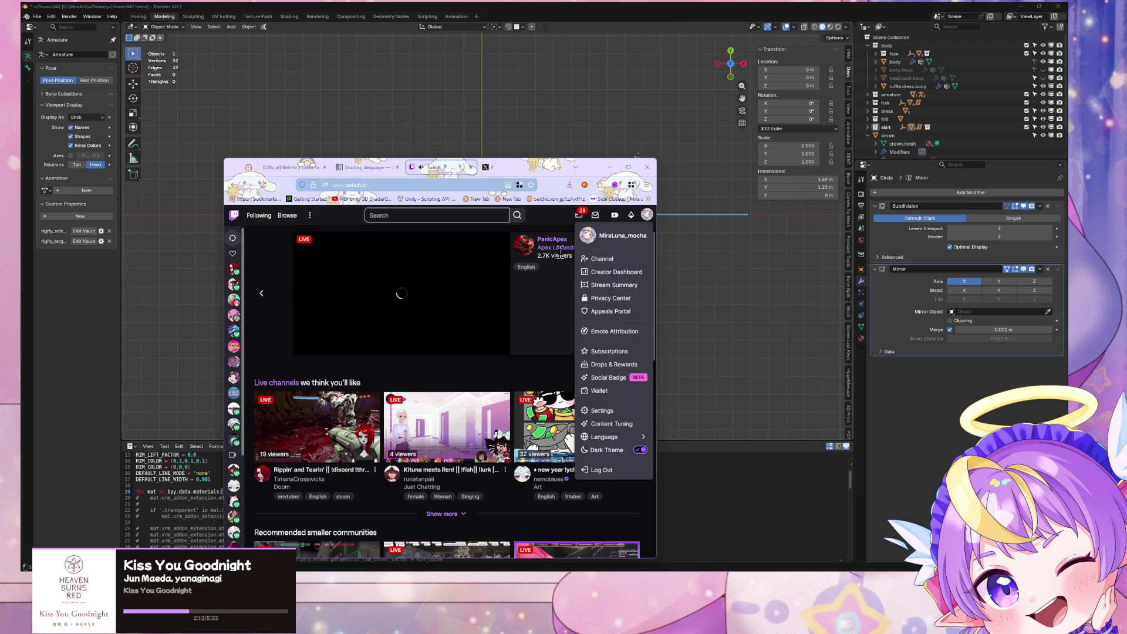
click(616, 272)
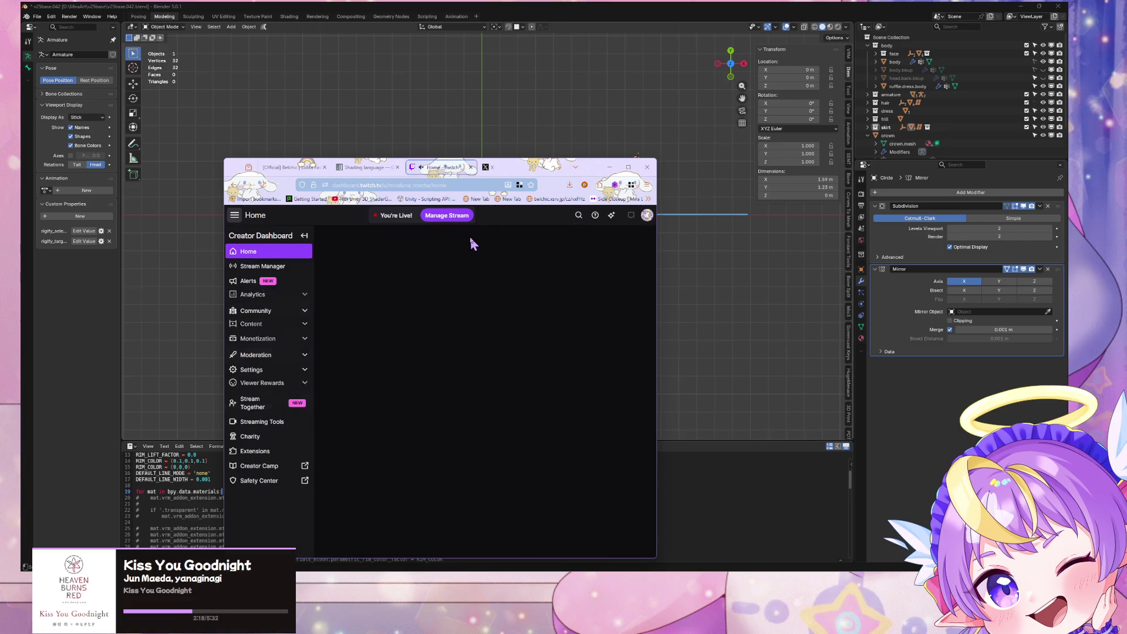
click(263, 269)
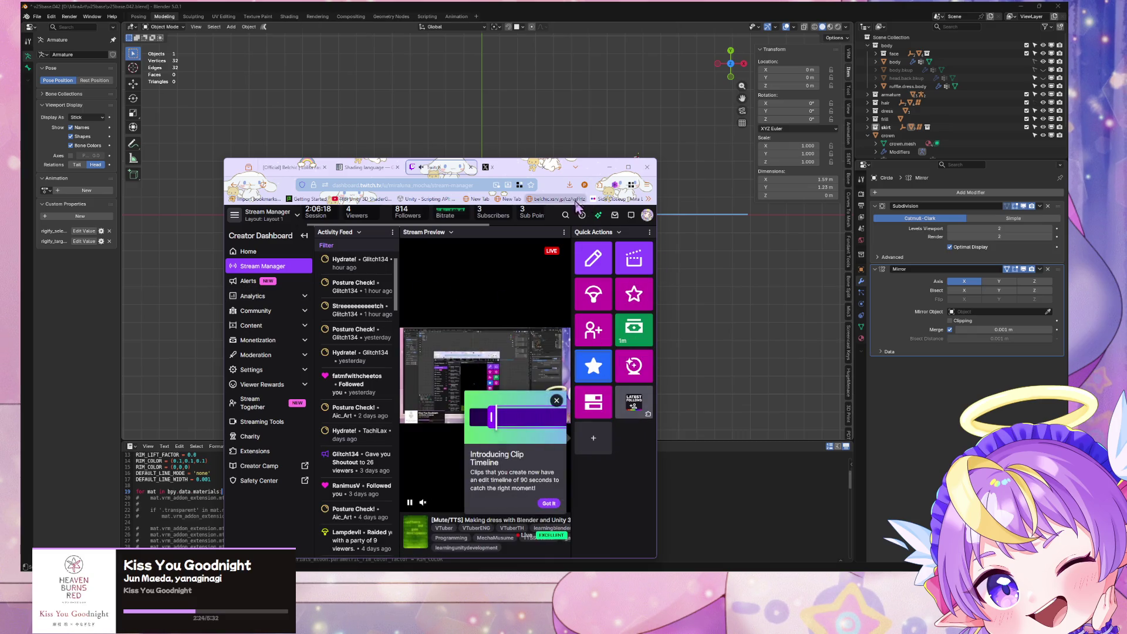
mouse_move(594, 168)
mouse_down()
mouse_move(532, 99)
mouse_move(522, 52)
mouse_up()
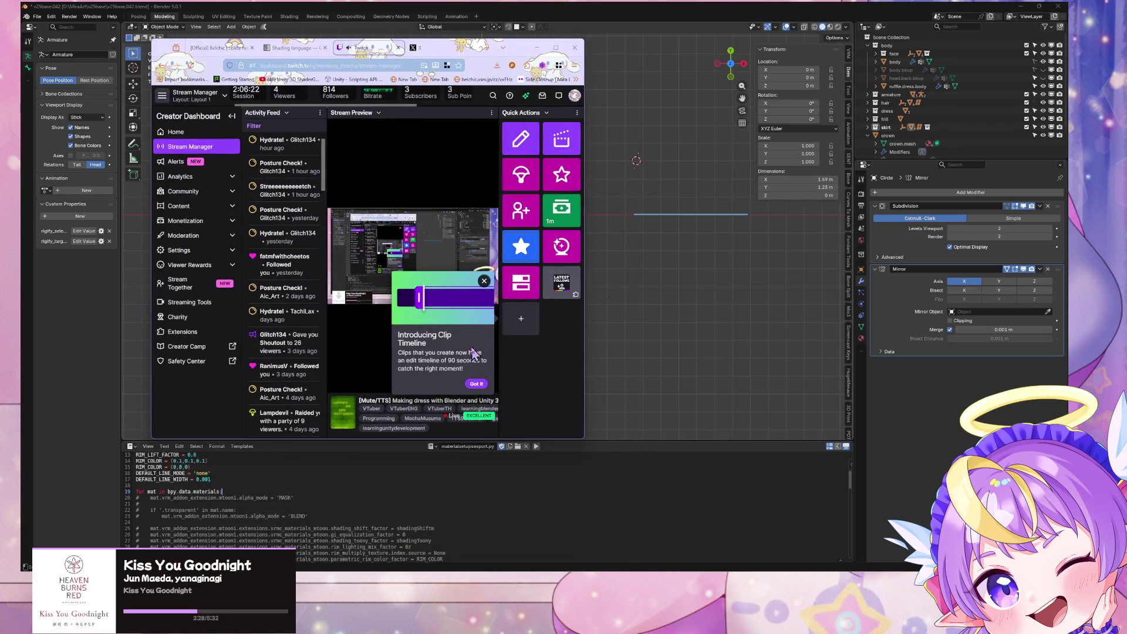
click(476, 383)
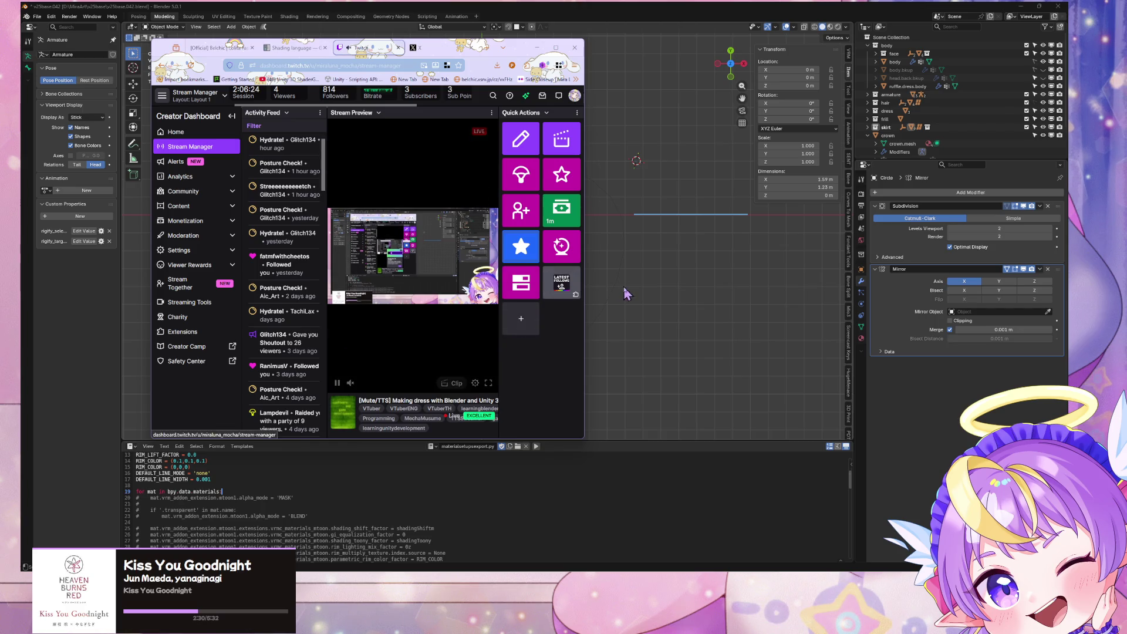
drag(586, 291, 781, 287)
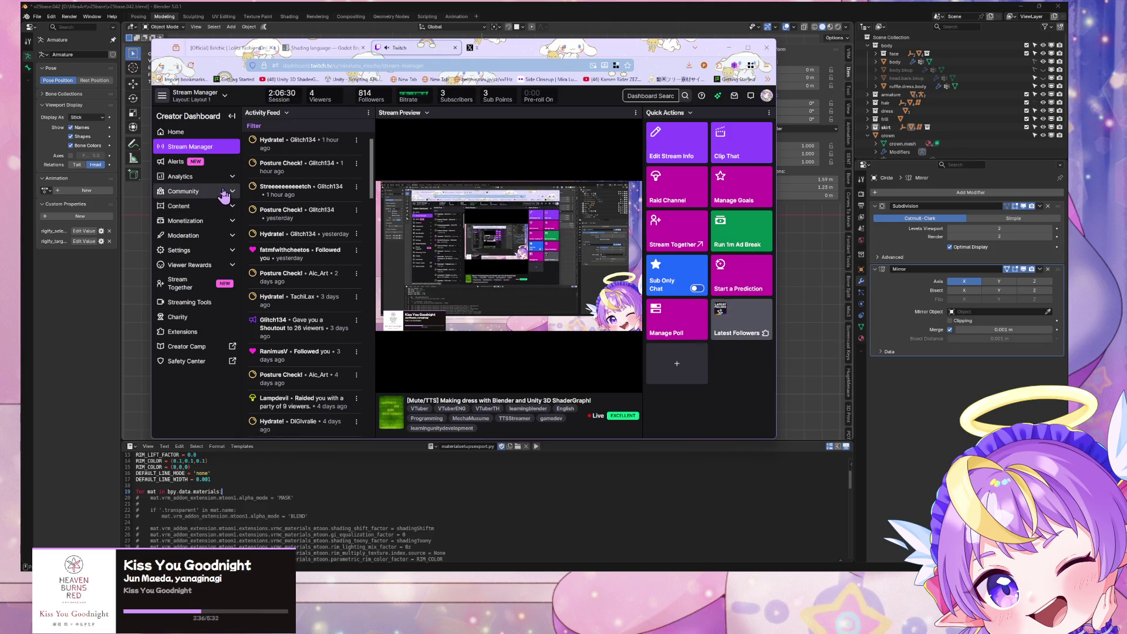
Expand Moderation in the dashboard sidebar and open its Settings page
click(222, 236)
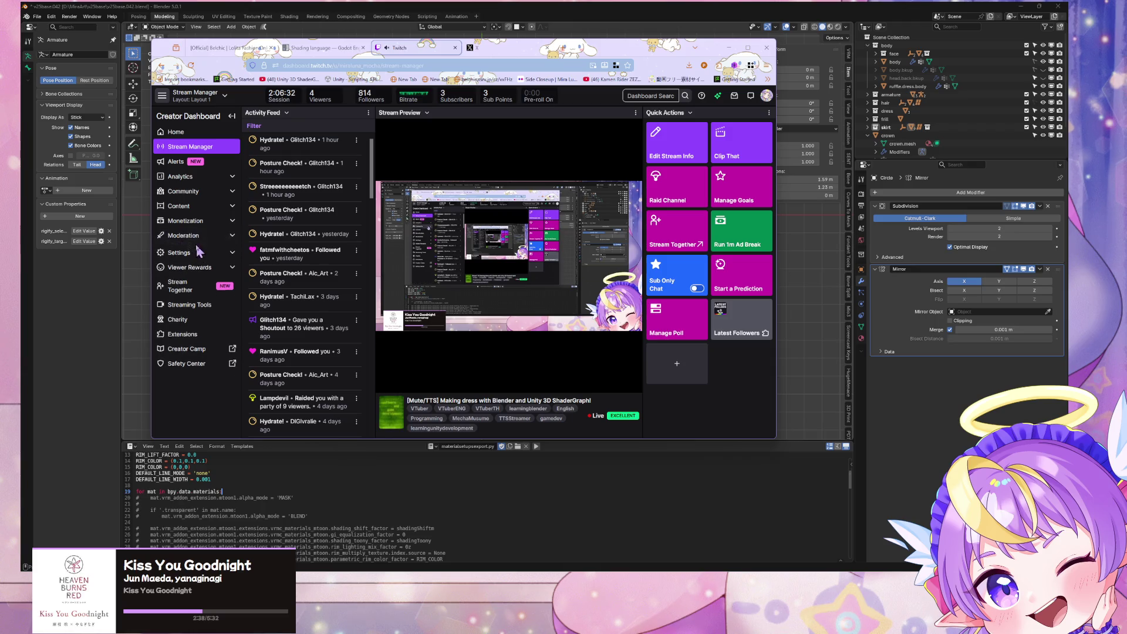
click(187, 254)
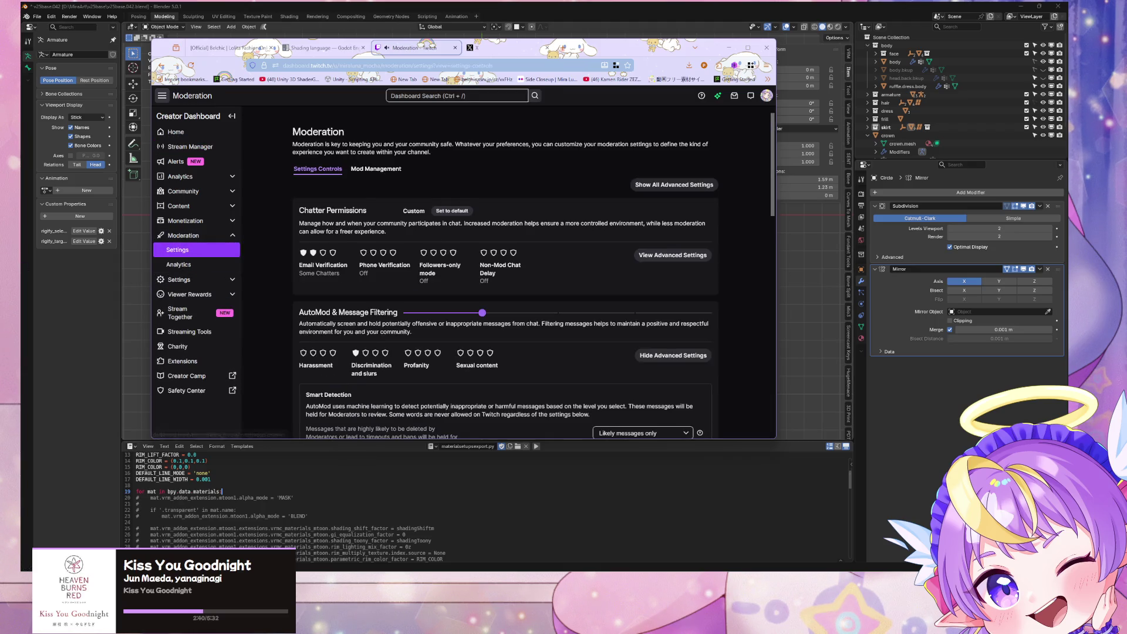
scroll(549, 314, down, 1)
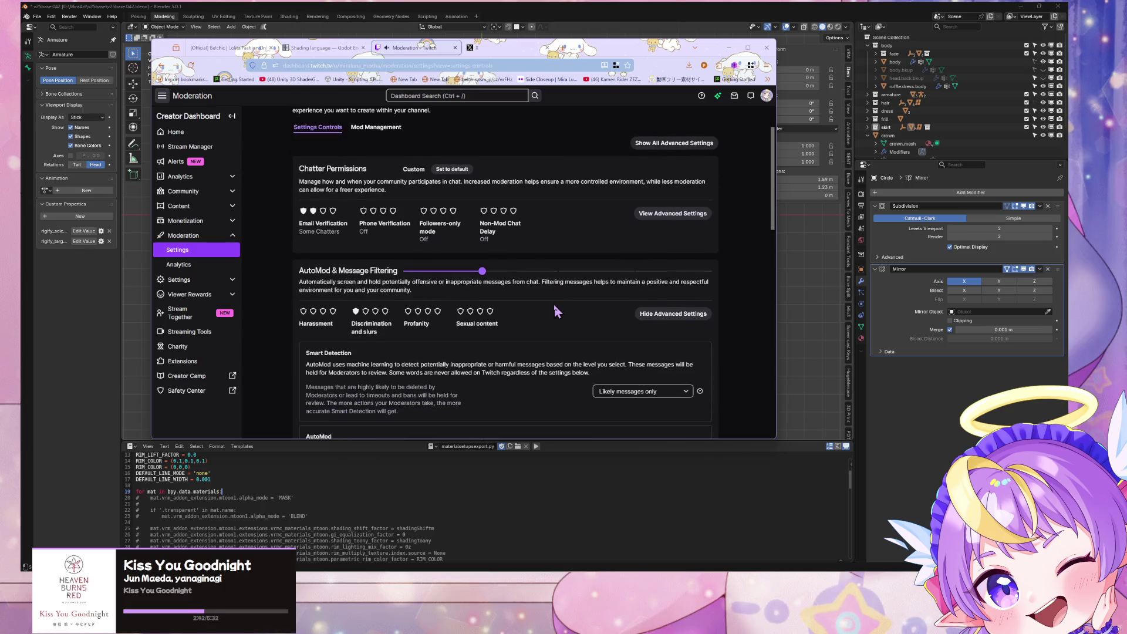
scroll(540, 319, up, 1)
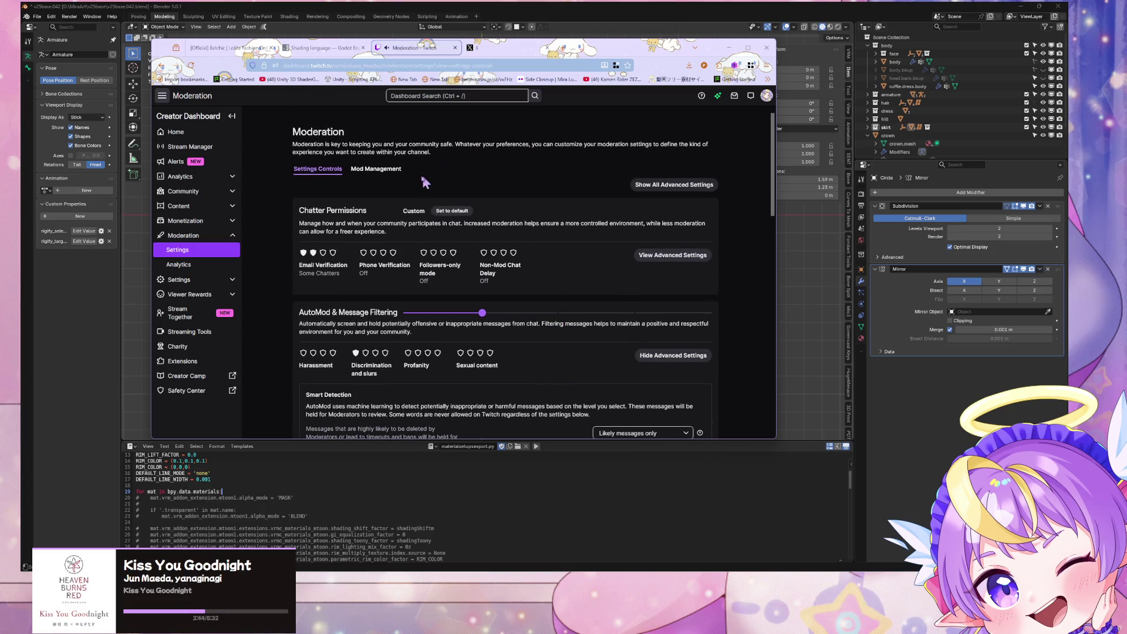
scroll(401, 206, down, 5)
scroll(404, 208, up, 5)
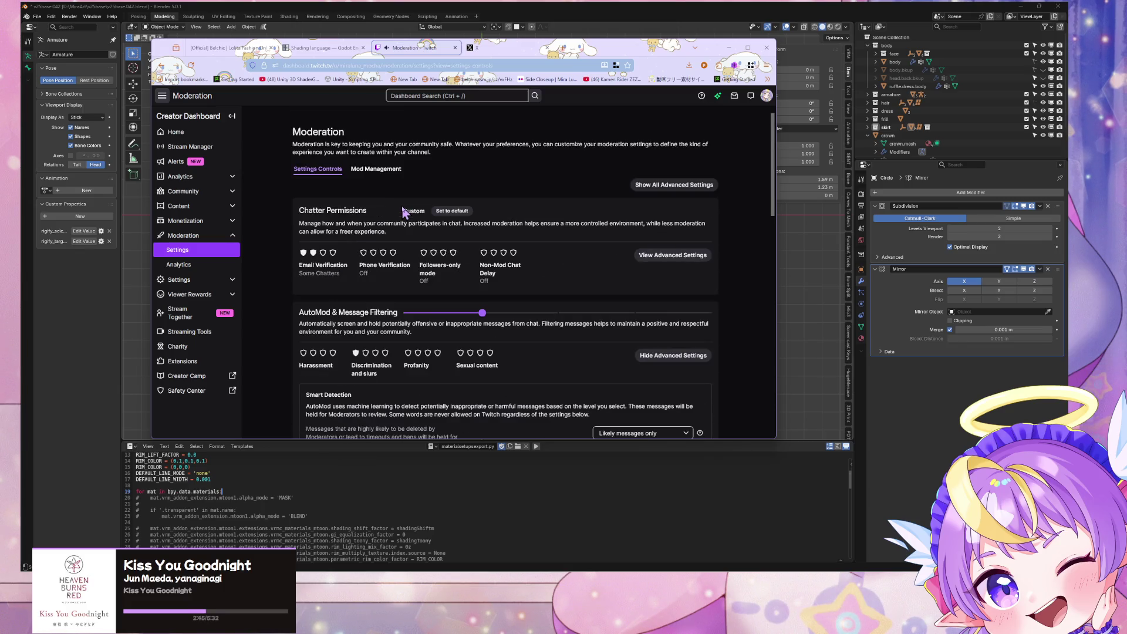
Show all advanced settings and scroll down to Blocked Terms and Channel Protection
click(648, 191)
scroll(461, 235, down, 10)
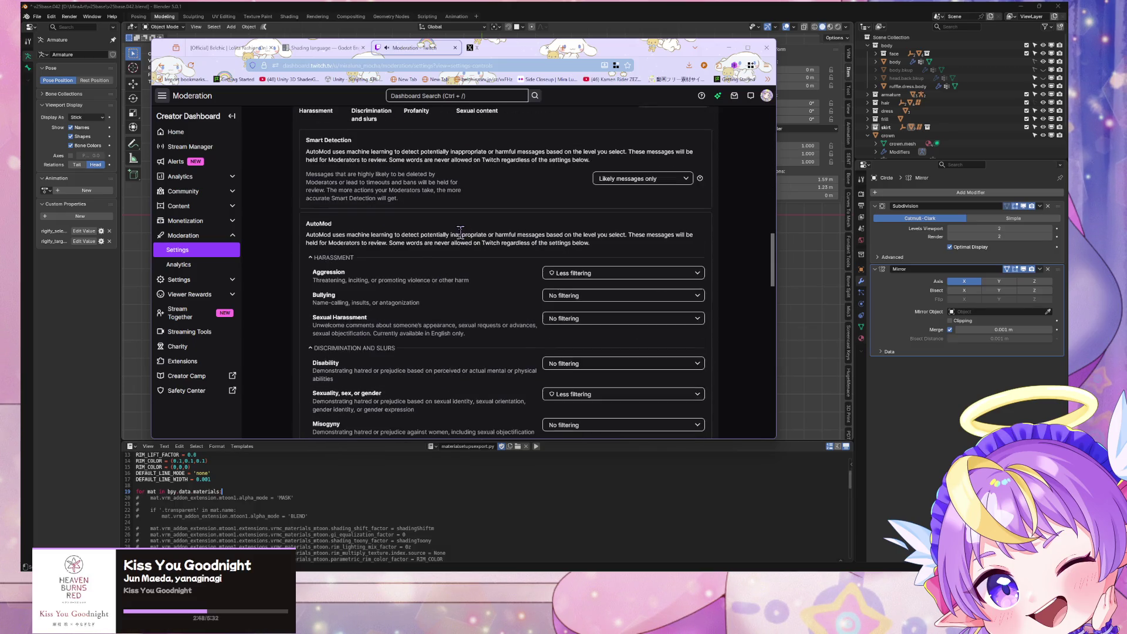
key(ctrl+f)
text(phas)
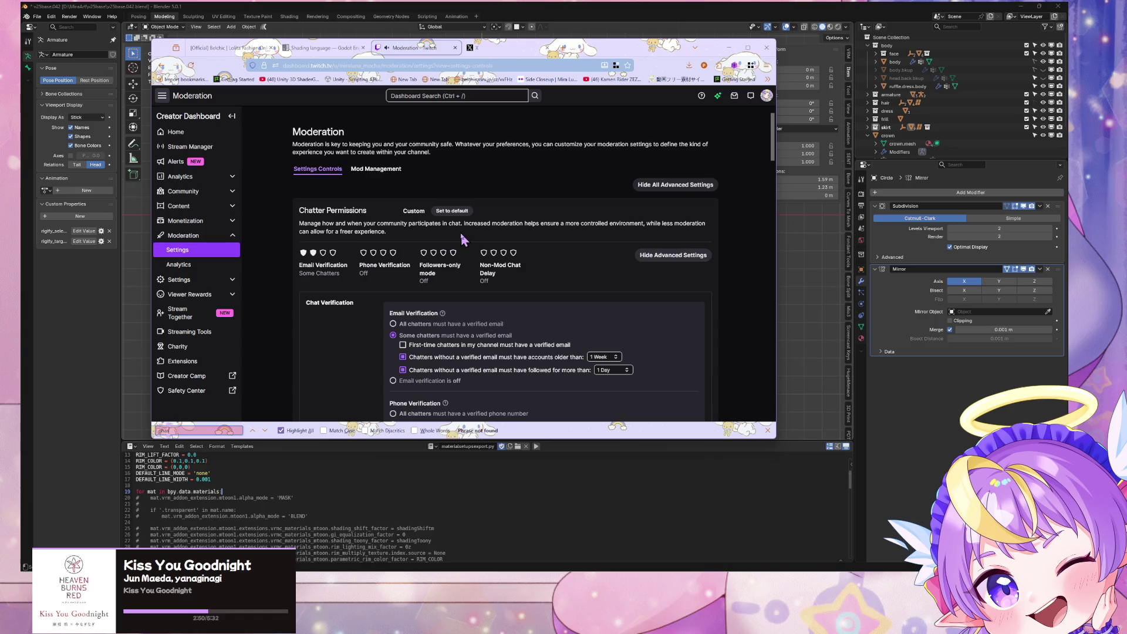
key(BackSpace)
key(BackSpace)
key(BackSpace)
scroll(610, 217, down, 15)
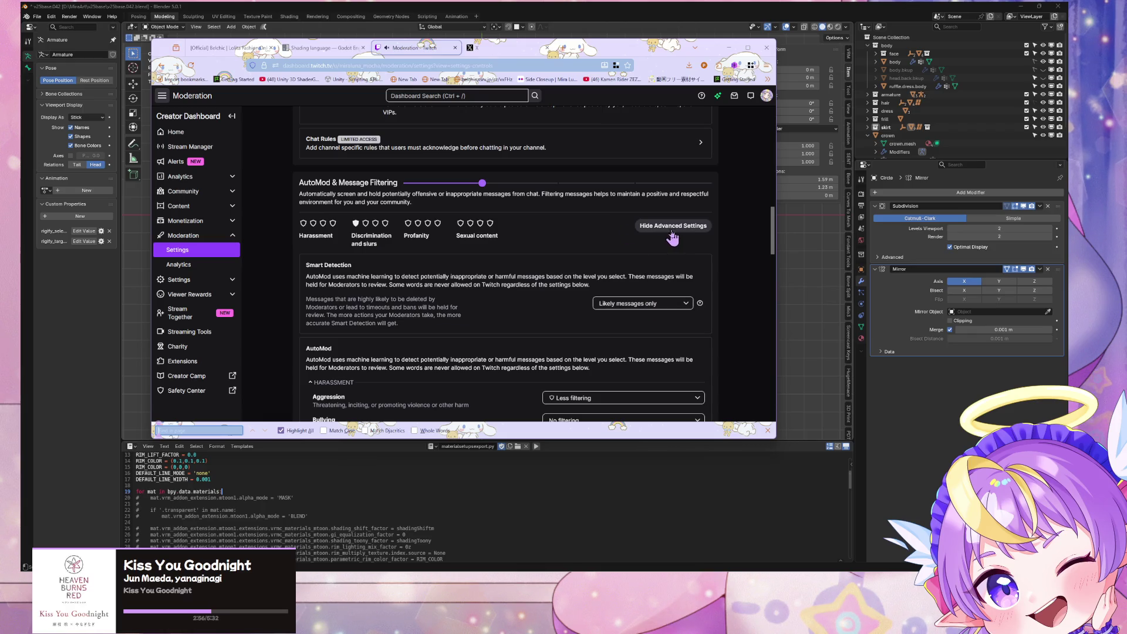
scroll(672, 237, down, 5)
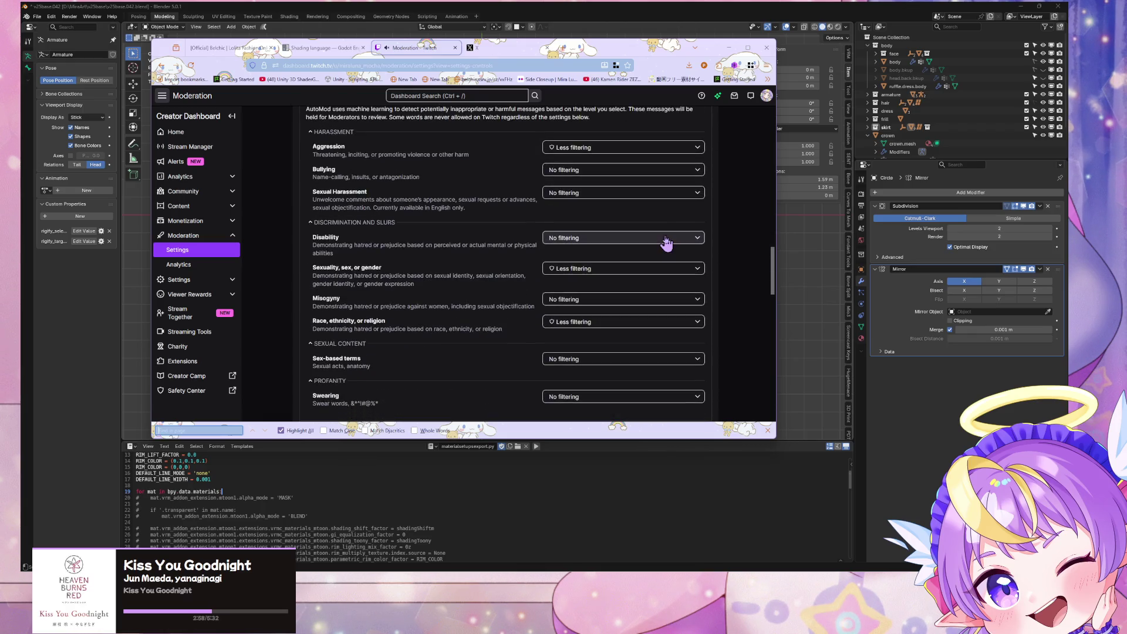
scroll(666, 242, down, 8)
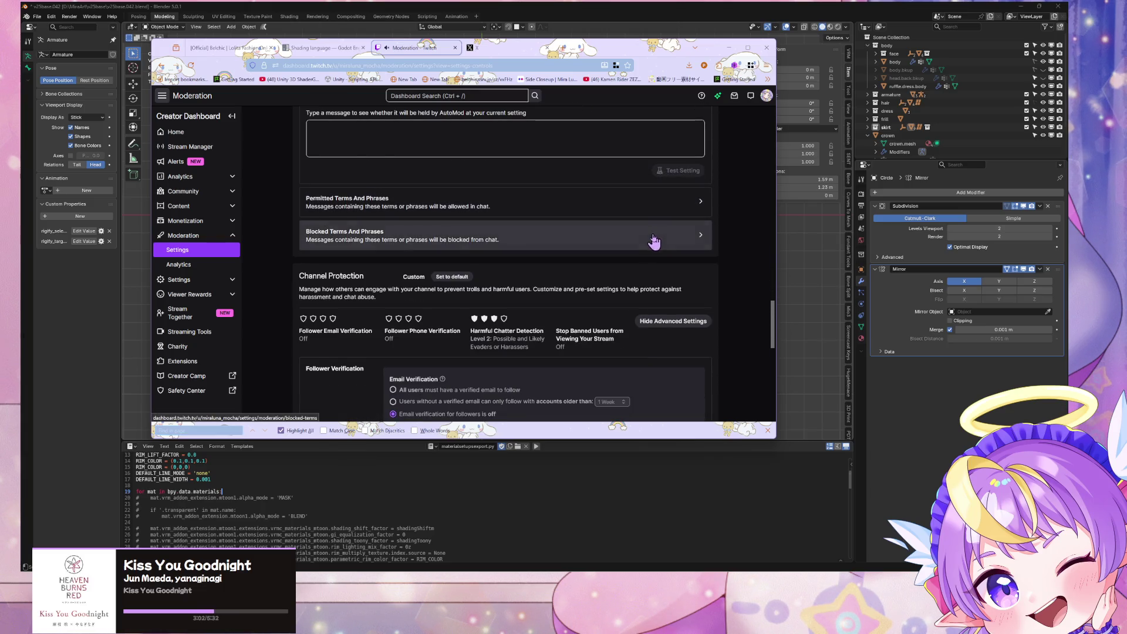
Add smmhype4, the pasted spam domain without its .online ending, as a private blocked term
click(654, 238)
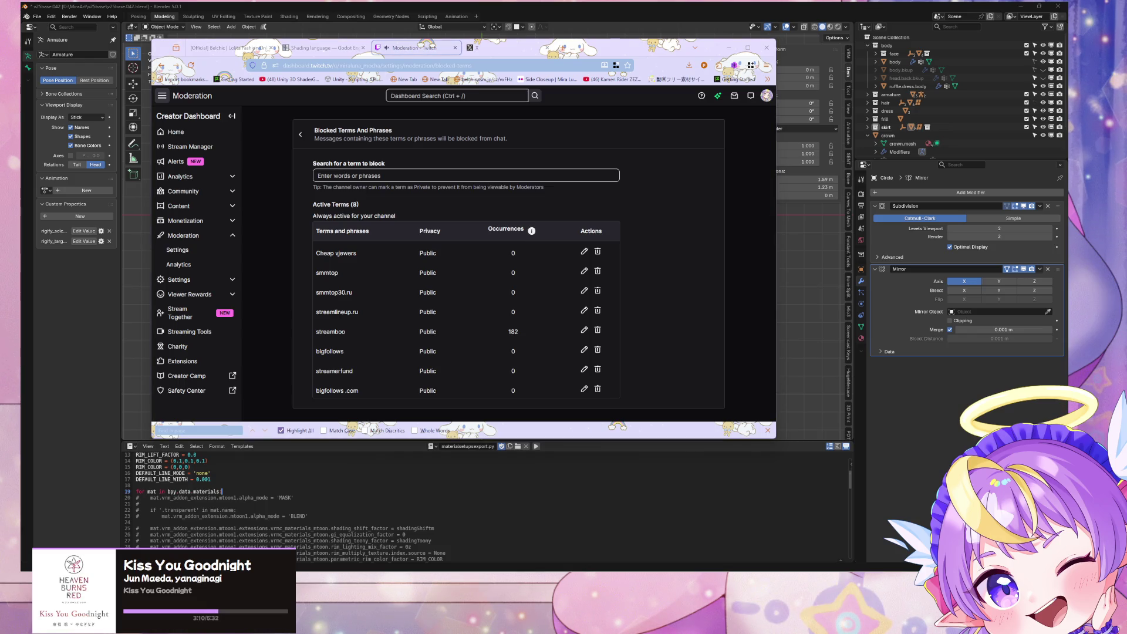
click(364, 176)
text(smmhype4.online)
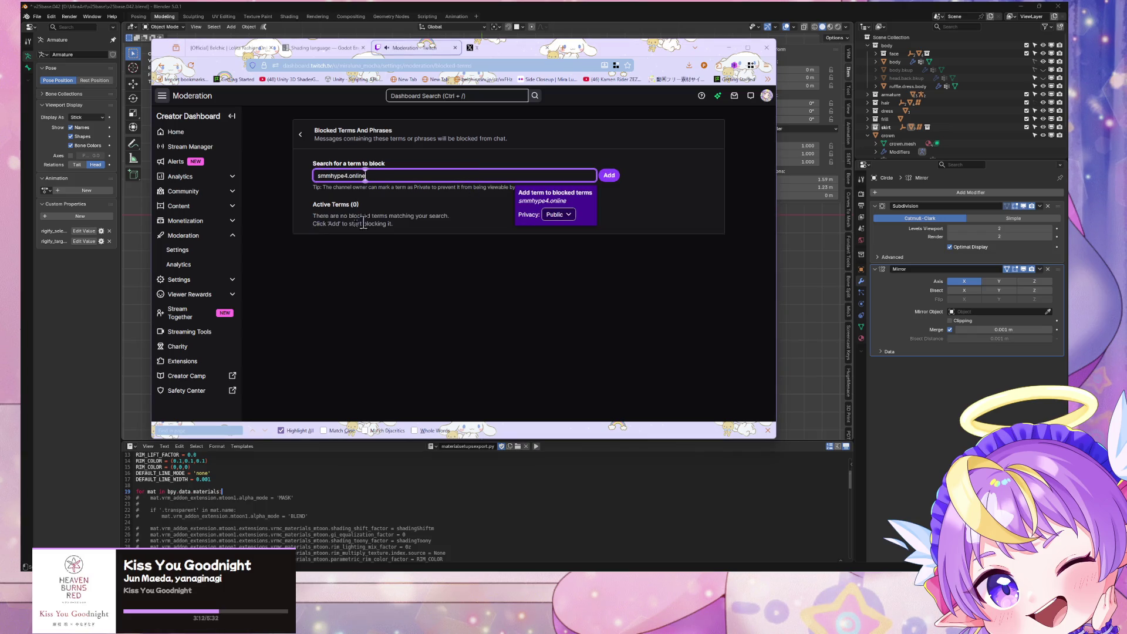
drag(414, 177, 348, 176)
key(BackSpace)
click(568, 216)
click(563, 245)
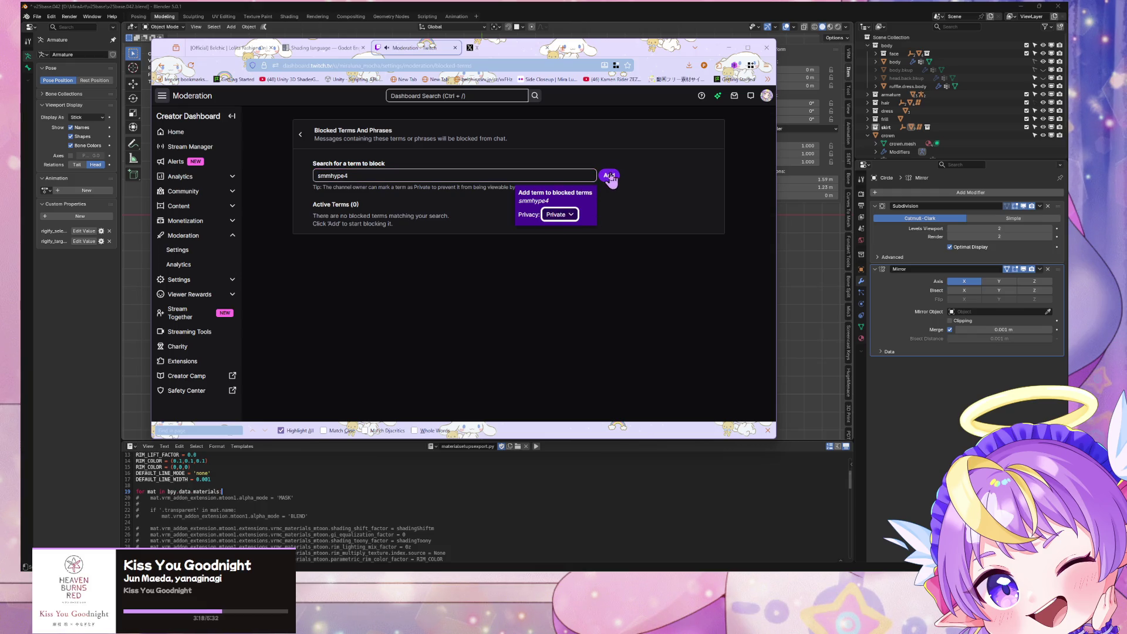
click(609, 176)
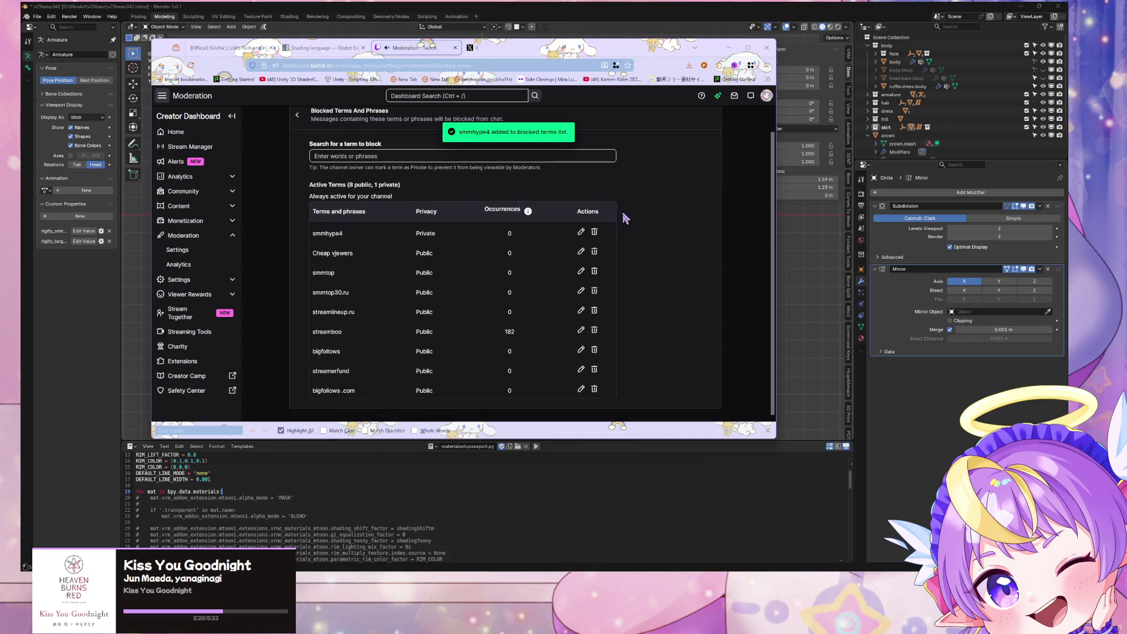
Set the Cheap viewers term's privacy to Private and save it to the blocked terms
click(580, 252)
click(507, 256)
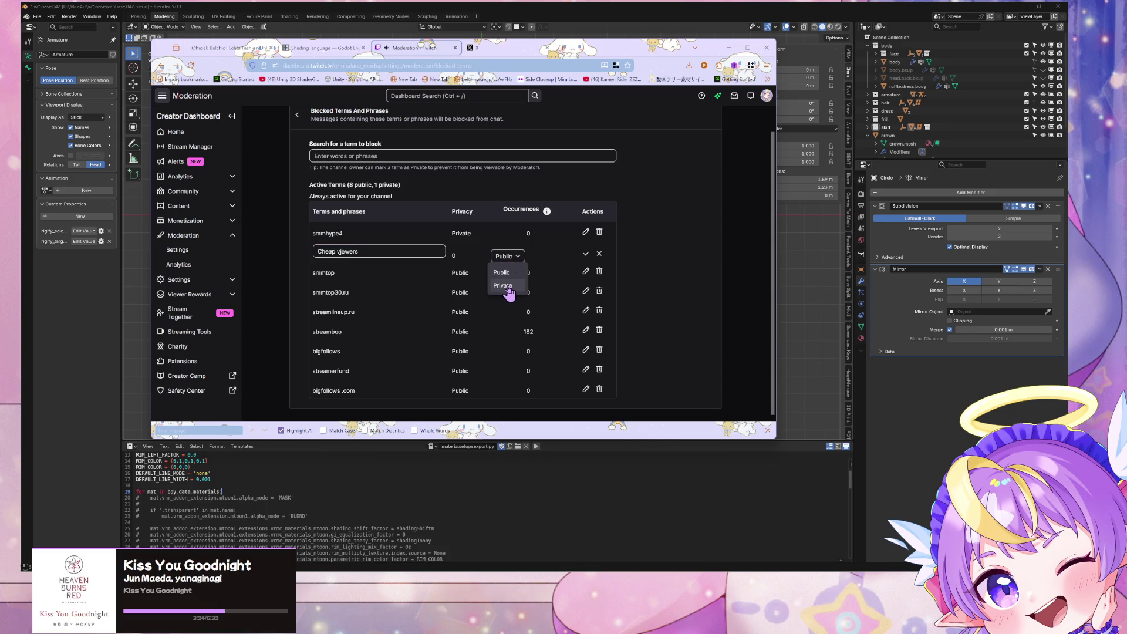
click(508, 286)
mouse_move(548, 214)
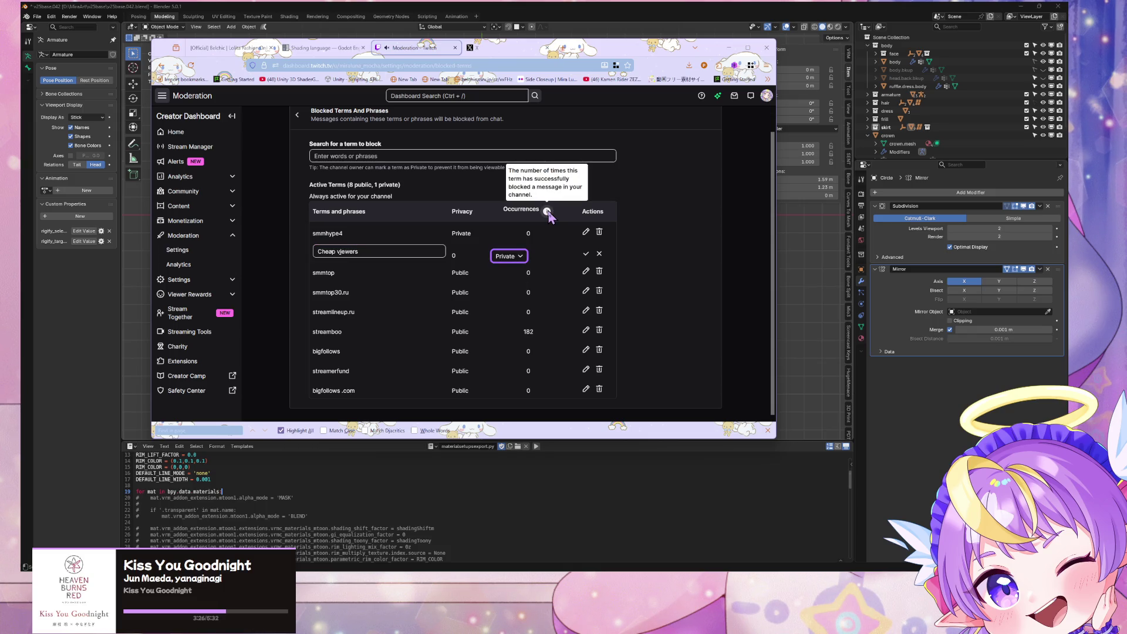
click(668, 253)
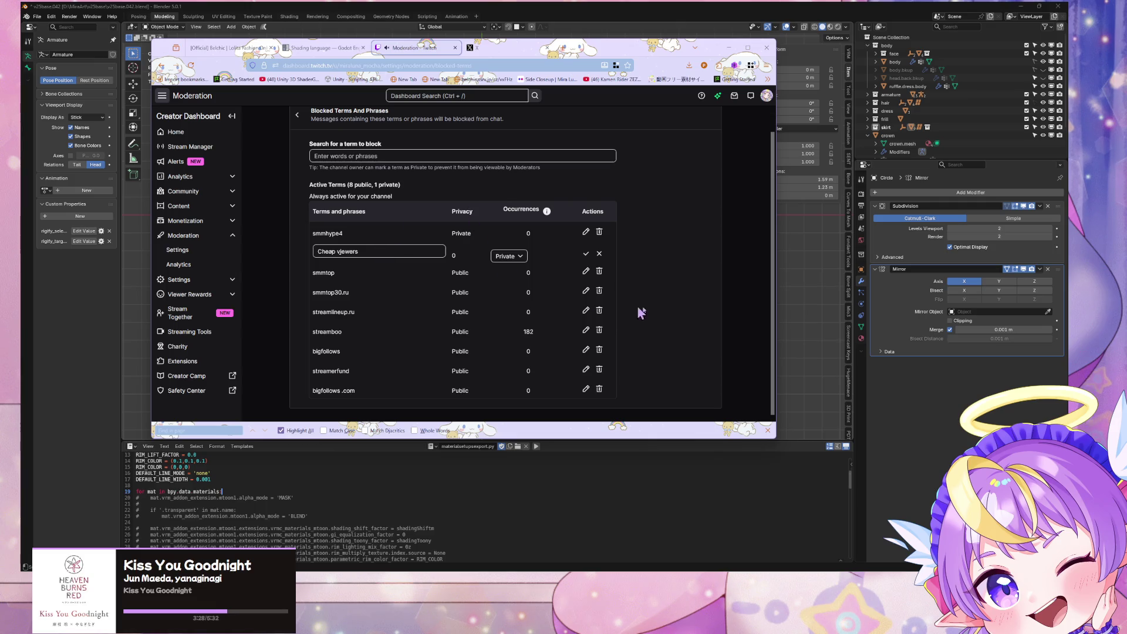
click(585, 254)
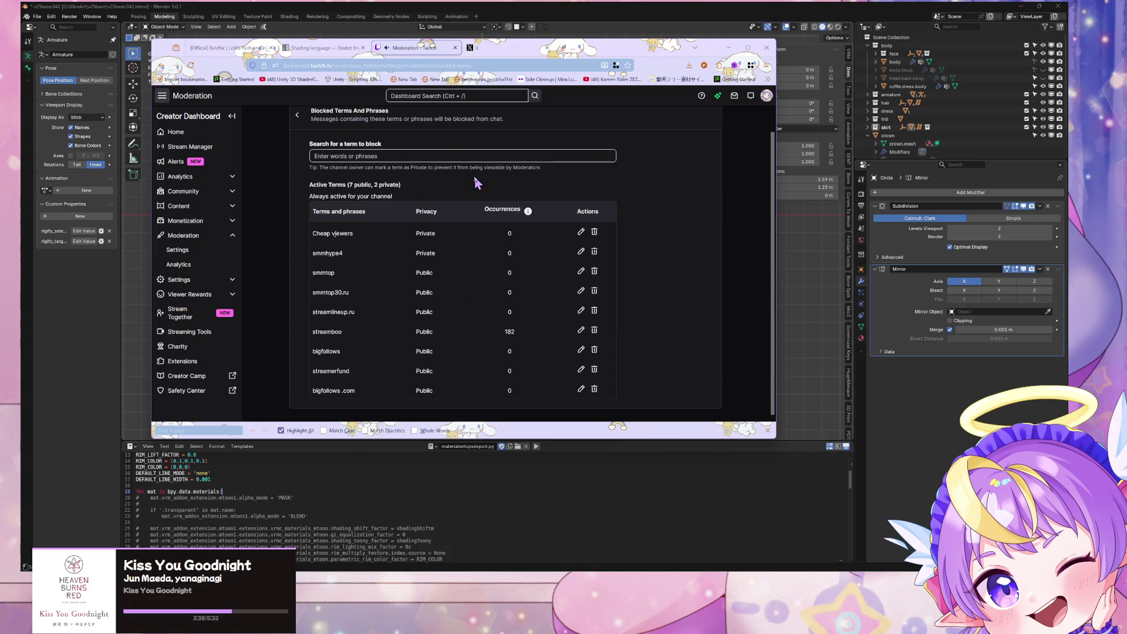
click(469, 48)
Return to Blender, edit the heart outline, and bevel the side vertex into two points
mouse_move(599, 53)
mouse_down()
mouse_move(552, 70)
mouse_move(807, 118)
mouse_up()
click(197, 249)
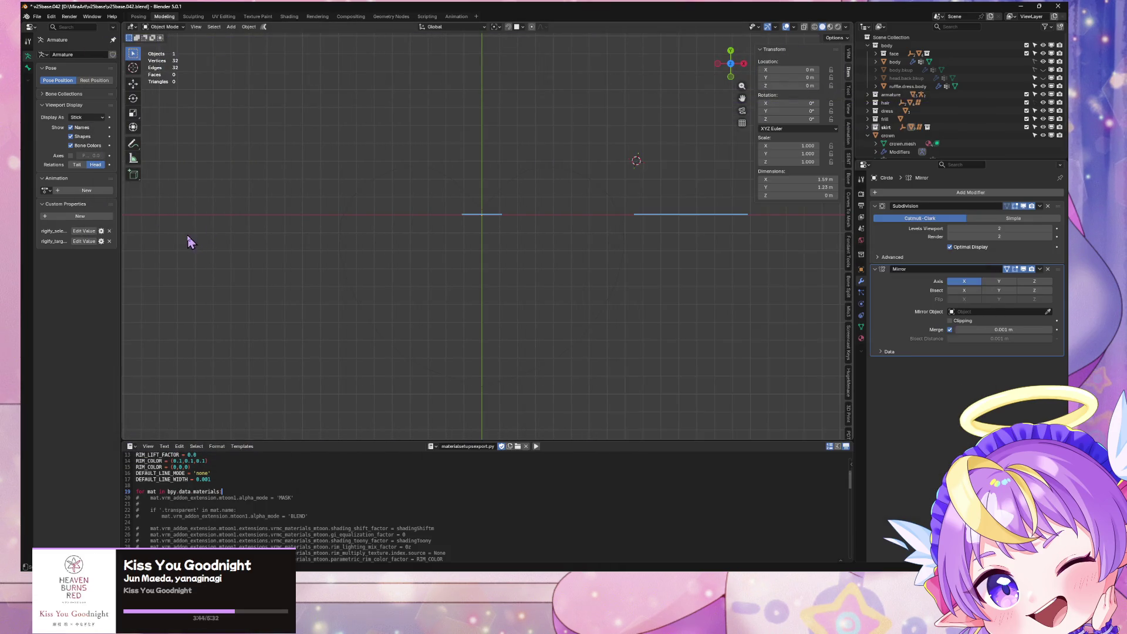
click(500, 201)
key(Tab)
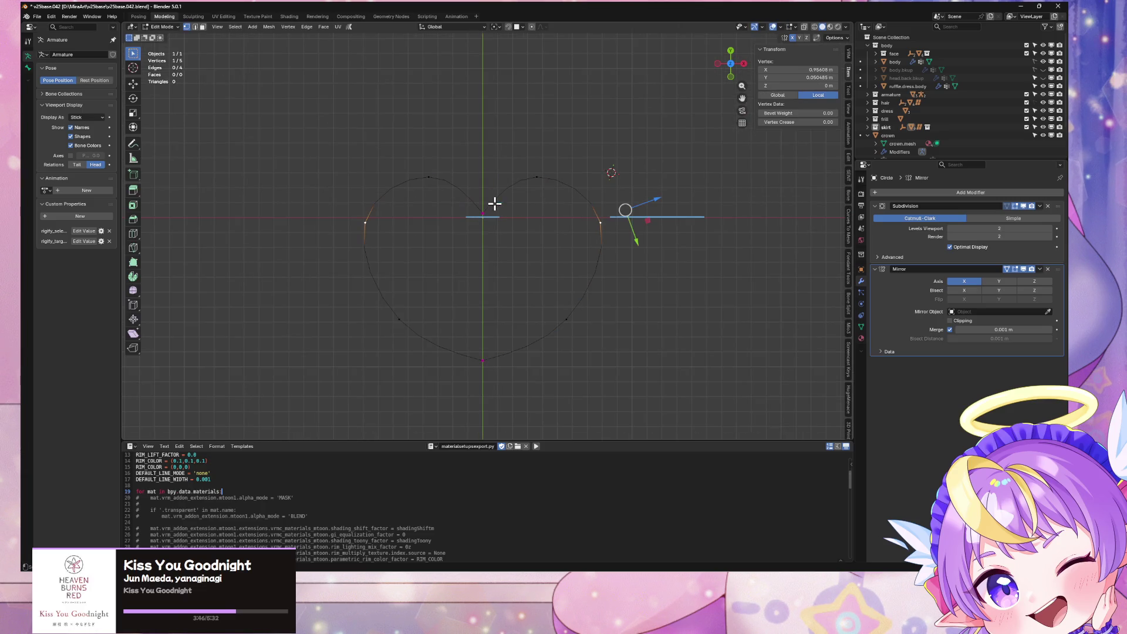
key(g)
key(y)
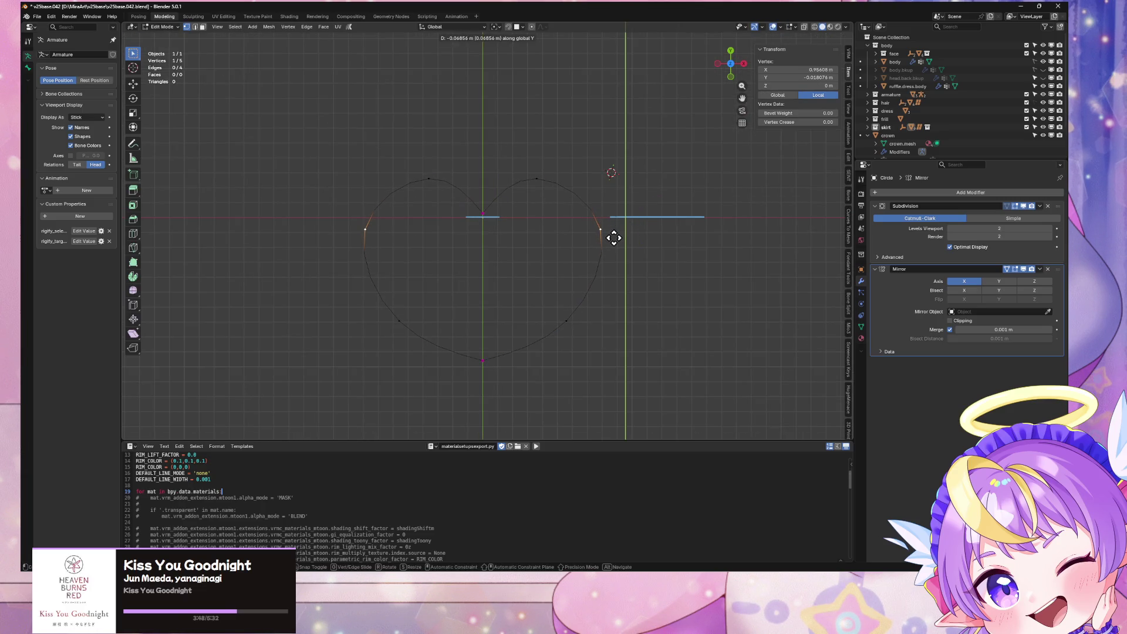
key(Escape)
right_click(610, 237)
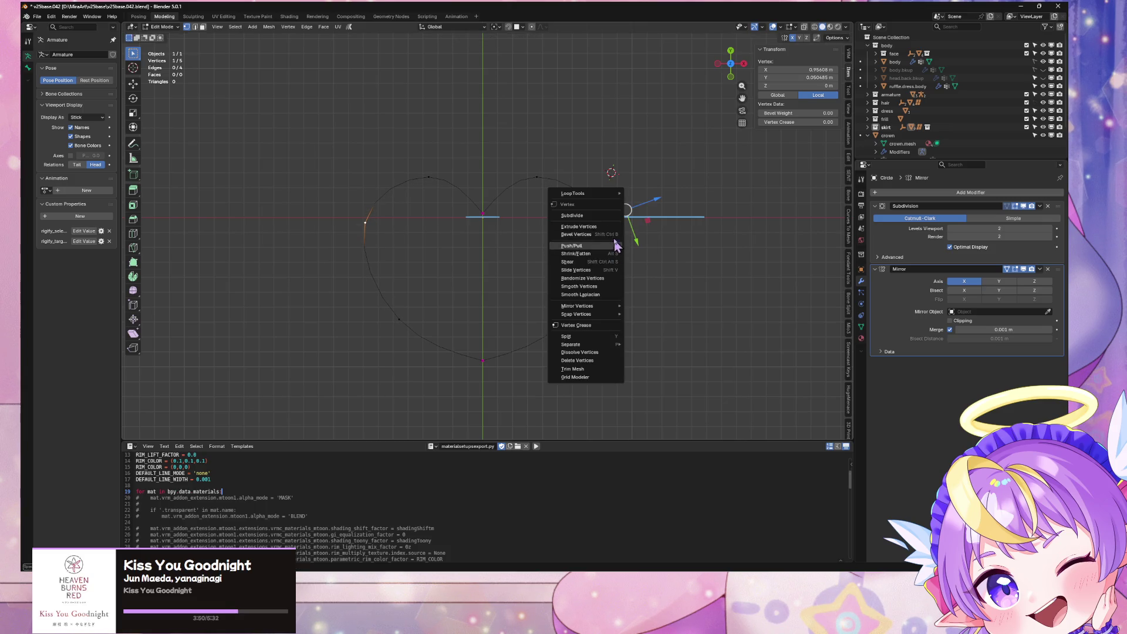
click(608, 234)
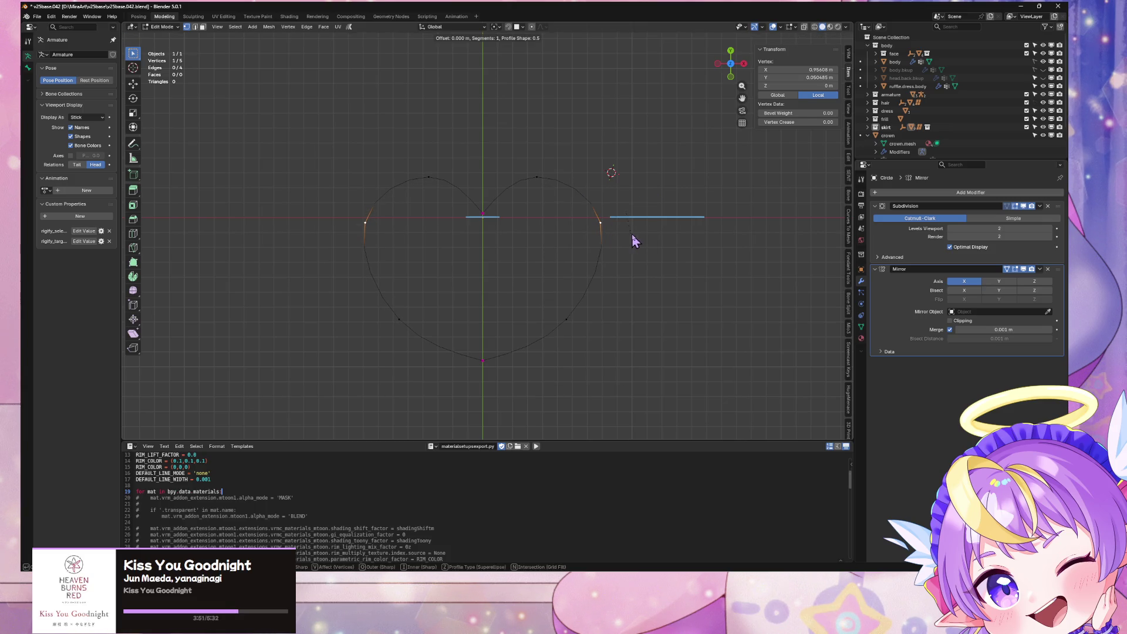
click(690, 232)
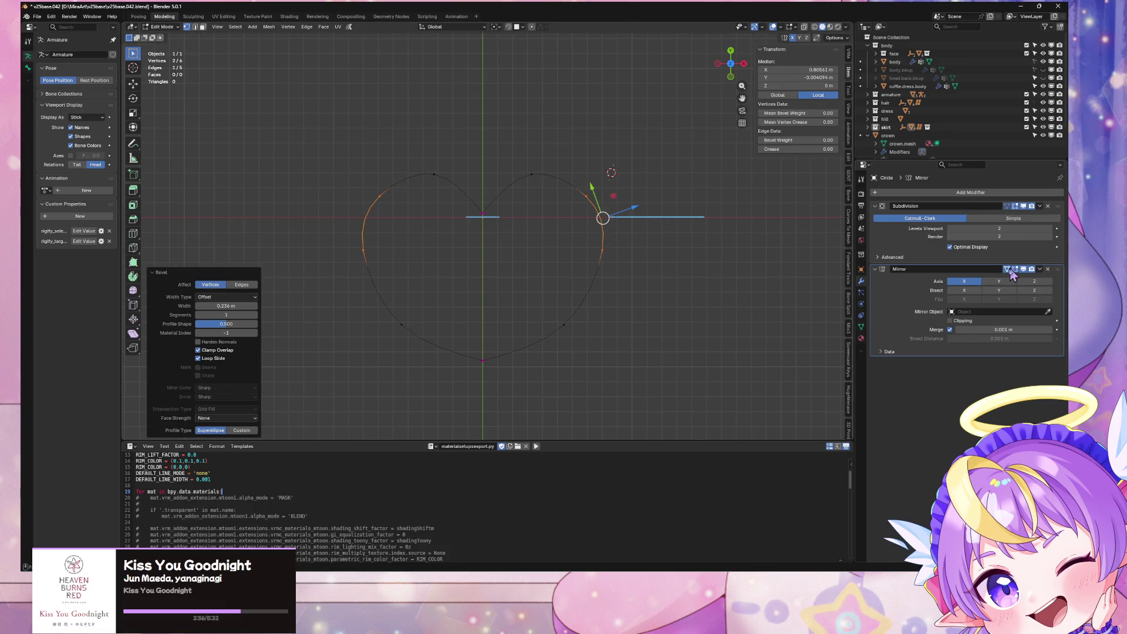
Hide subdivision, move the two new side vertices along Y, and shift the lower one along X
click(1007, 206)
key(g)
key(y)
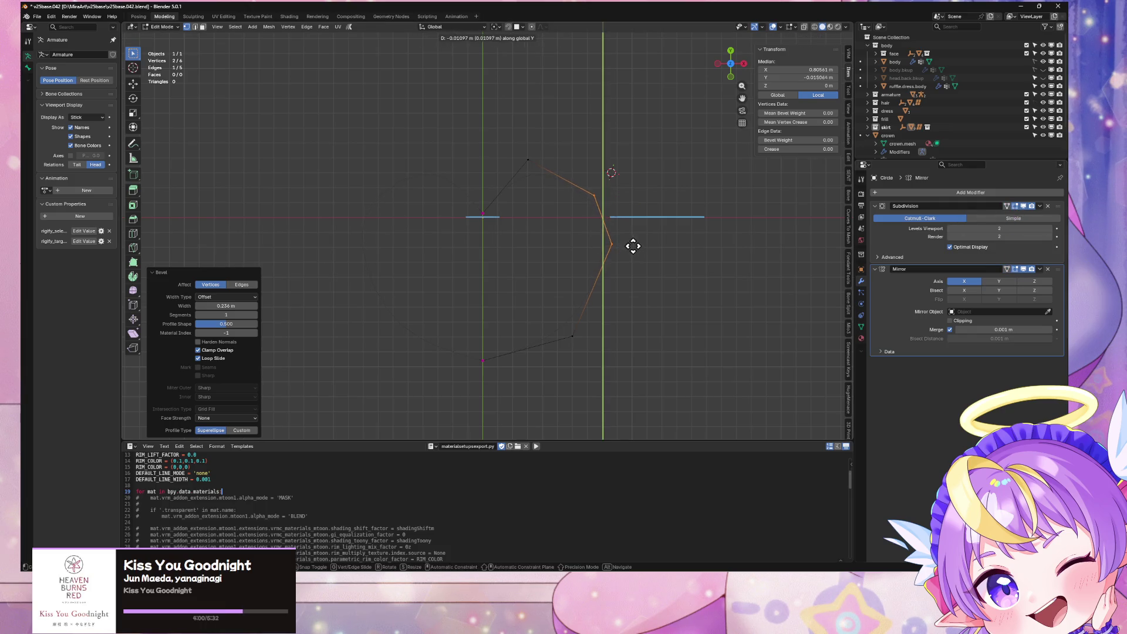
right_click(632, 246)
click(624, 241)
key(g)
key(y)
click(614, 251)
click(584, 326)
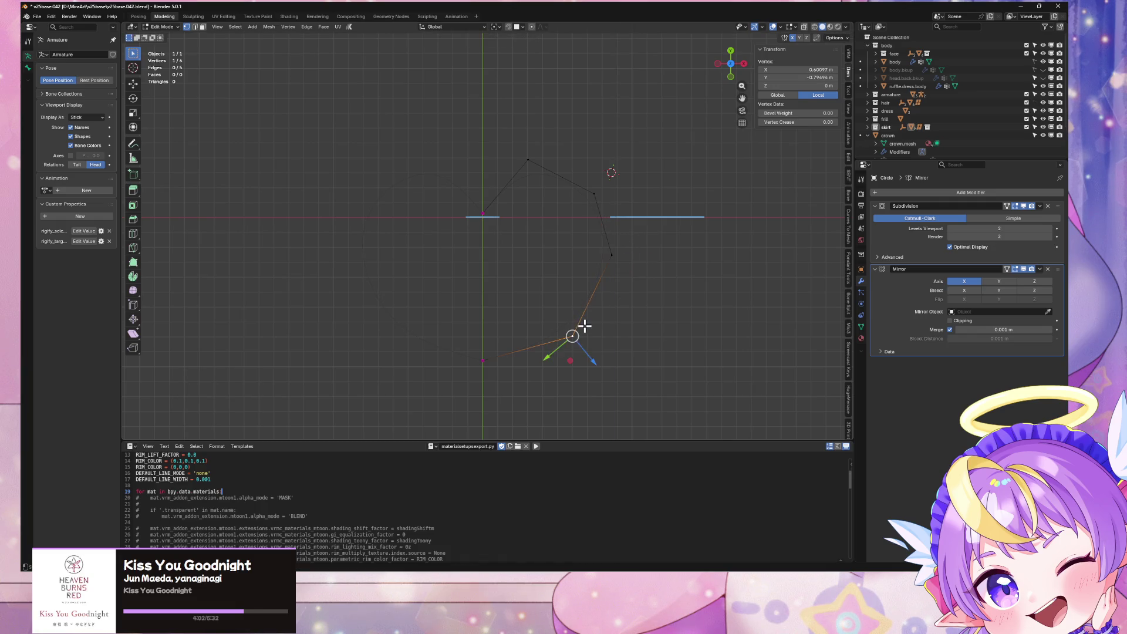
key(g)
key(x)
click(578, 327)
Shift the top vertex slightly right along X
click(609, 193)
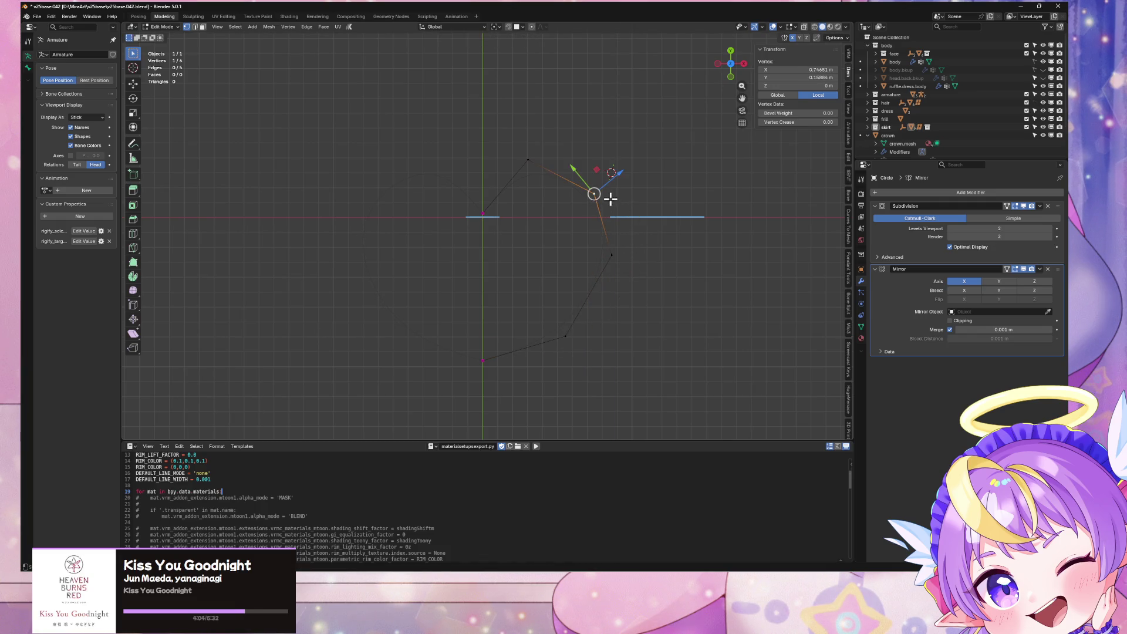
drag(528, 160, 535, 158)
key(g)
key(x)
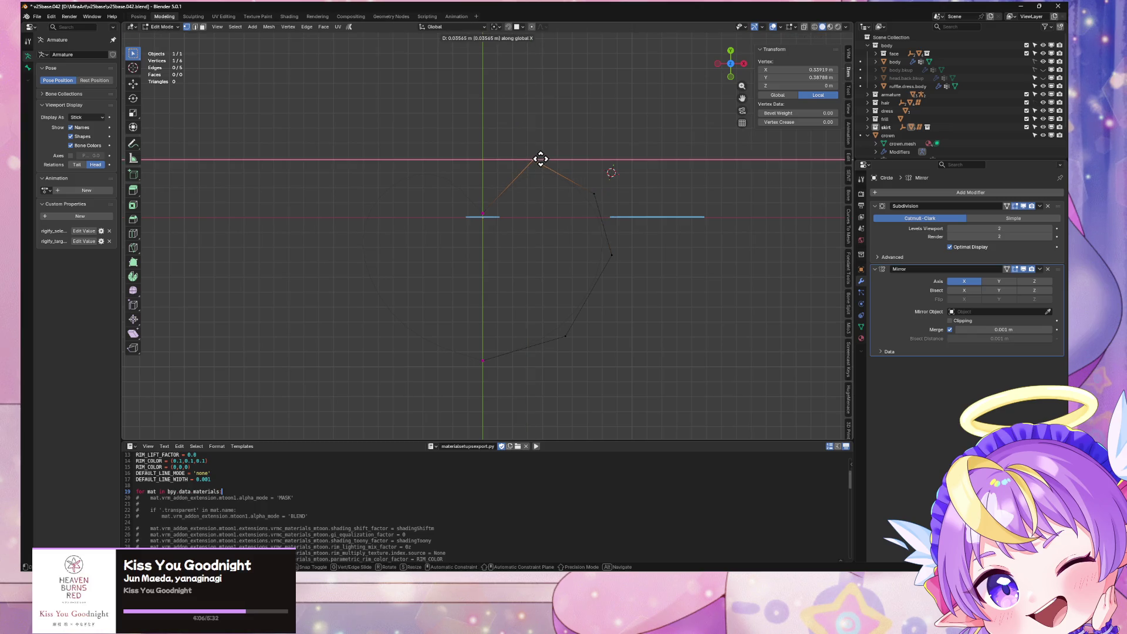
click(541, 159)
key(g)
key(x)
click(541, 161)
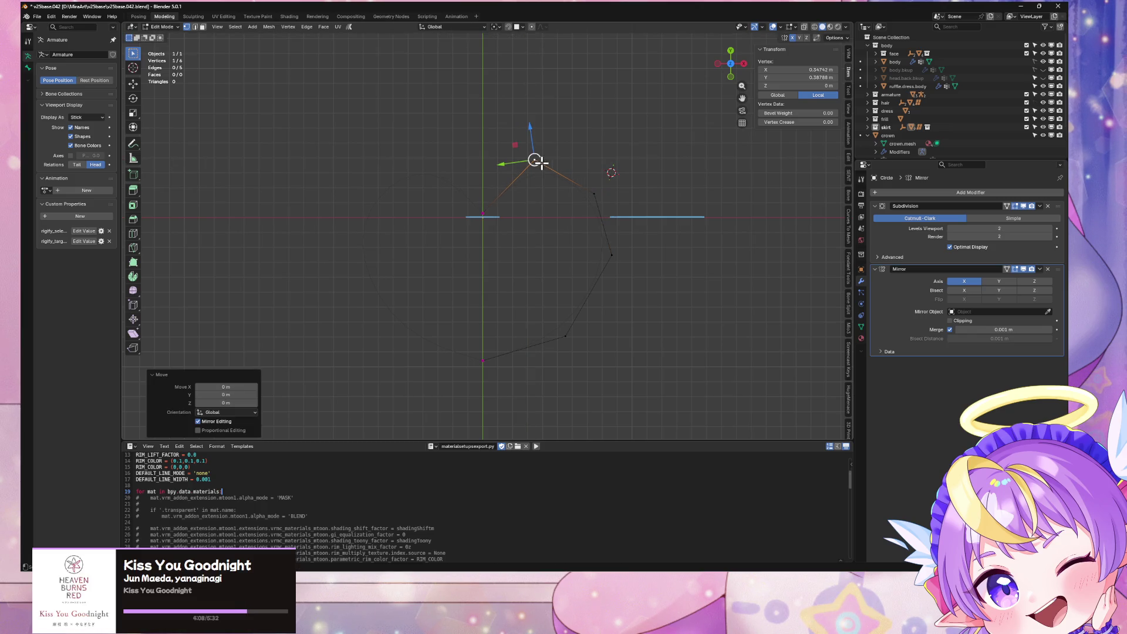
Move the right-side vertex outward along X and lower the top vertex slightly
click(595, 191)
key(g)
key(x)
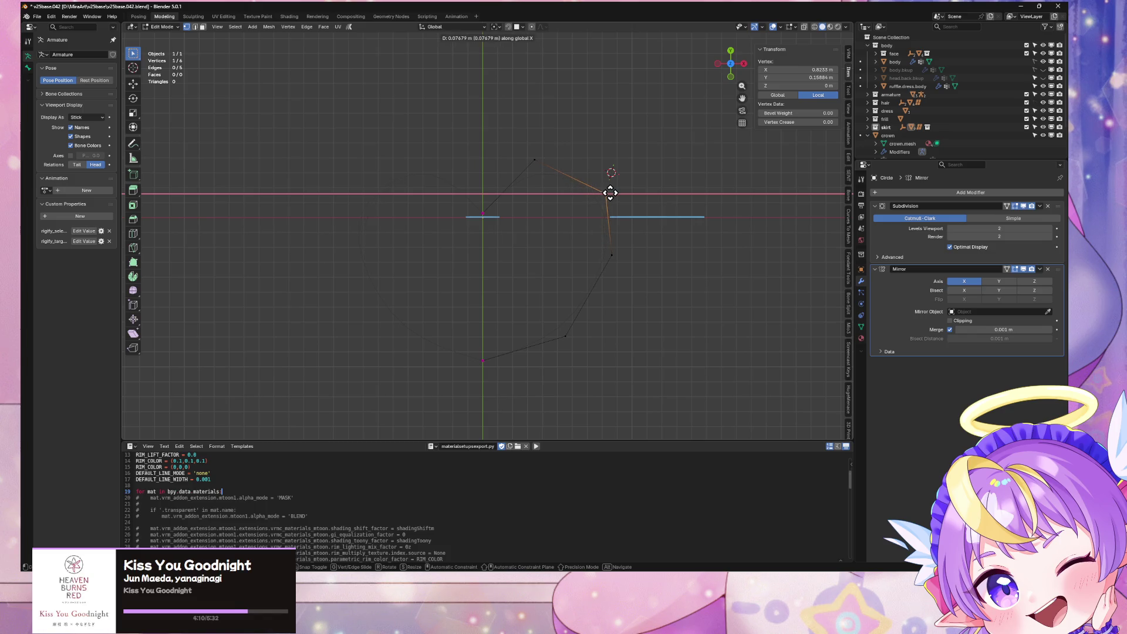
click(606, 192)
click(536, 152)
key(g)
key(y)
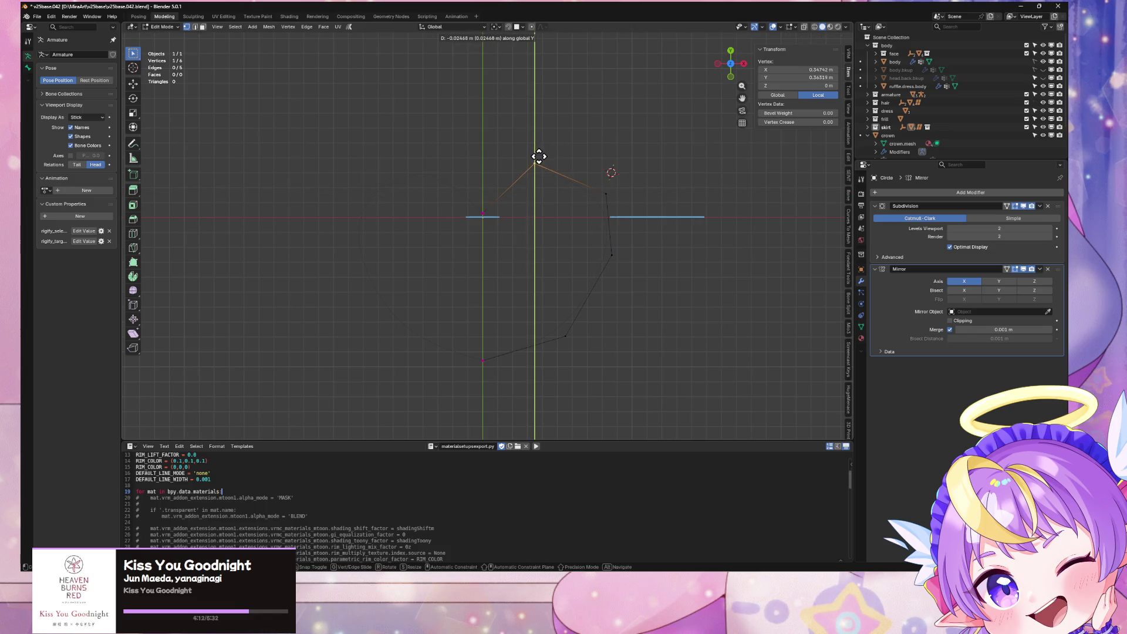
click(537, 156)
Re-enable subdivision, switch to an upright top-down view, and move a right-side vertex down
mouse_move(597, 237)
middle_down()
mouse_move(578, 156)
mouse_move(642, 226)
mouse_move(611, 261)
middle_up()
click(1006, 207)
click(611, 262)
click(730, 64)
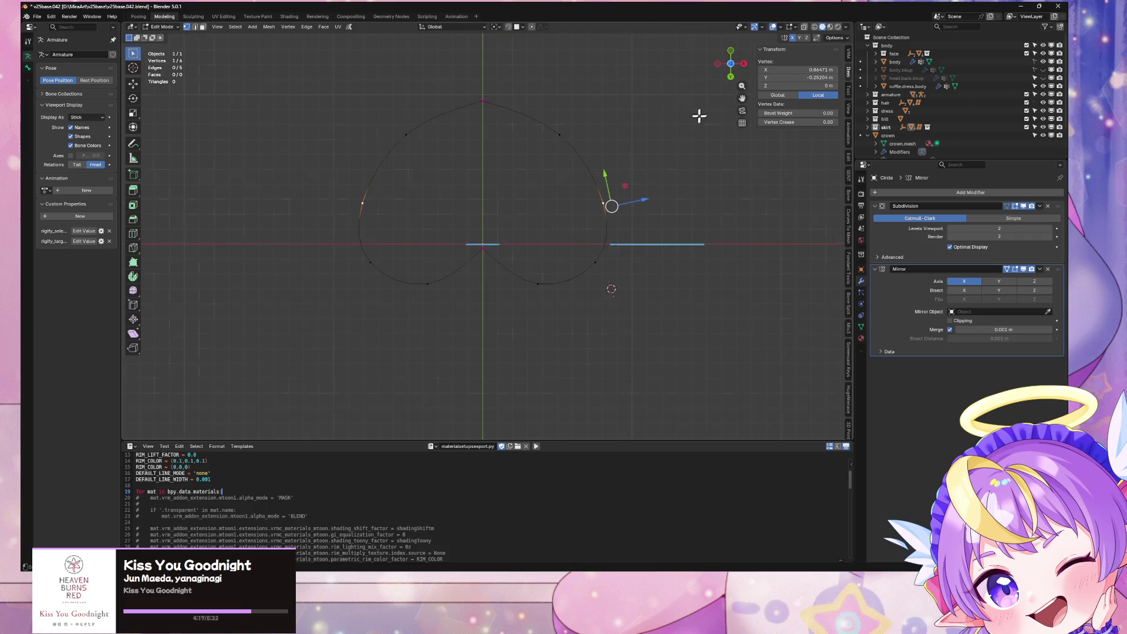
click(730, 63)
key(g)
key(y)
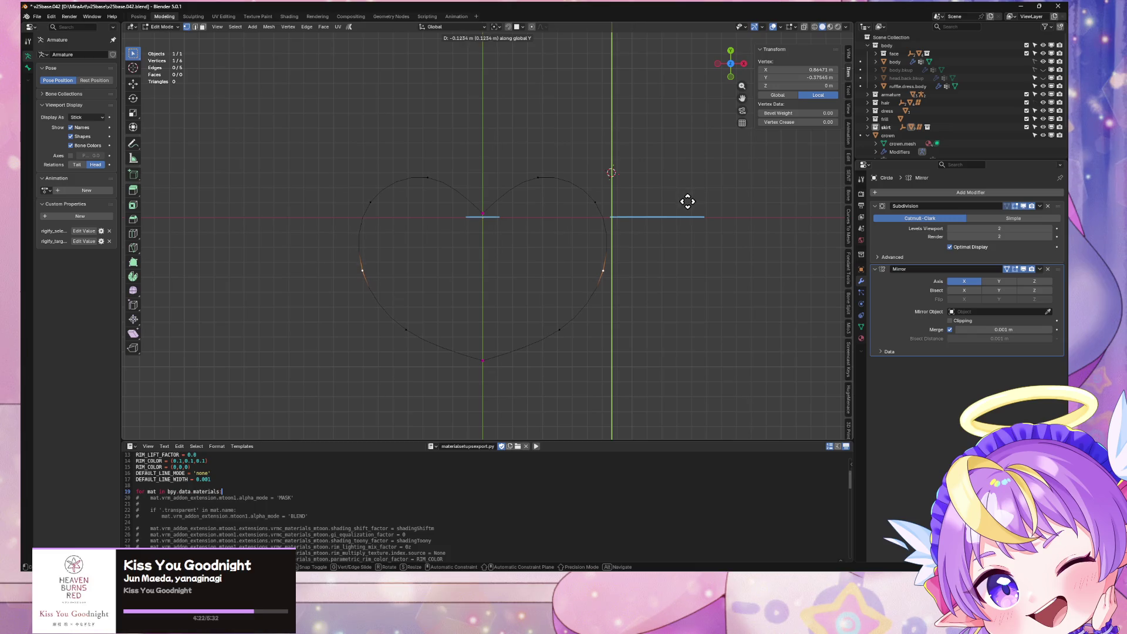
click(687, 201)
Nudge the upper heart vertex slightly
click(597, 198)
key(g)
key(y)
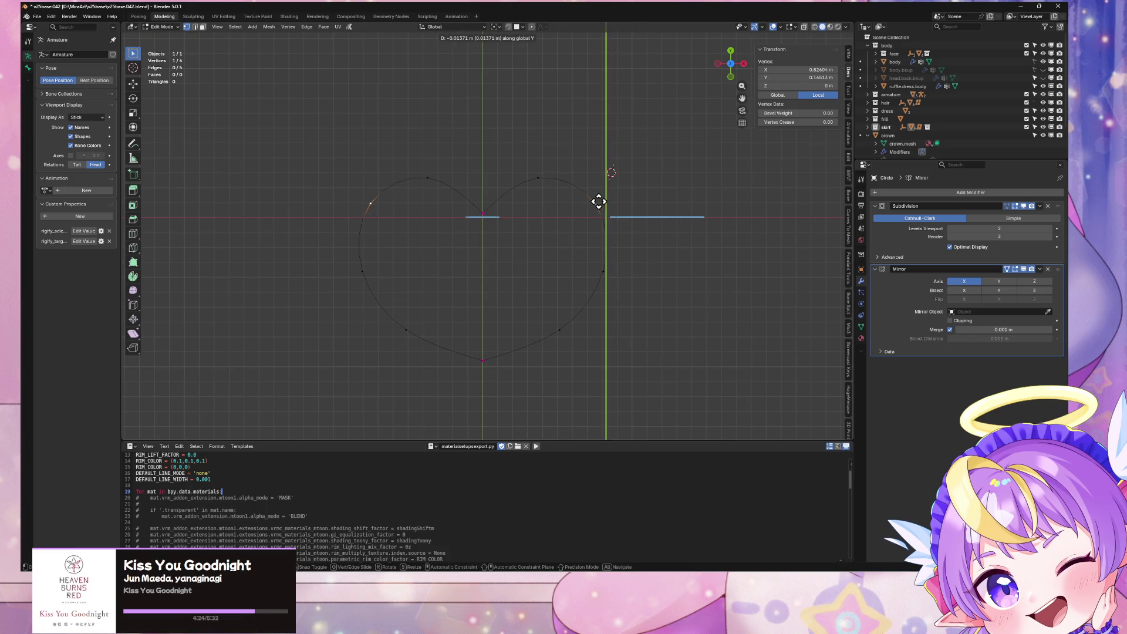
click(598, 198)
key(g)
key(x)
right_click(604, 203)
Shift the lower-right vertex slightly inward along X, inspect the heart, and return to Object Mode
click(539, 176)
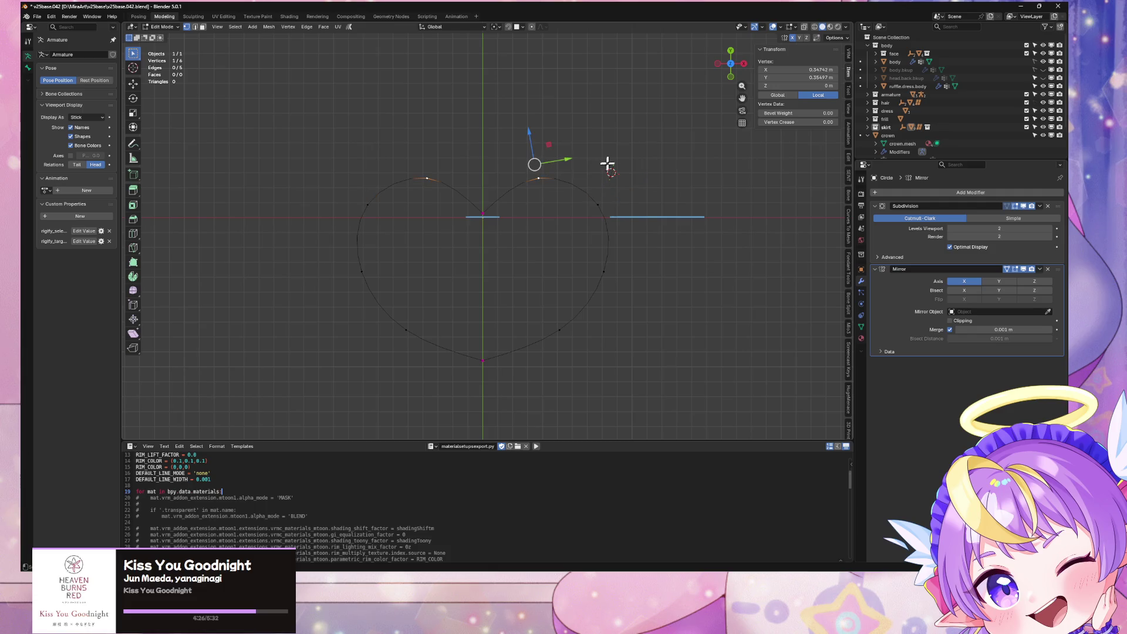
click(559, 330)
key(g)
key(x)
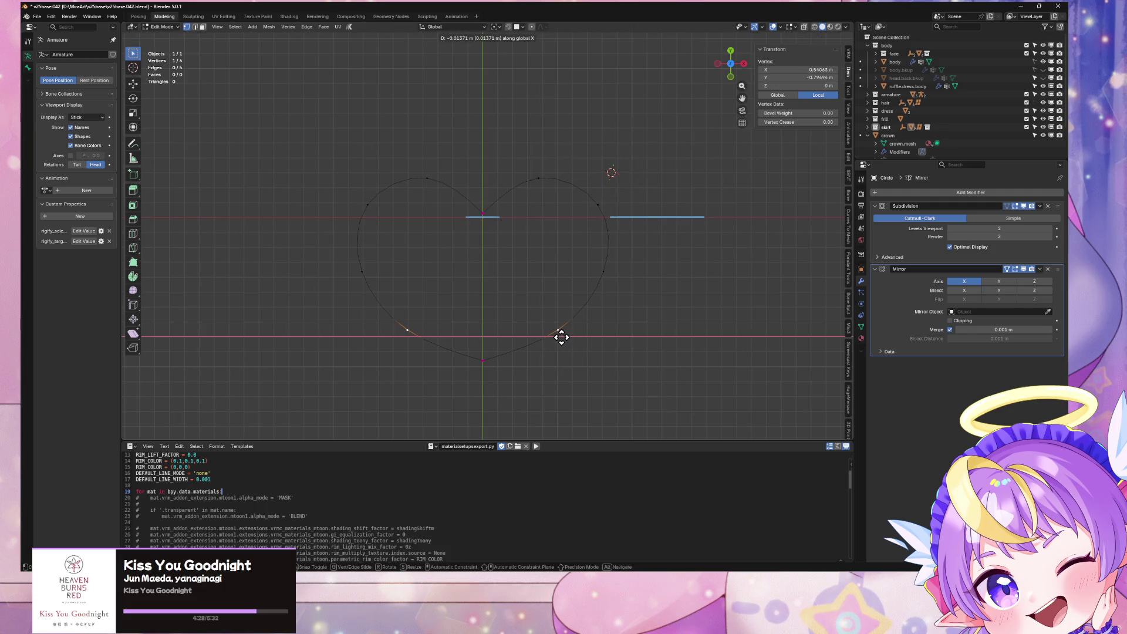
click(562, 335)
key(ctrl+z)
key(ctrl+shift+z)
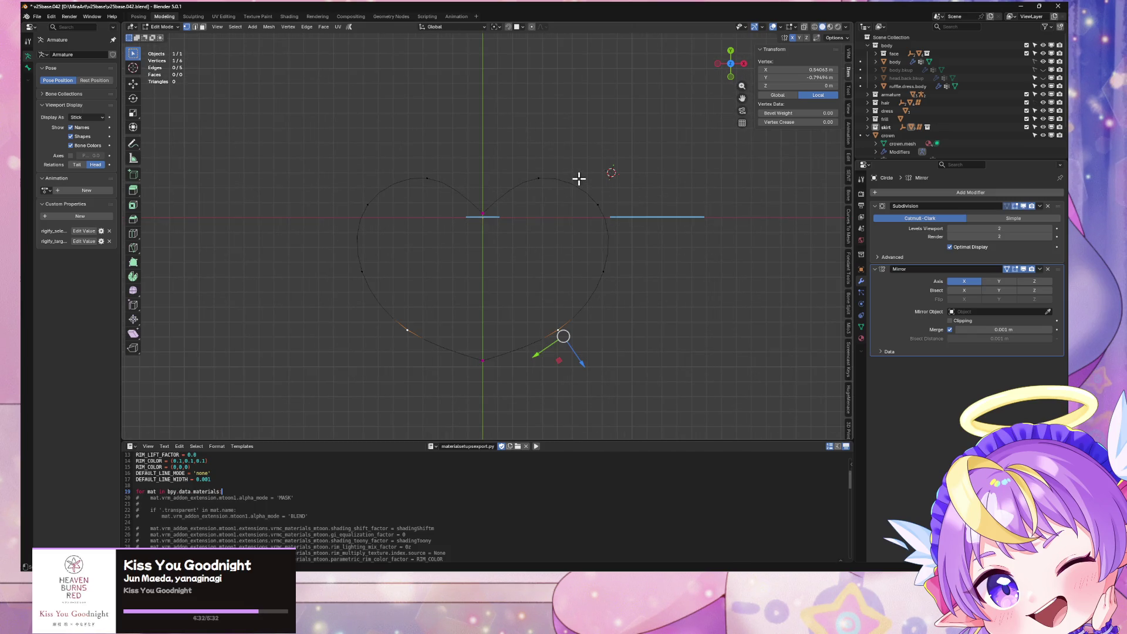
scroll(578, 179, down, 2)
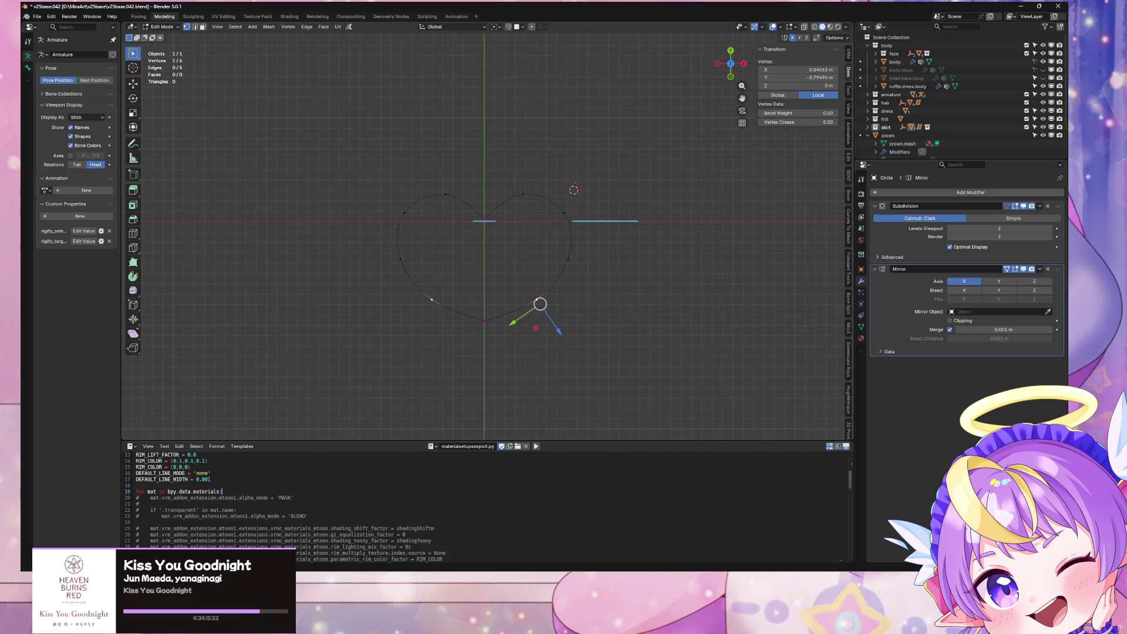
mouse_move(589, 275)
middle_down()
mouse_move(587, 249)
mouse_move(523, 199)
mouse_move(644, 254)
mouse_move(620, 249)
middle_up()
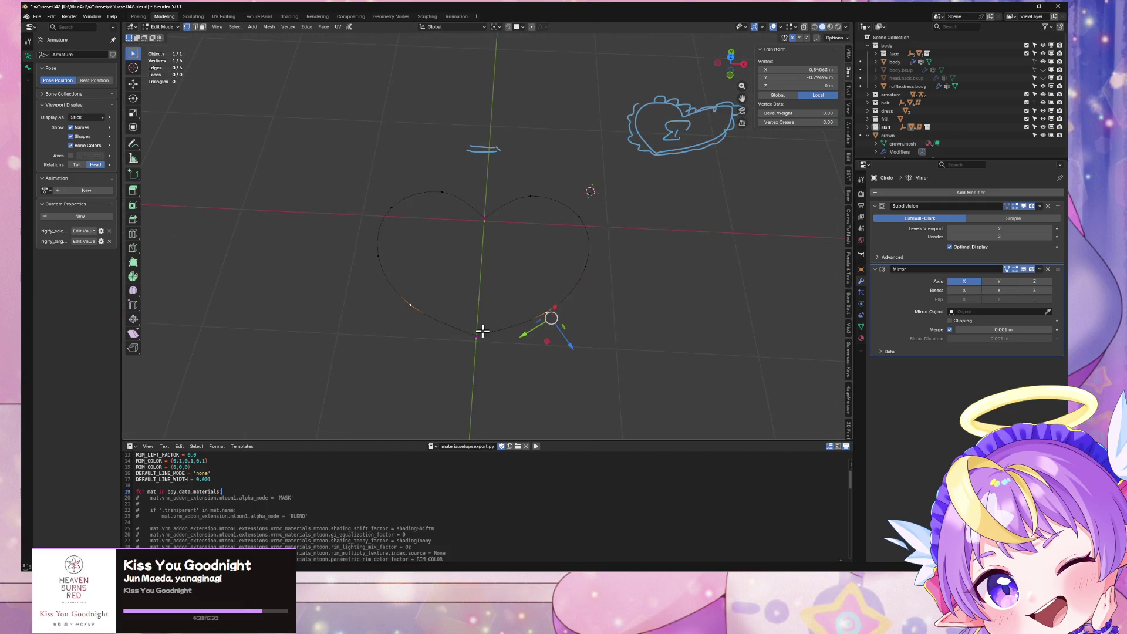
key(Tab)
mouse_move(485, 333)
middle_down()
mouse_move(642, 305)
mouse_move(578, 379)
mouse_move(642, 324)
mouse_move(632, 284)
mouse_move(524, 205)
mouse_move(632, 285)
middle_up()
Switch to top view and trial-bevel the heart's centre vertex in Edit Mode, then undo it
click(732, 62)
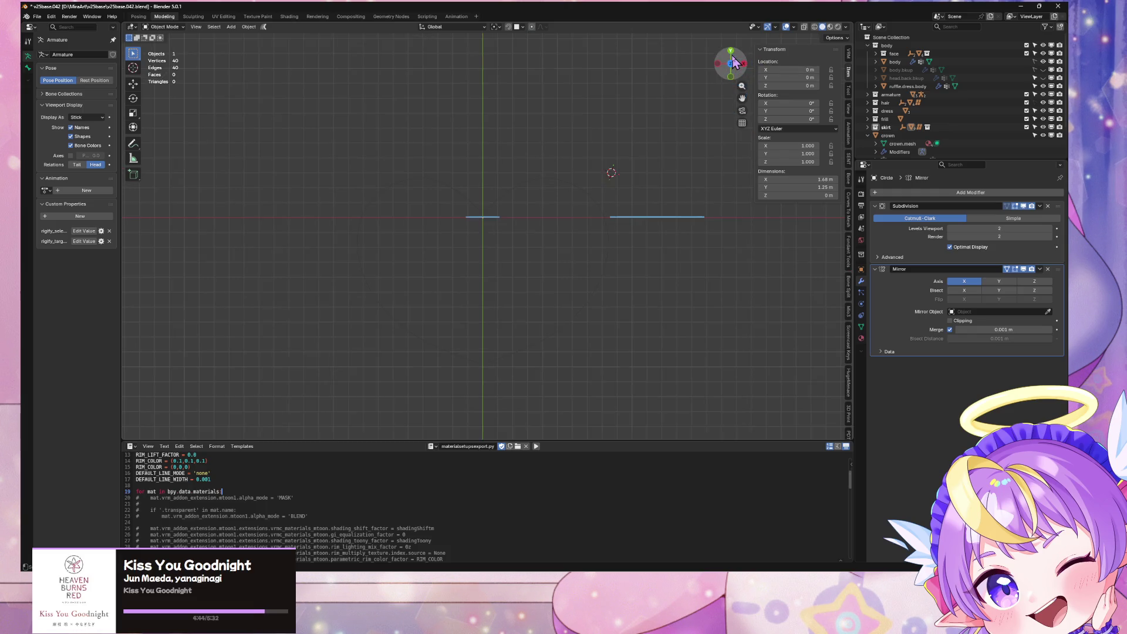
click(731, 51)
click(730, 51)
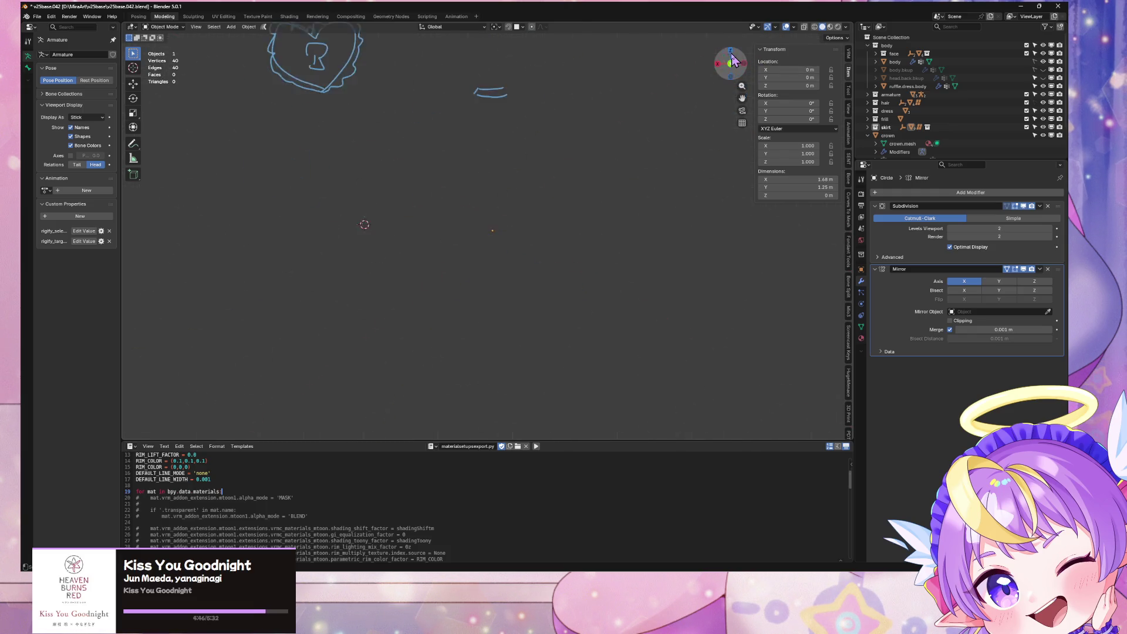
click(730, 51)
key(Tab)
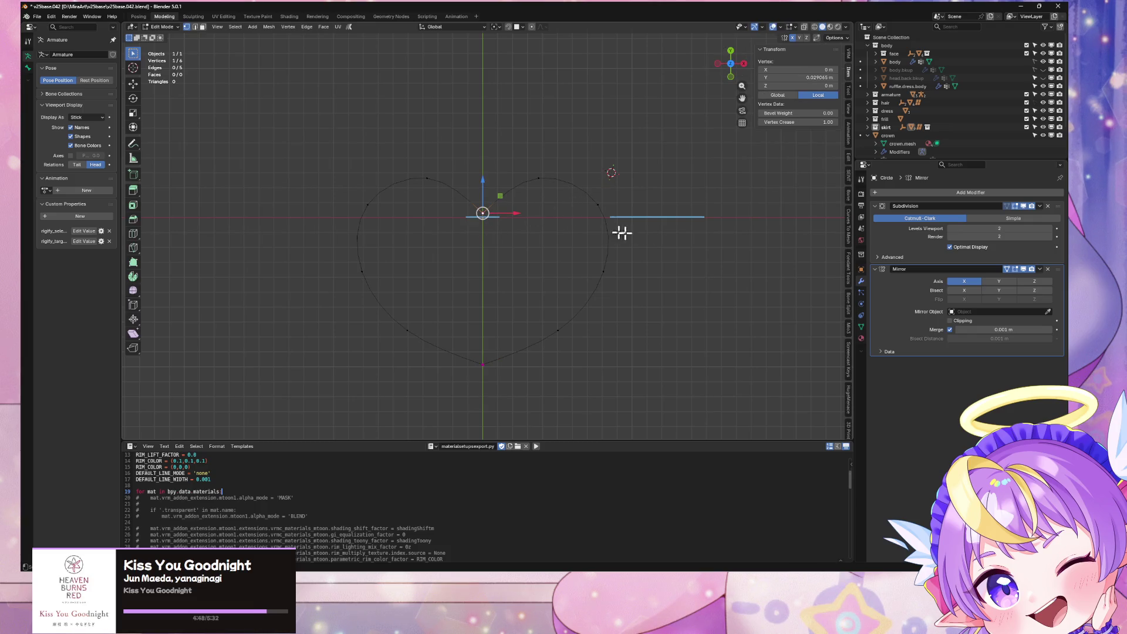
mouse_move(621, 231)
middle_down()
mouse_move(646, 202)
mouse_move(623, 177)
middle_up()
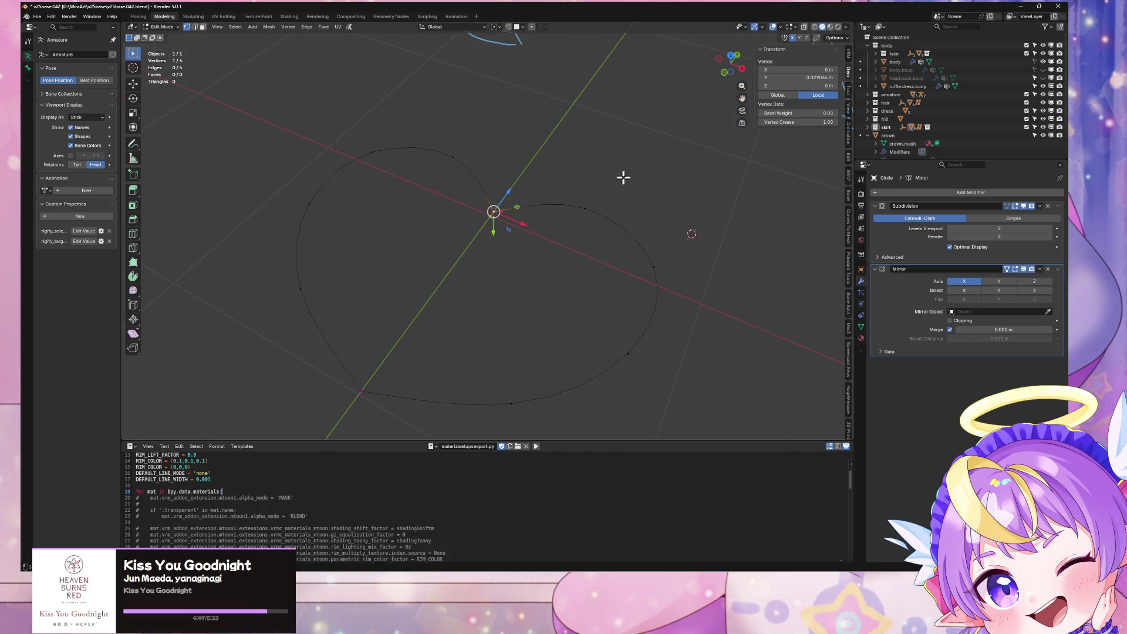
right_click(498, 228)
click(499, 233)
click(582, 228)
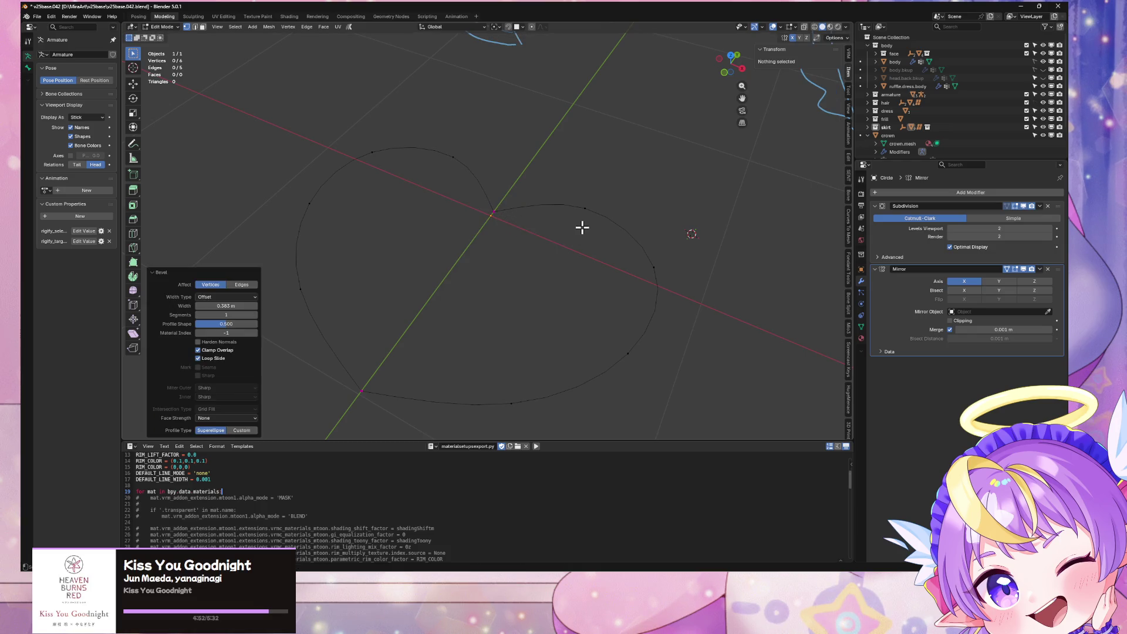
key(ctrl+z)
Try applying the Mirror modifier on the heart curve, inspect its vertices, then undo
click(1040, 269)
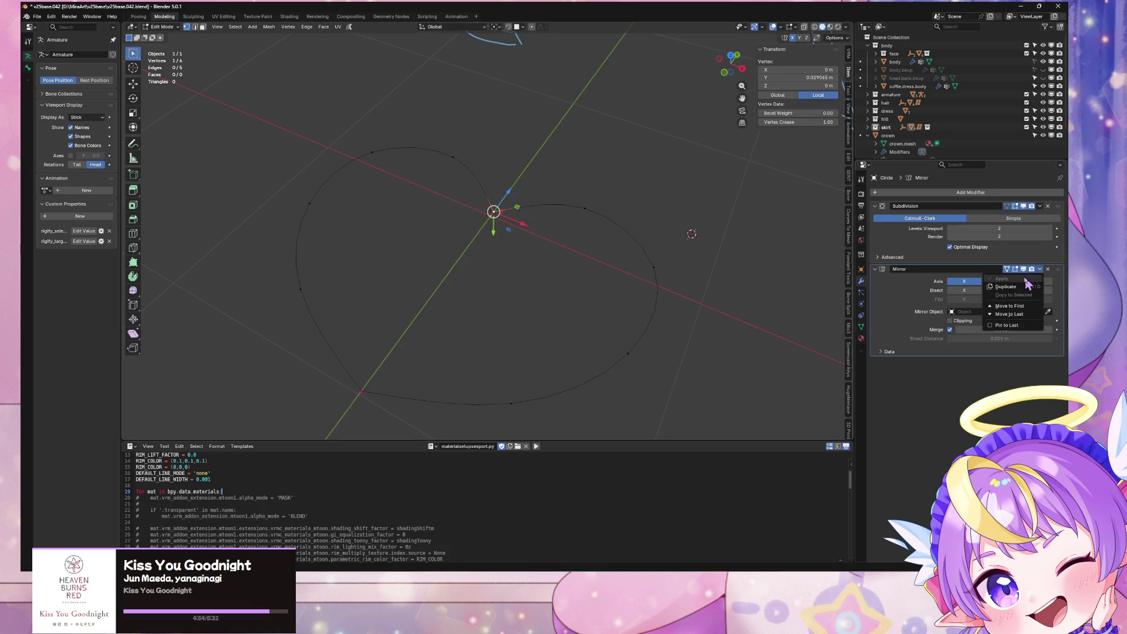
key(Tab)
click(638, 248)
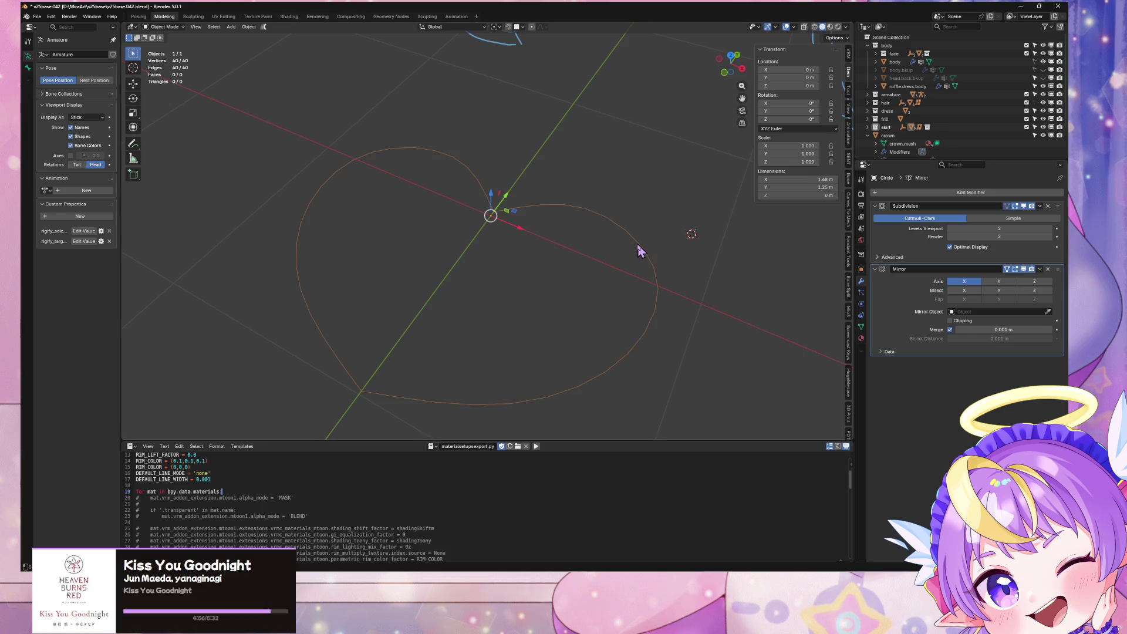
click(1040, 270)
click(1026, 284)
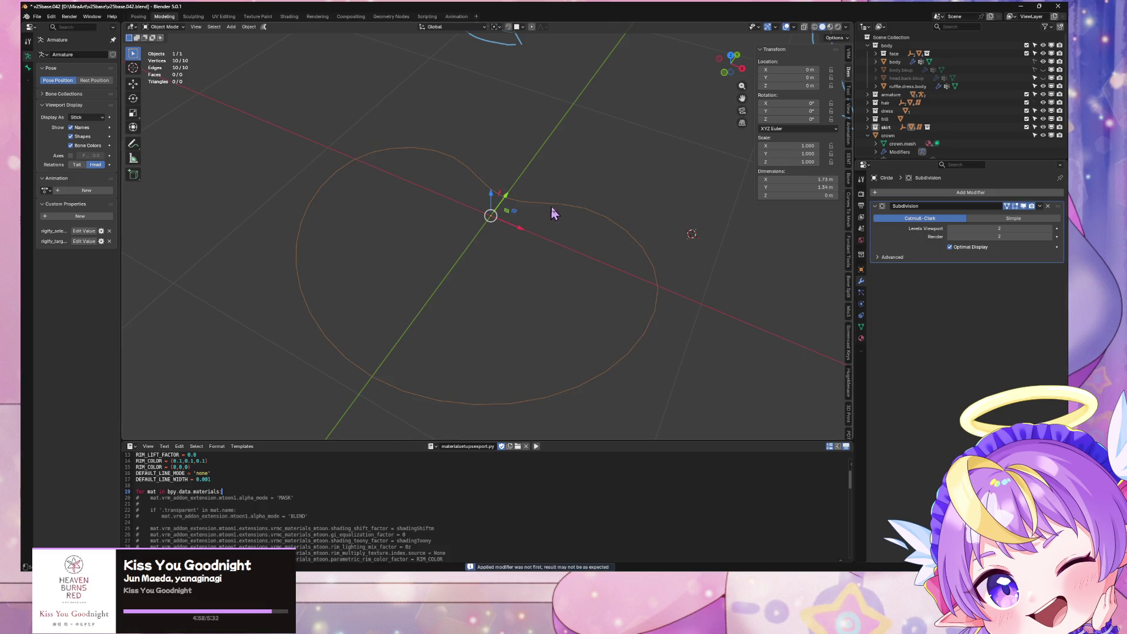
key(ctrl+z)
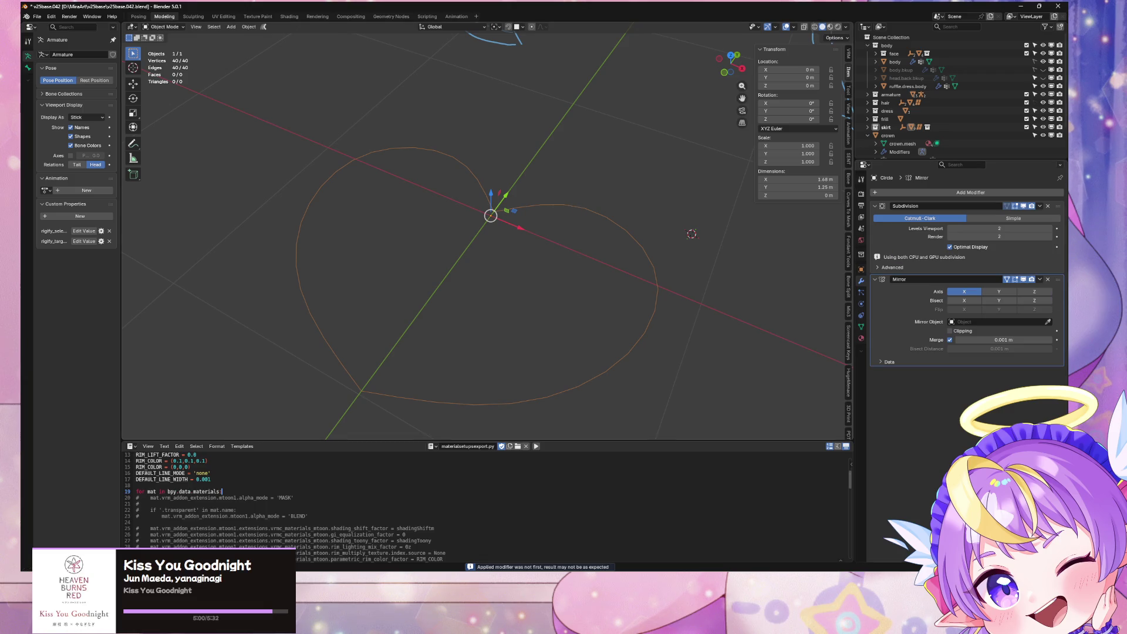
click(1040, 280)
click(1023, 292)
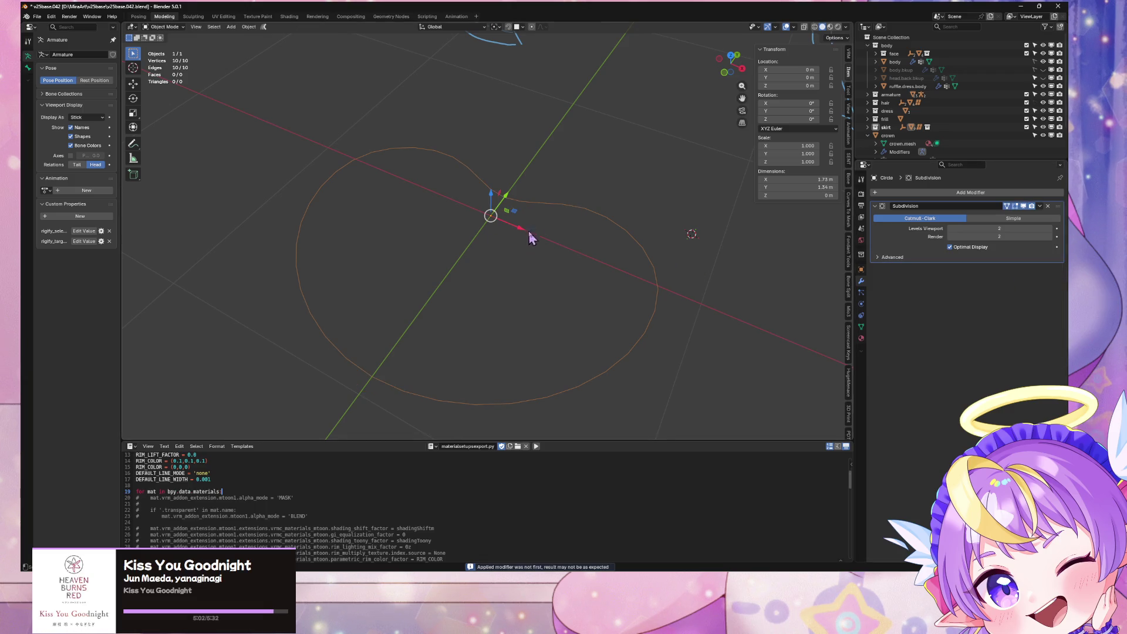
key(Tab)
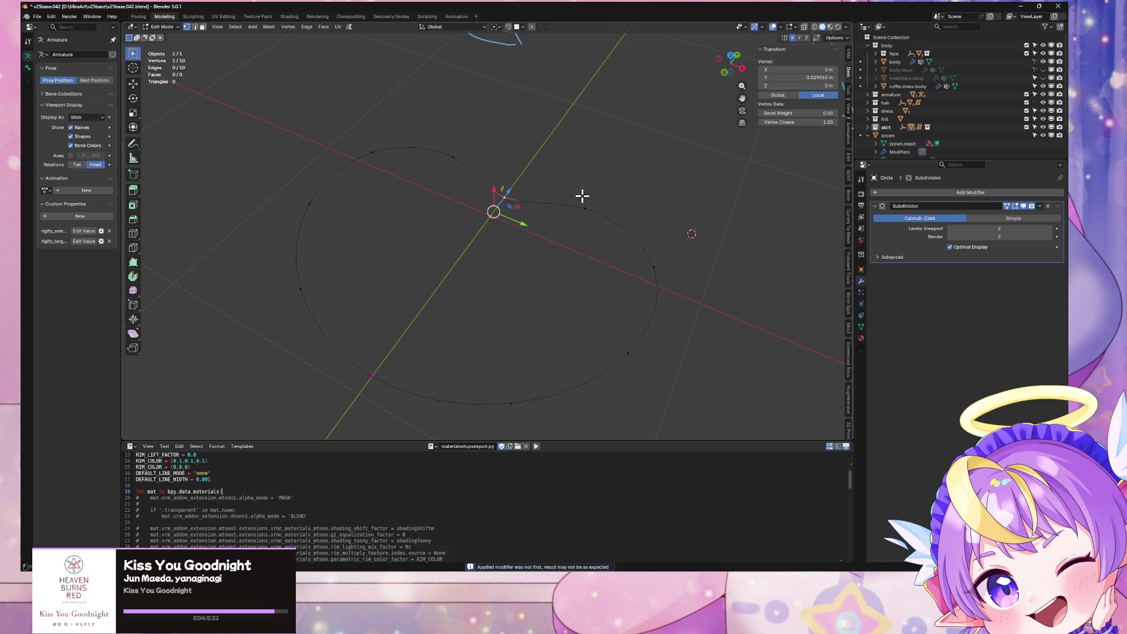
key(Tab)
key(ctrl+z)
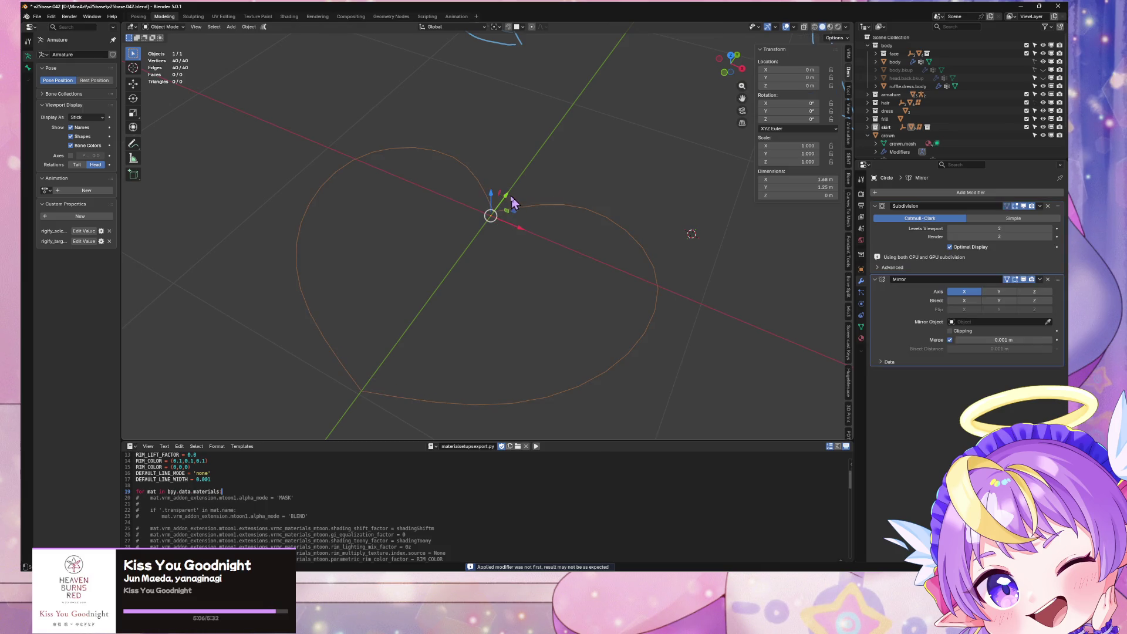
Reapply the Mirror modifier and enter Edit Mode on the 50-vertex outline
mouse_move(695, 218)
middle_down()
mouse_move(540, 192)
mouse_move(652, 235)
middle_up()
click(1039, 279)
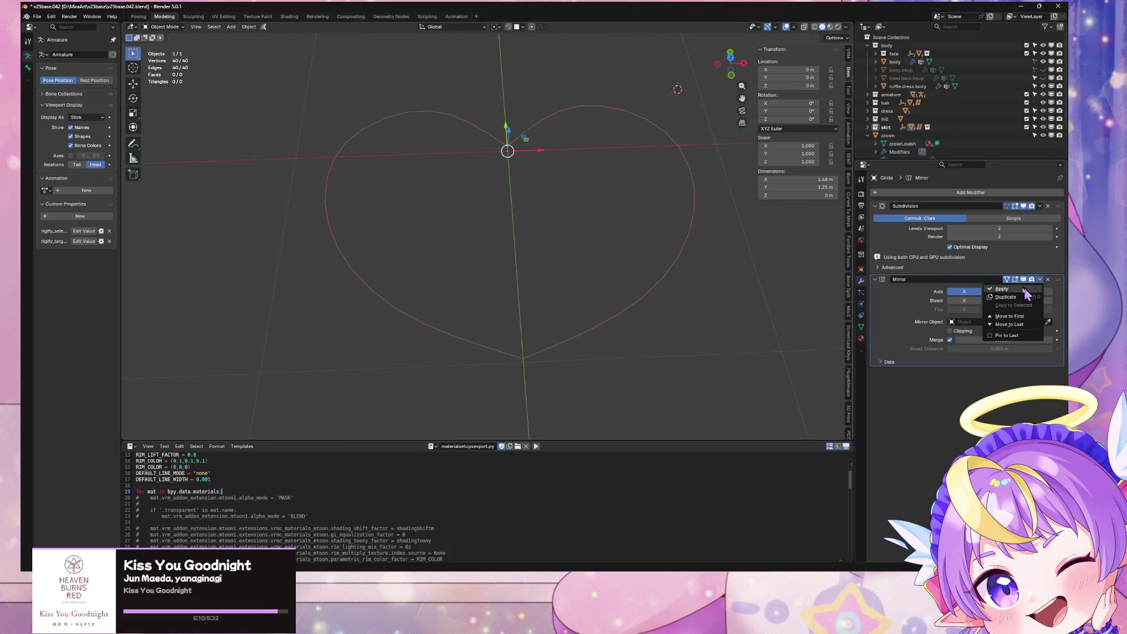
click(1026, 288)
key(Tab)
Bevel the top notch and bottom tip vertices into close vertex pairs
shift+click(521, 341)
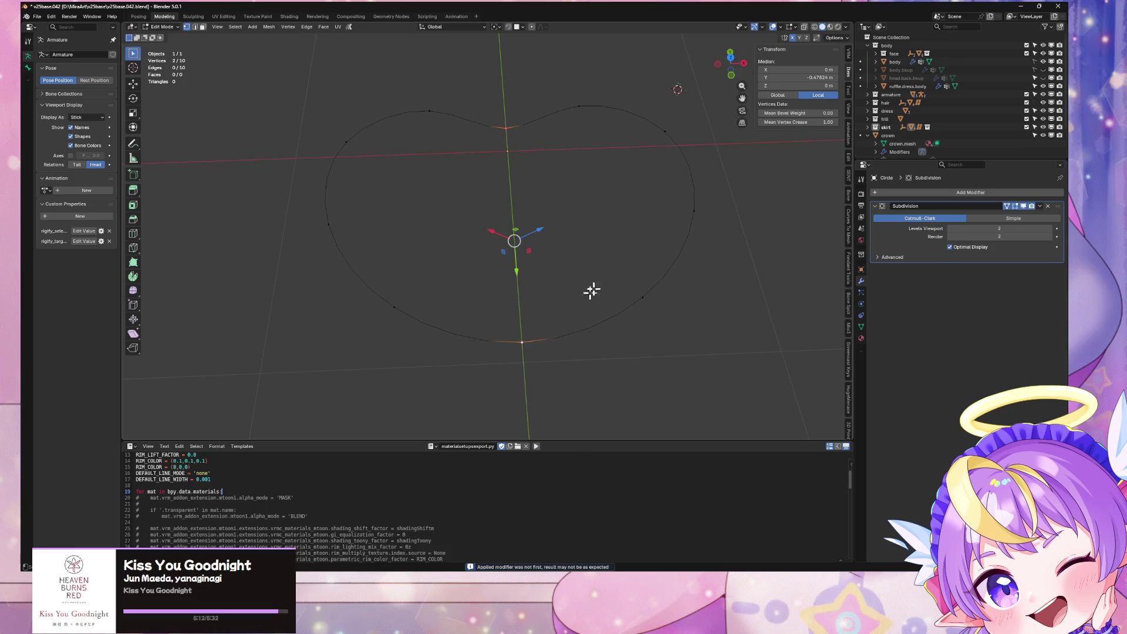
right_click(591, 292)
click(630, 281)
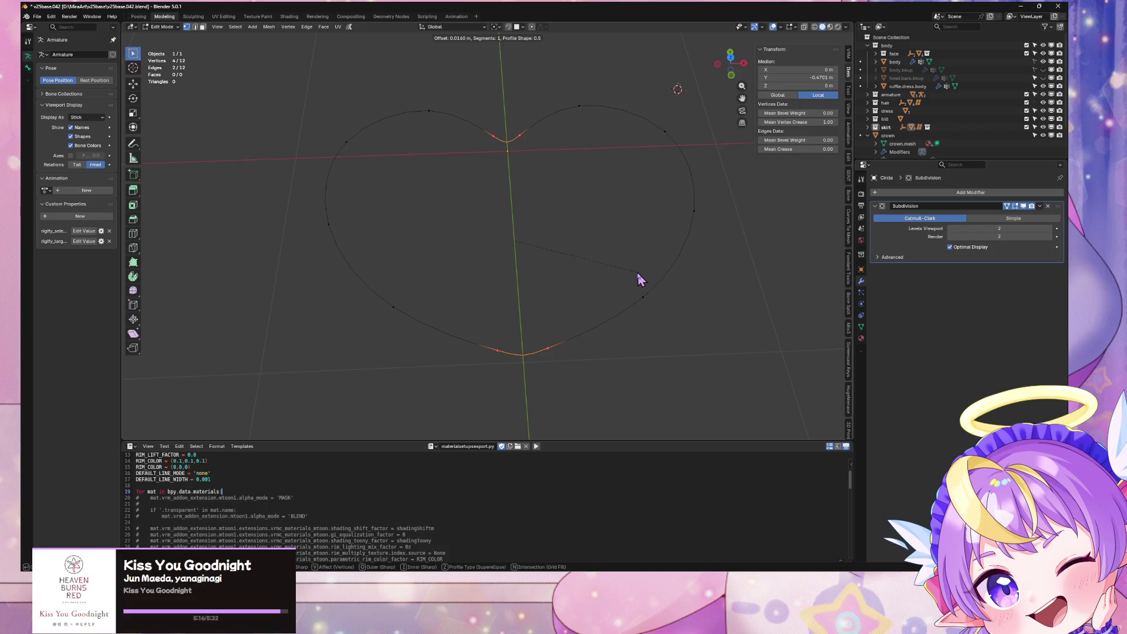
click(637, 273)
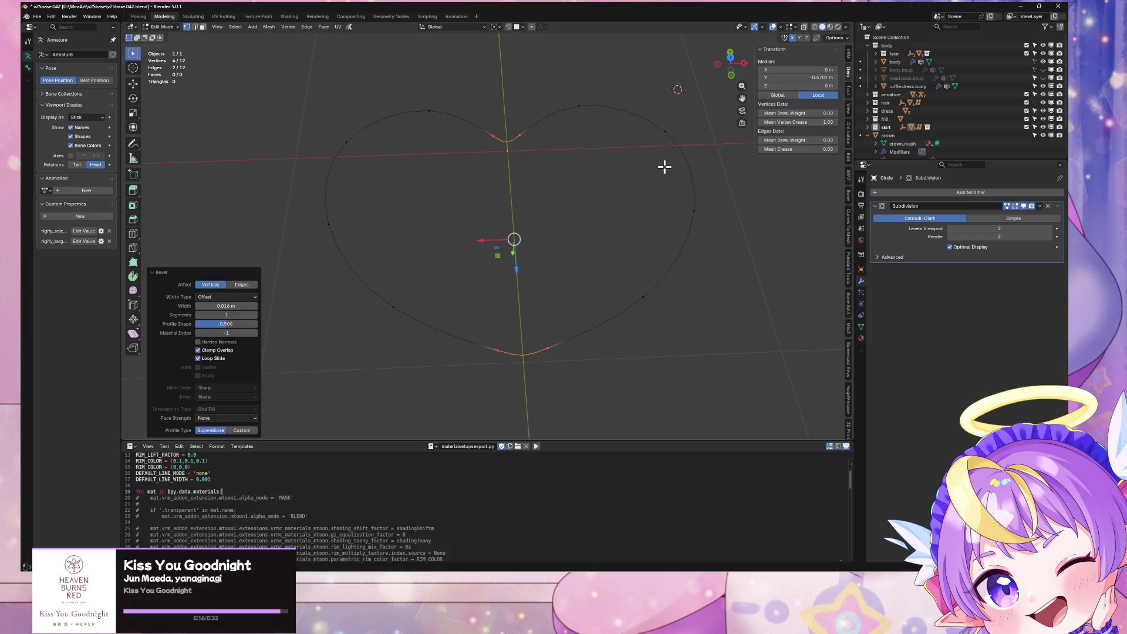
Set the pivot to Active Element, trial an X-axis scale, cancel it, and deselect all
click(495, 27)
click(519, 84)
key(s)
key(x)
mouse_move(592, 361)
middle_down()
mouse_move(599, 389)
mouse_move(622, 329)
middle_up()
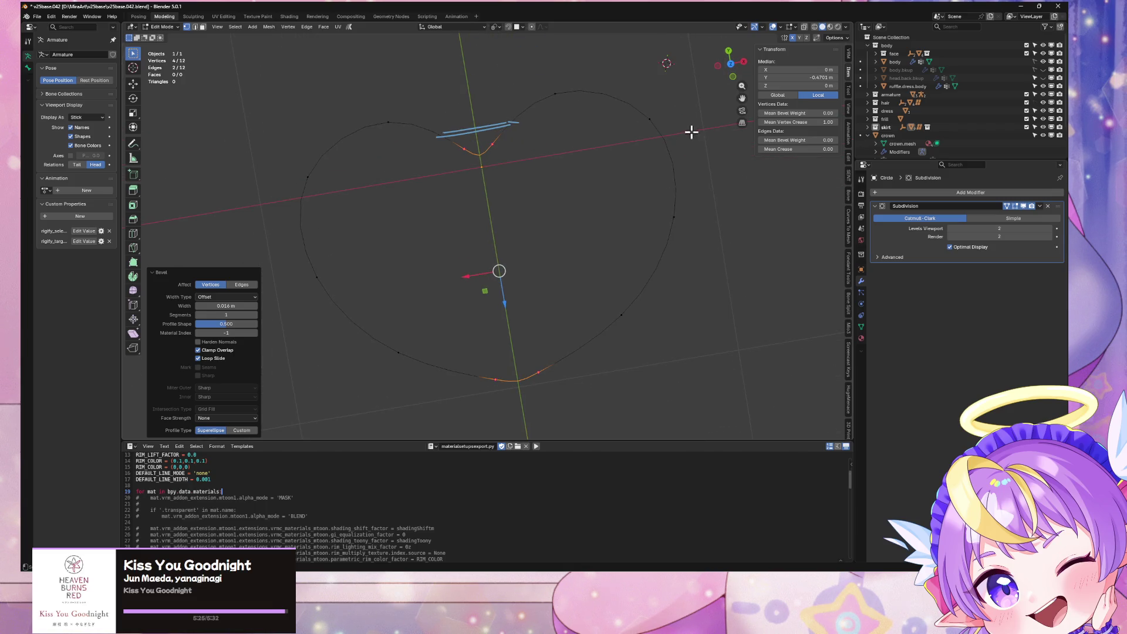
click(733, 76)
key(s)
key(x)
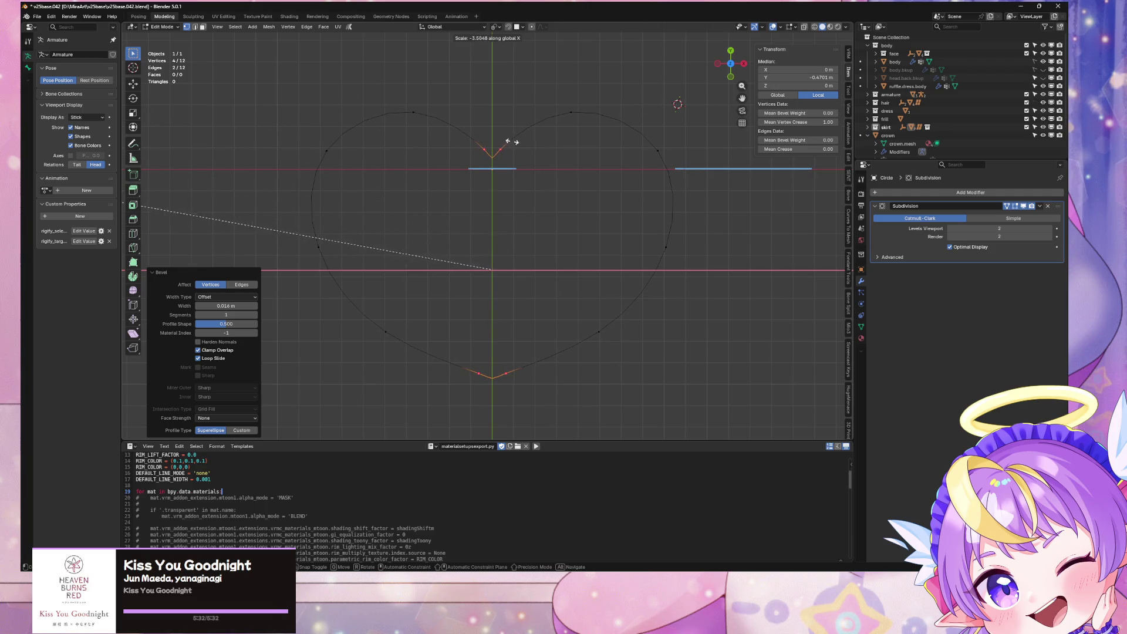
key(Escape)
scroll(575, 163, down, 1)
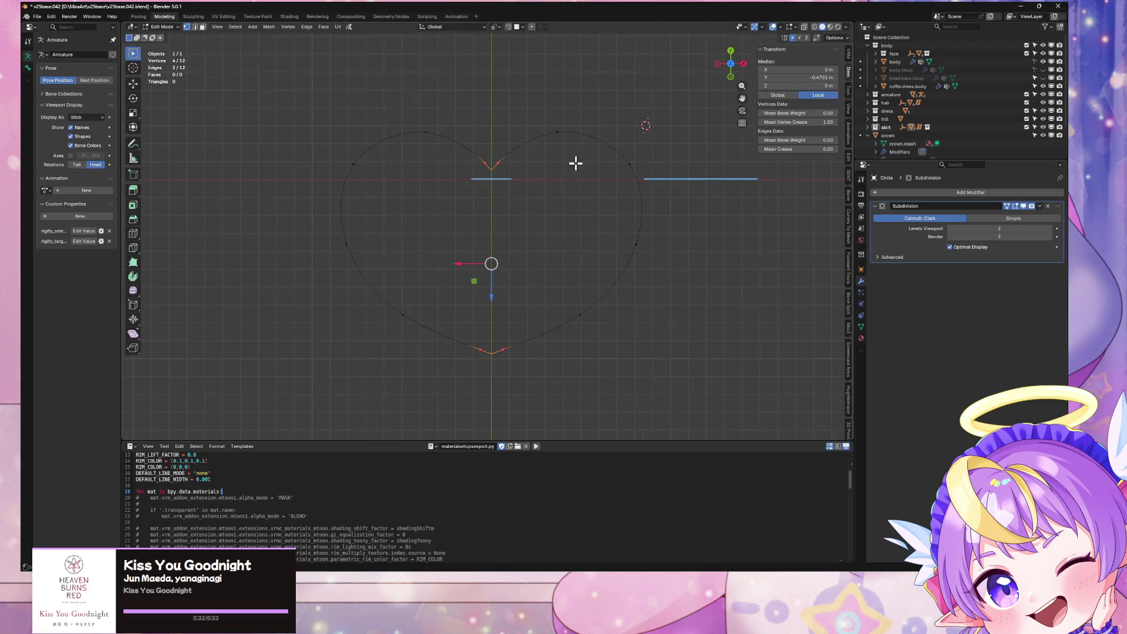
click(741, 249)
mouse_move(740, 249)
middle_down()
mouse_move(629, 199)
mouse_move(428, 196)
mouse_move(519, 167)
mouse_move(583, 177)
mouse_move(629, 252)
mouse_move(562, 284)
mouse_move(528, 254)
mouse_move(515, 203)
mouse_move(533, 170)
middle_up()
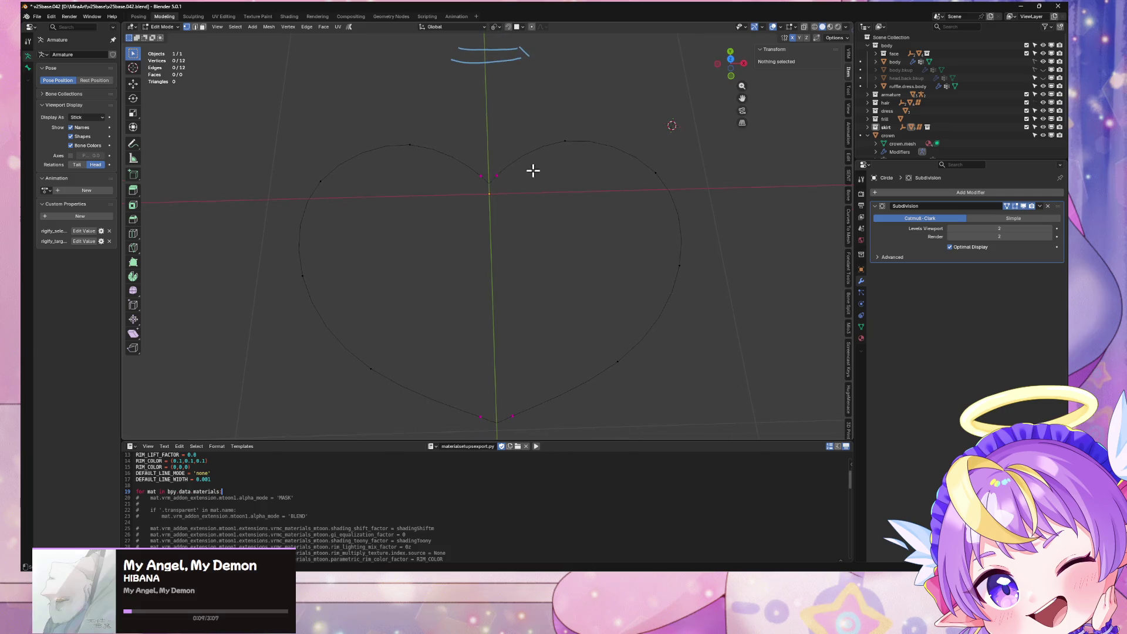
click(488, 181)
shift+scroll(556, 317, down, 2)
shift+click(512, 371)
right_click(608, 311)
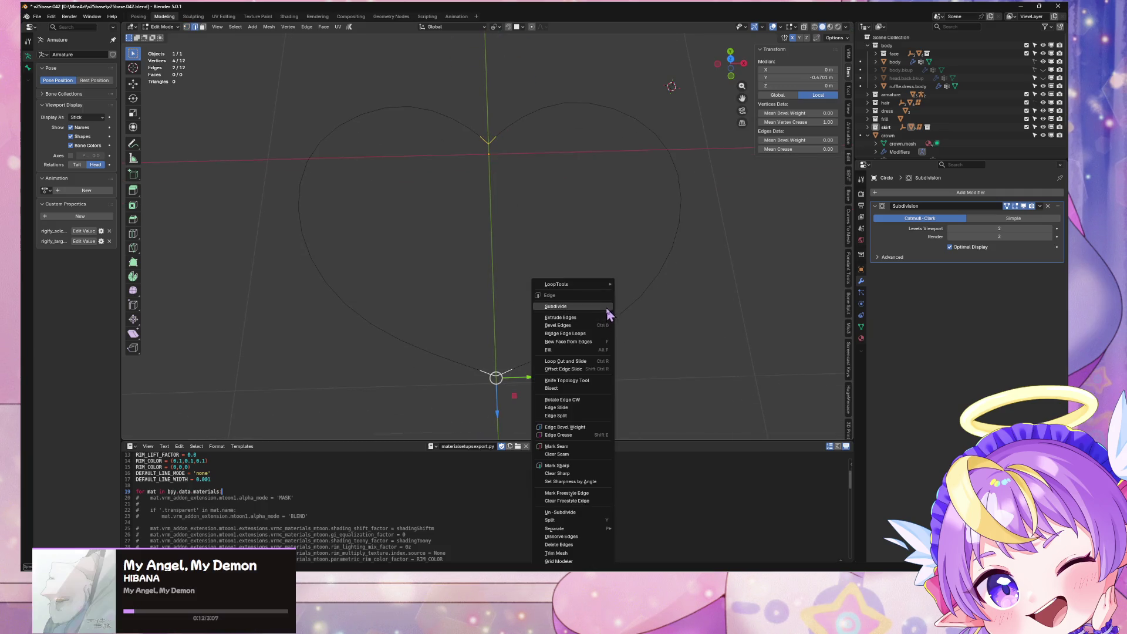
click(608, 307)
mouse_move(558, 306)
middle_down()
mouse_move(568, 214)
mouse_move(575, 226)
middle_up()
scroll(581, 373, up, 5)
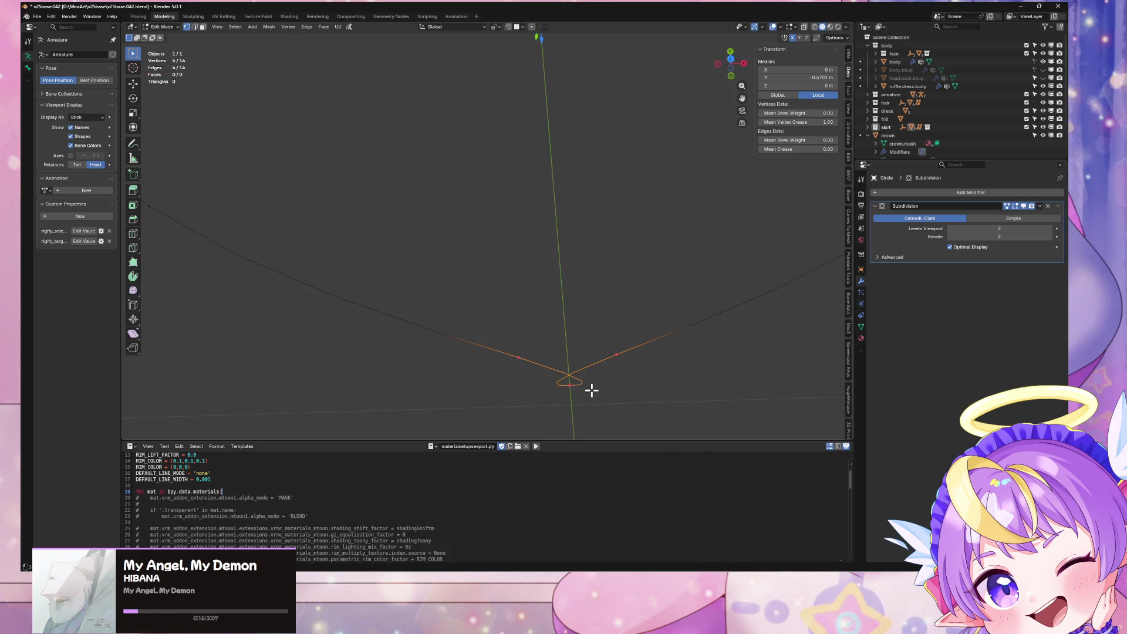
click(569, 382)
mouse_move(588, 401)
mouse_down()
mouse_move(574, 394)
mouse_move(594, 383)
mouse_up()
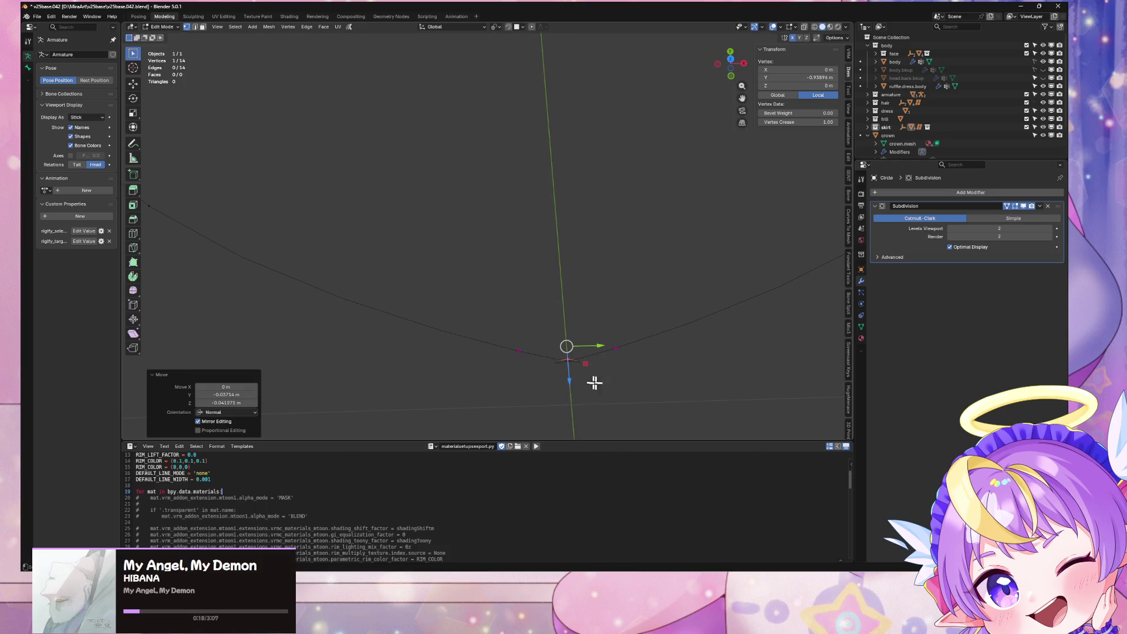
key(ctrl+z)
key(s)
key(x)
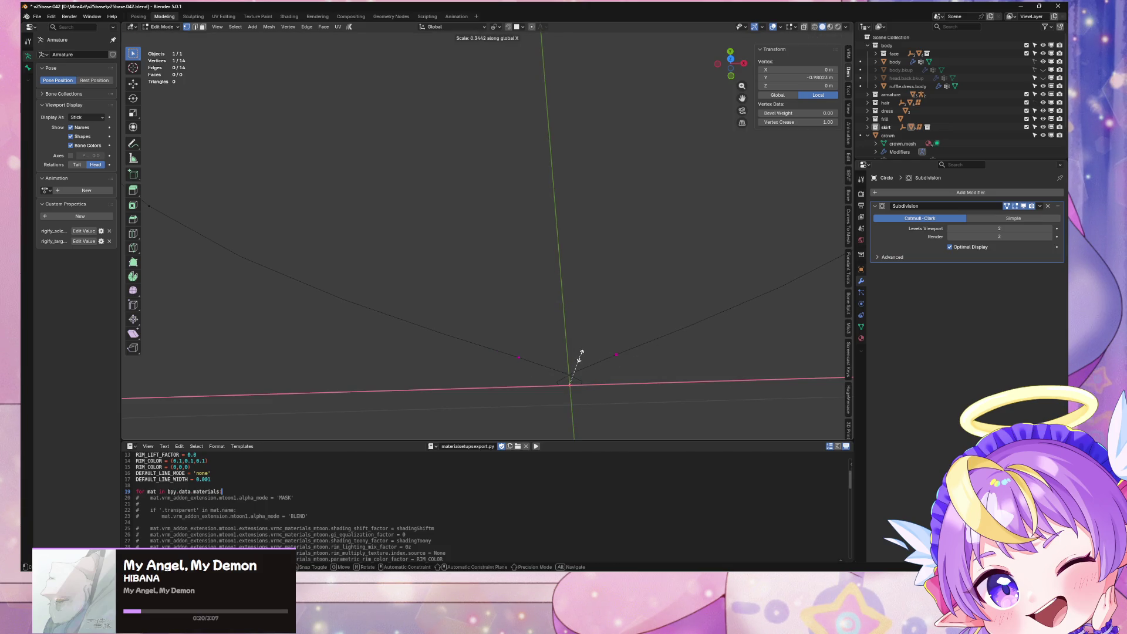
click(568, 317)
scroll(569, 314, down, 5)
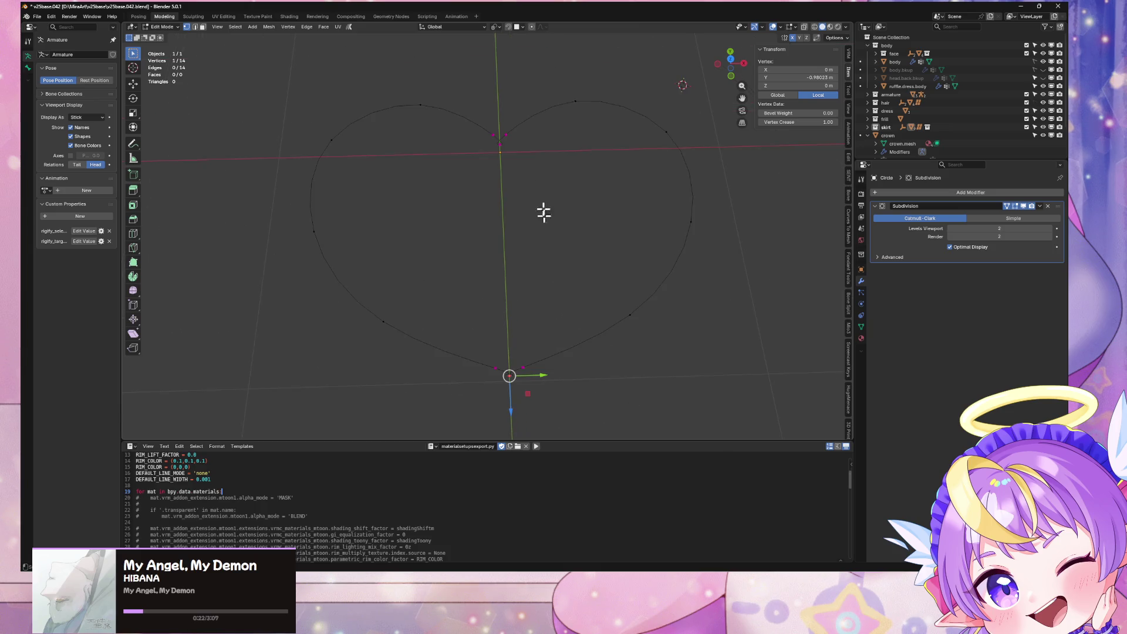
click(498, 141)
scroll(505, 141, up, 5)
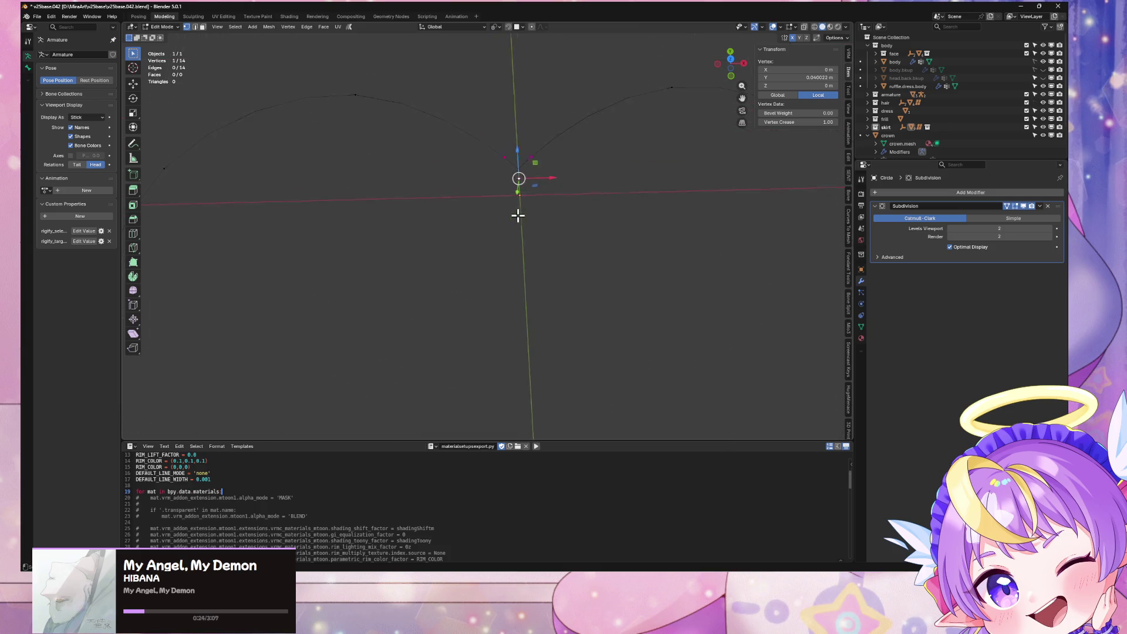
click(508, 91)
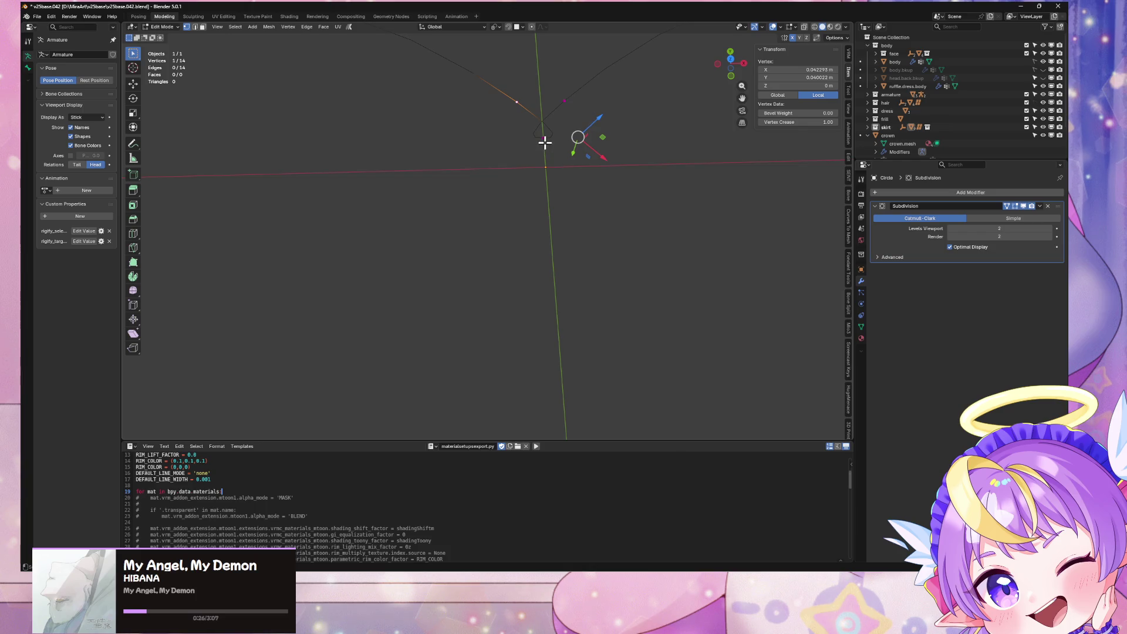
shift+click(564, 100)
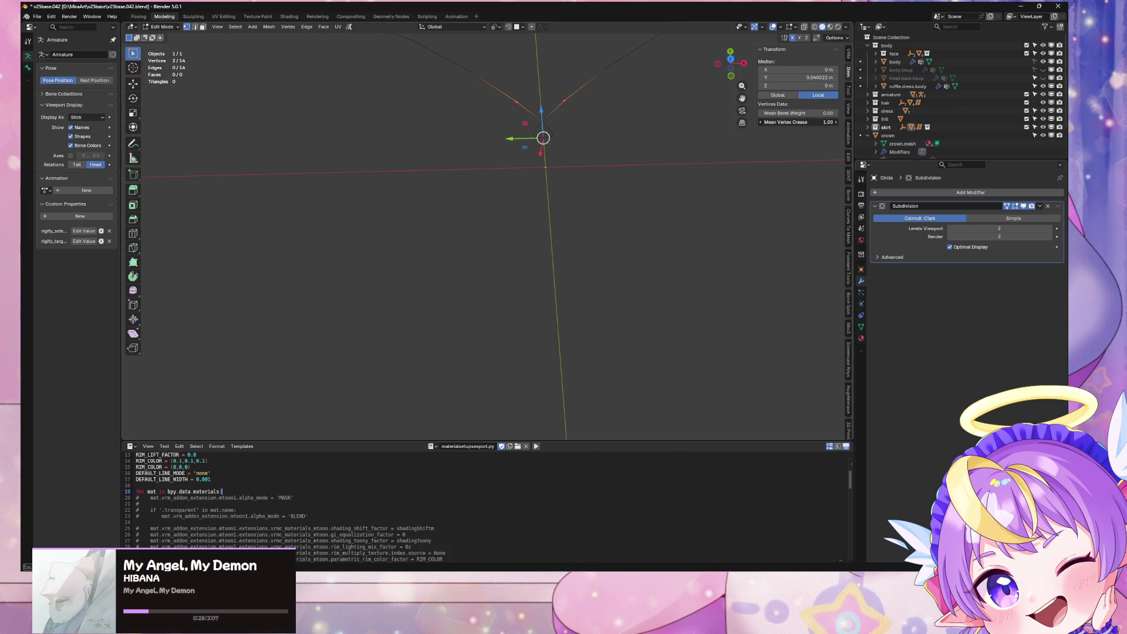
click(549, 154)
drag(798, 122, 813, 122)
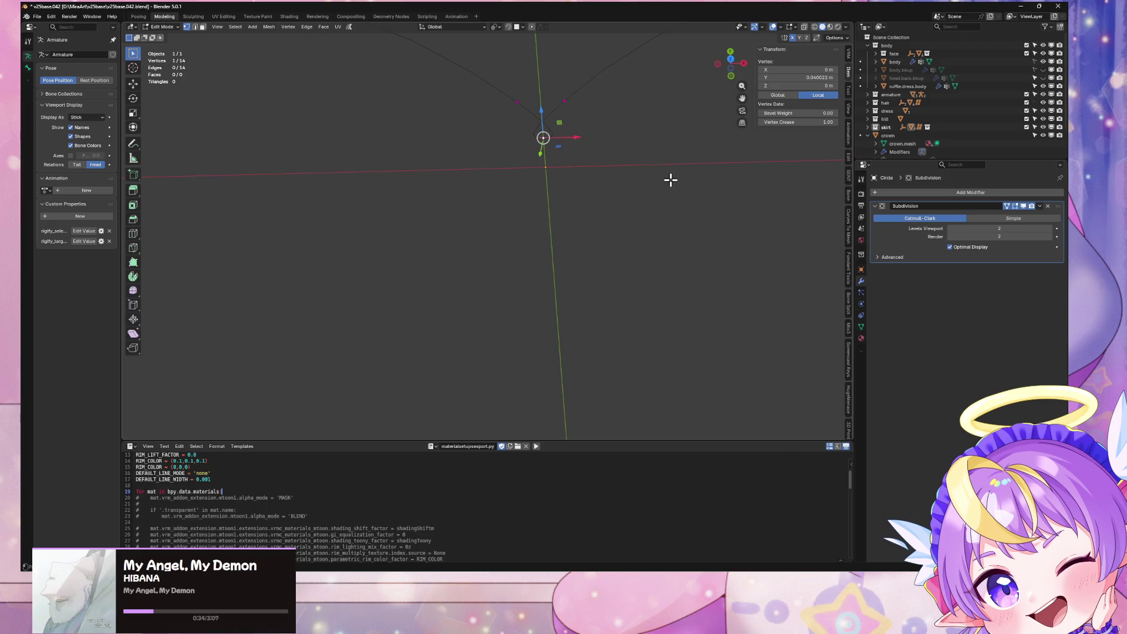
key(g)
key(ctrl+z)
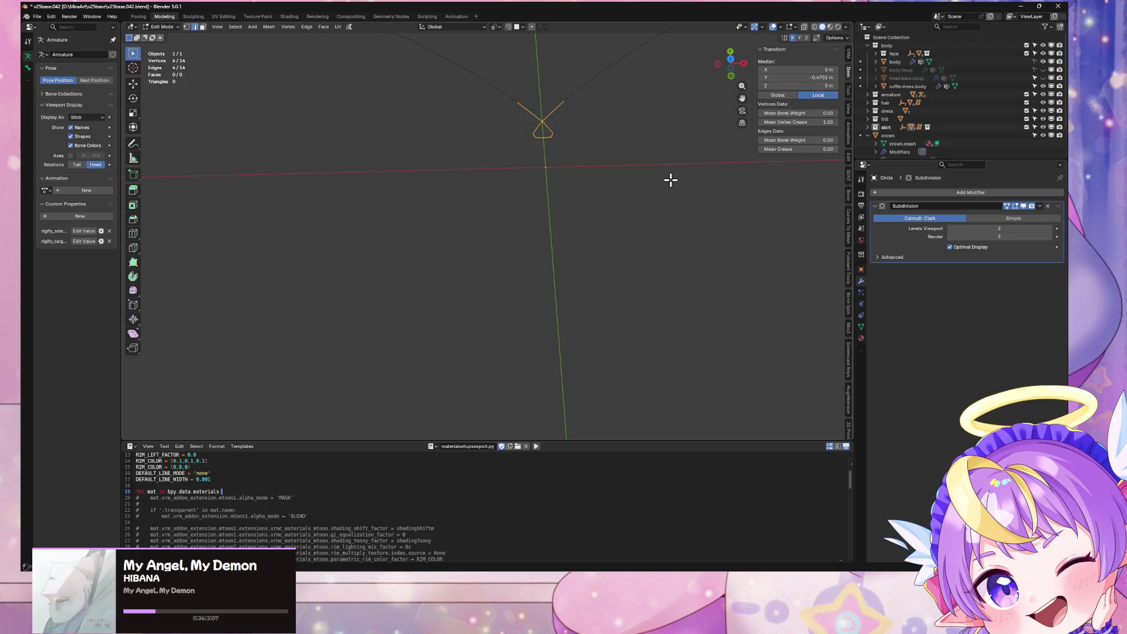
mouse_move(685, 297)
middle_down()
mouse_move(656, 108)
mouse_move(621, 301)
mouse_move(674, 239)
mouse_move(710, 274)
mouse_move(654, 344)
mouse_move(742, 312)
mouse_move(674, 284)
mouse_move(566, 335)
mouse_move(577, 321)
mouse_move(641, 320)
mouse_move(570, 141)
mouse_move(622, 214)
mouse_move(646, 224)
middle_up()
key(Tab)
key(Tab)
key(Tab)
key(Tab)
key(a)
Try filling the heart outline with a face, undo it, and deselect all vertices
middle_drag(714, 197, 688, 230)
right_click(688, 230)
click(687, 230)
key(ctrl+z)
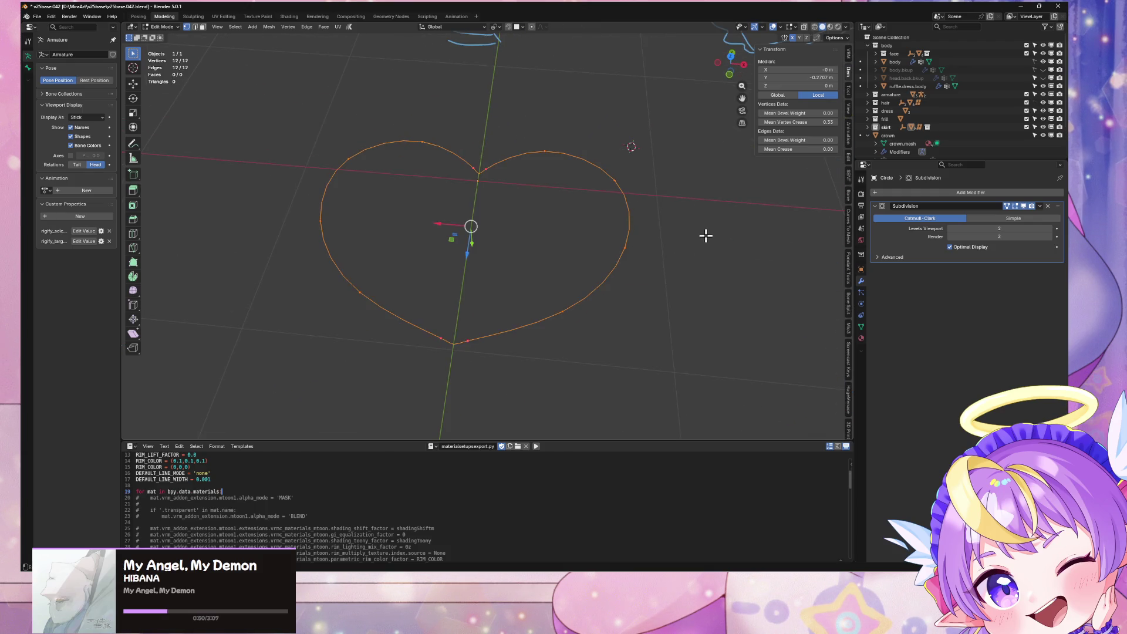
click(1039, 205)
key(Tab)
key(Tab)
click(660, 226)
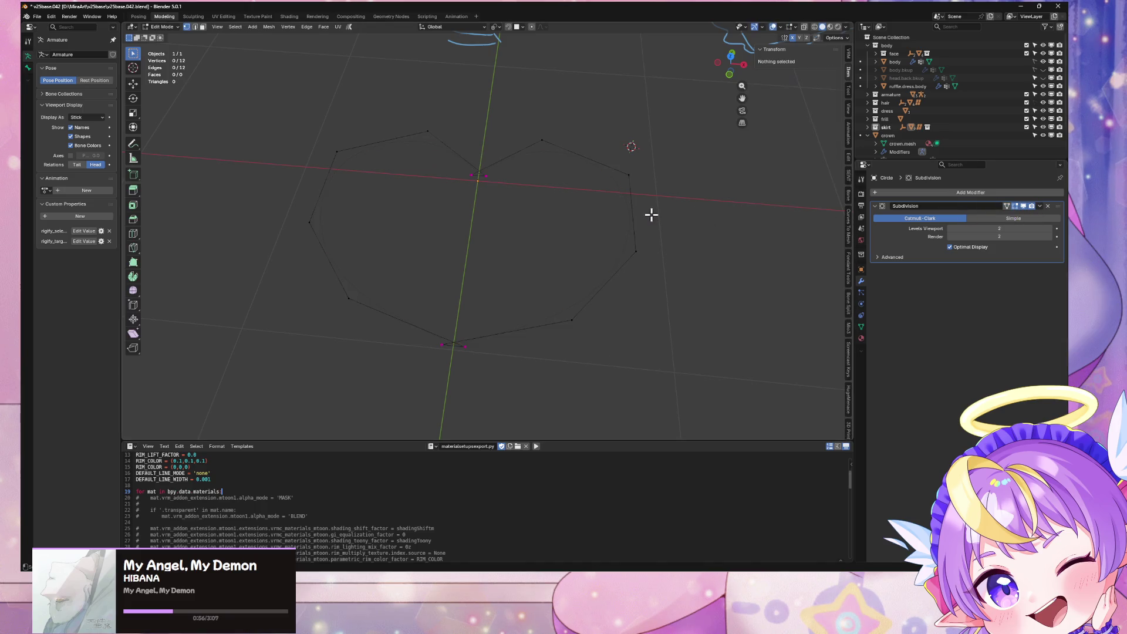
mouse_move(533, 220)
middle_down()
mouse_move(516, 247)
mouse_move(528, 222)
middle_up()
key(Tab)
key(Tab)
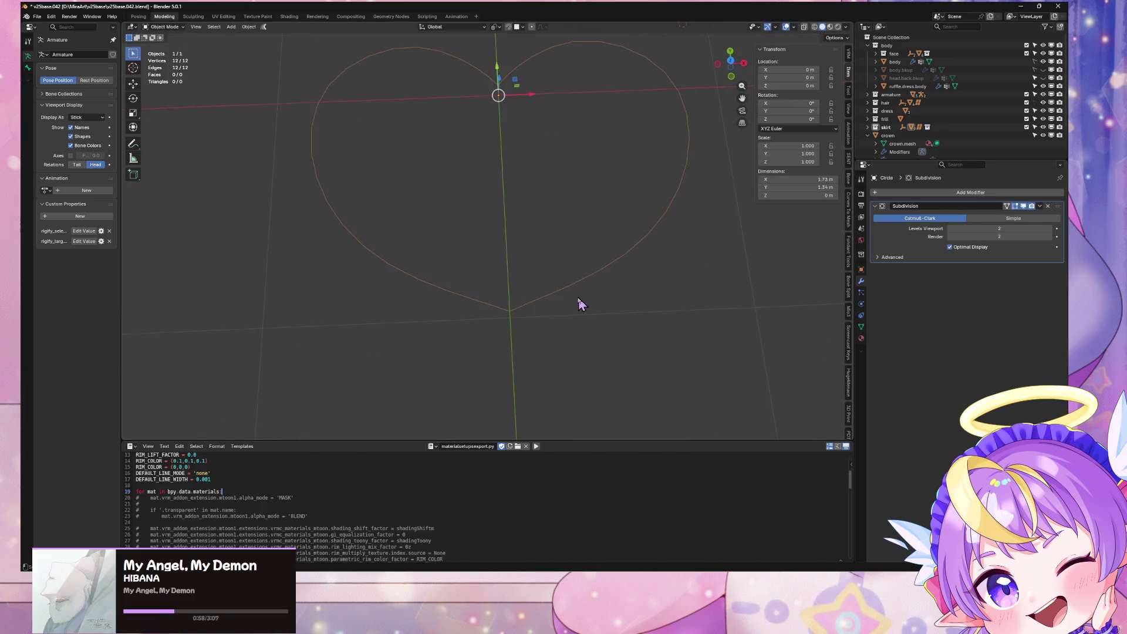
Box-select the two bottom tip vertices and scale them along X by -0.110
drag(538, 316, 460, 293)
key(s)
key(x)
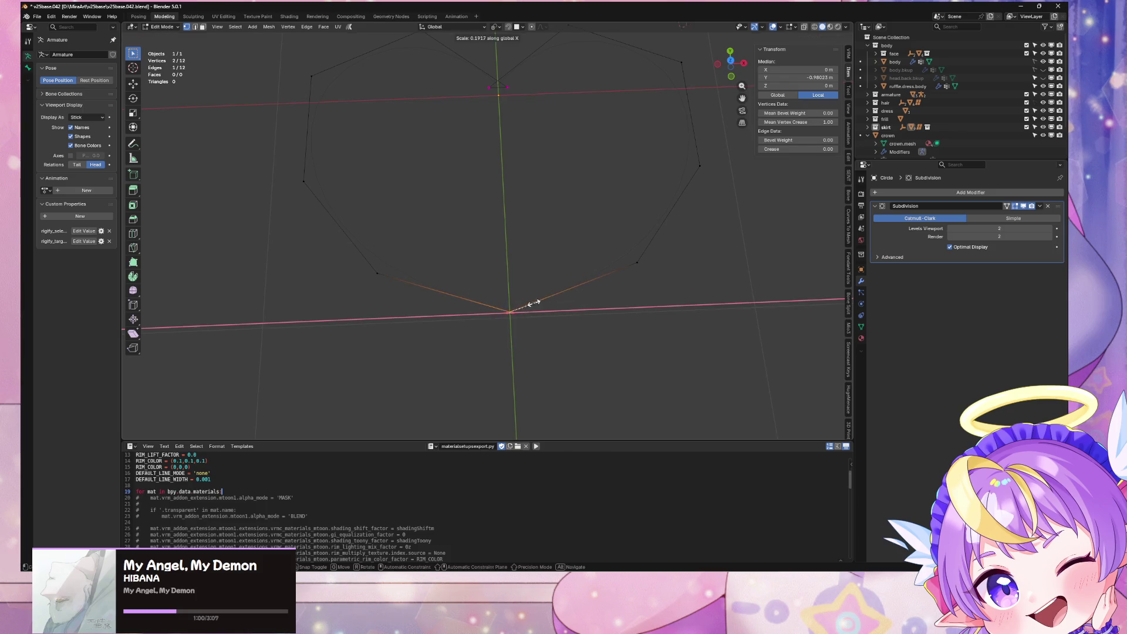
click(495, 309)
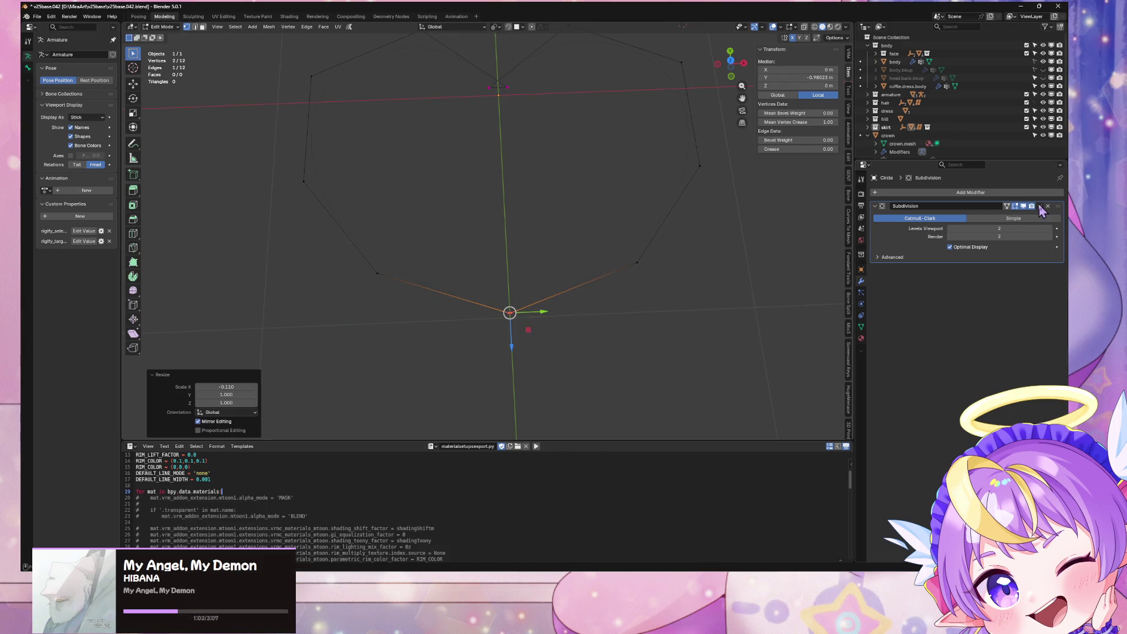
mouse_move(733, 223)
middle_down()
mouse_move(689, 226)
mouse_move(626, 126)
mouse_move(523, 229)
middle_up()
key(g)
shift+middle_drag(624, 267, 597, 221)
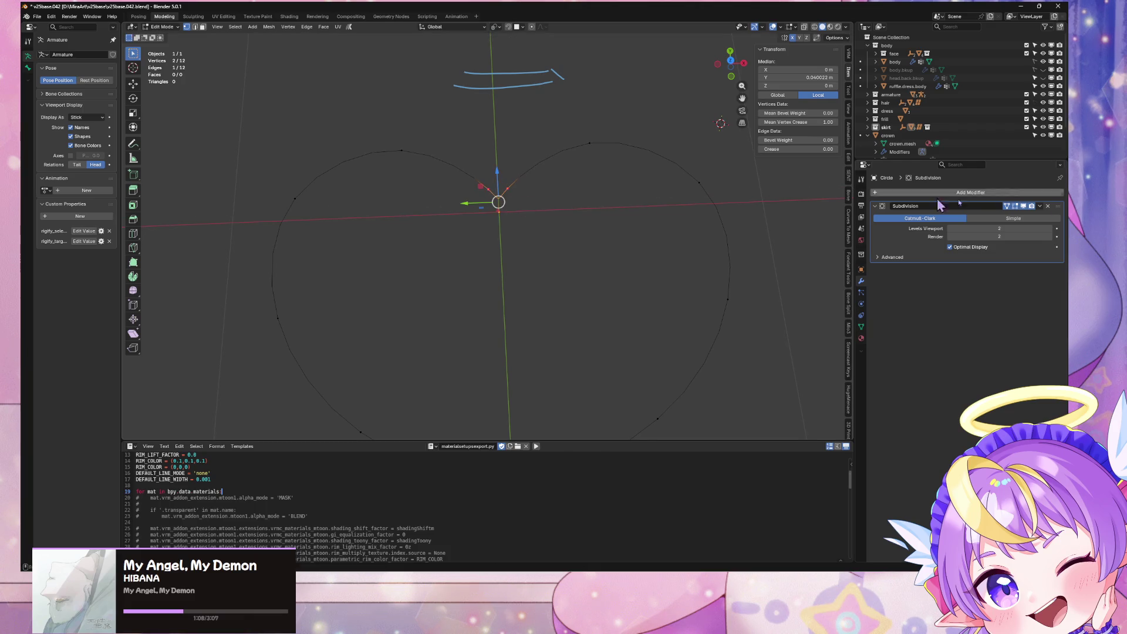
click(1014, 206)
Scale the cage along X and subdivide its top and bottom edges
key(s)
key(x)
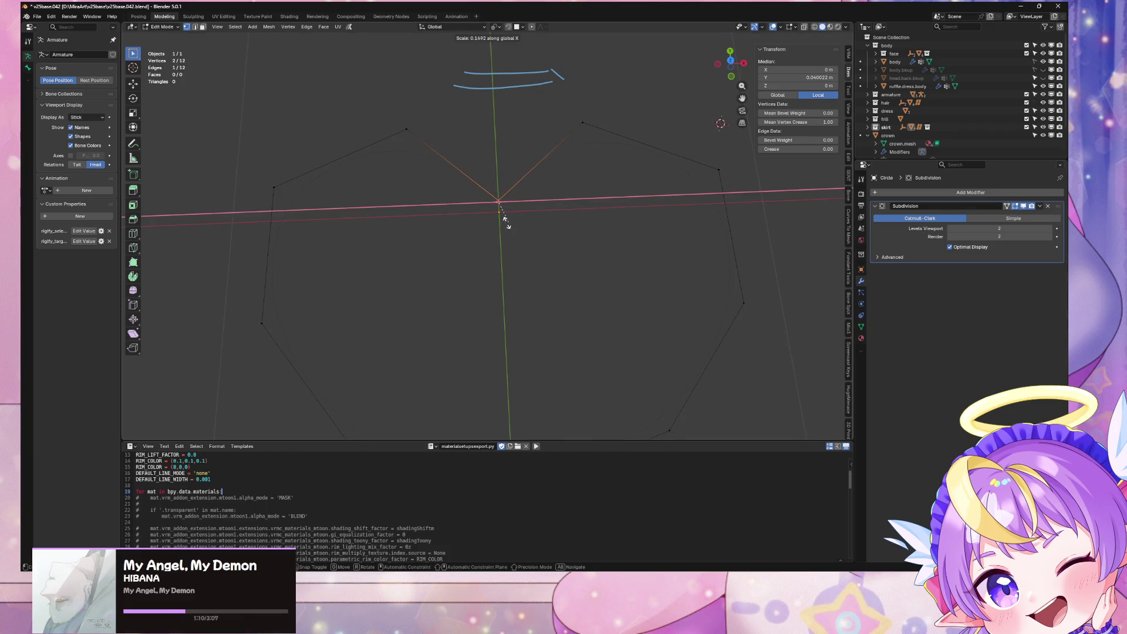
click(464, 225)
mouse_move(464, 225)
middle_down()
mouse_move(523, 115)
mouse_move(564, 146)
mouse_move(531, 166)
mouse_move(564, 219)
mouse_move(608, 181)
mouse_move(591, 239)
mouse_move(754, 225)
middle_up()
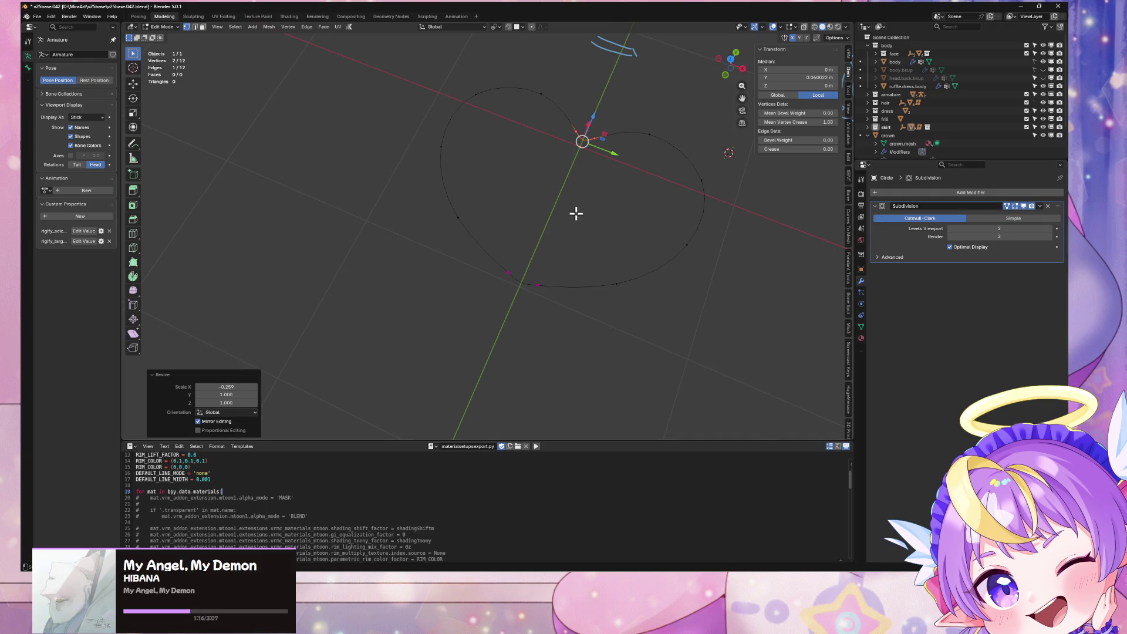
mouse_move(575, 214)
ctrl+middle_down()
mouse_move(695, 179)
mouse_move(634, 194)
ctrl+middle_up()
click(611, 96)
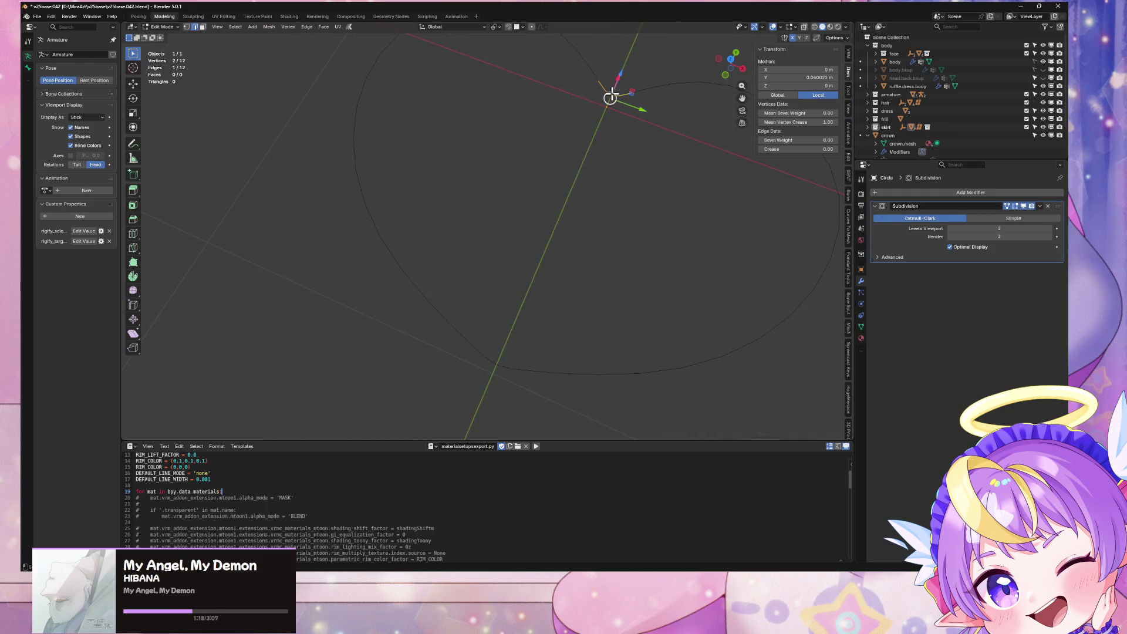
shift+click(490, 368)
key(ctrl+e)
click(597, 307)
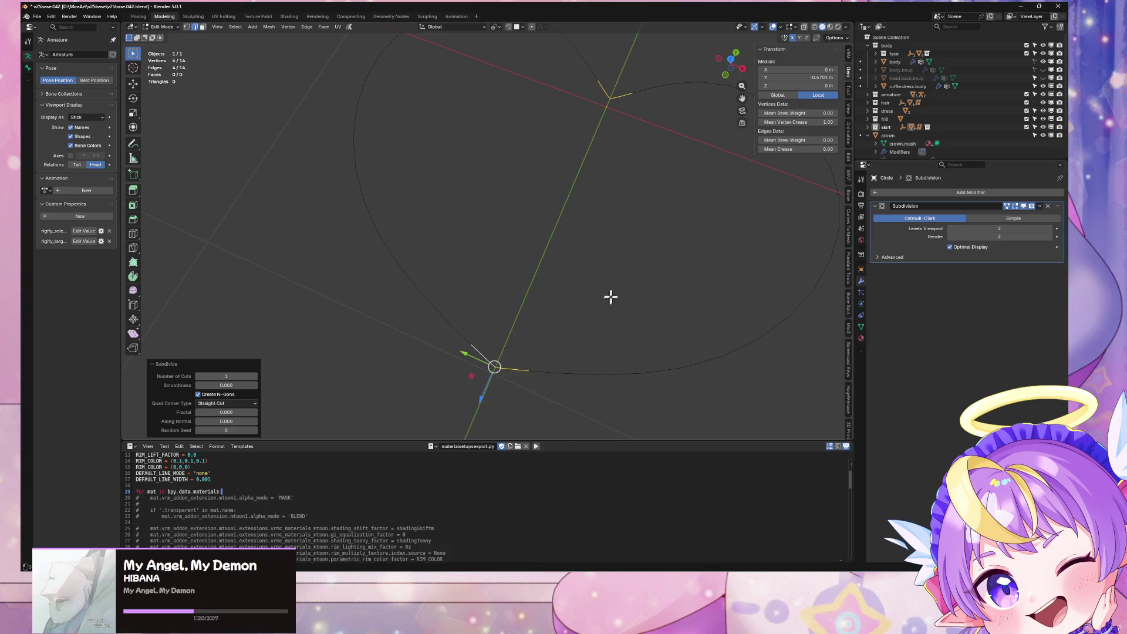
mouse_move(611, 297)
middle_down()
mouse_move(636, 280)
mouse_move(628, 254)
middle_up()
key(Tab)
key(Tab)
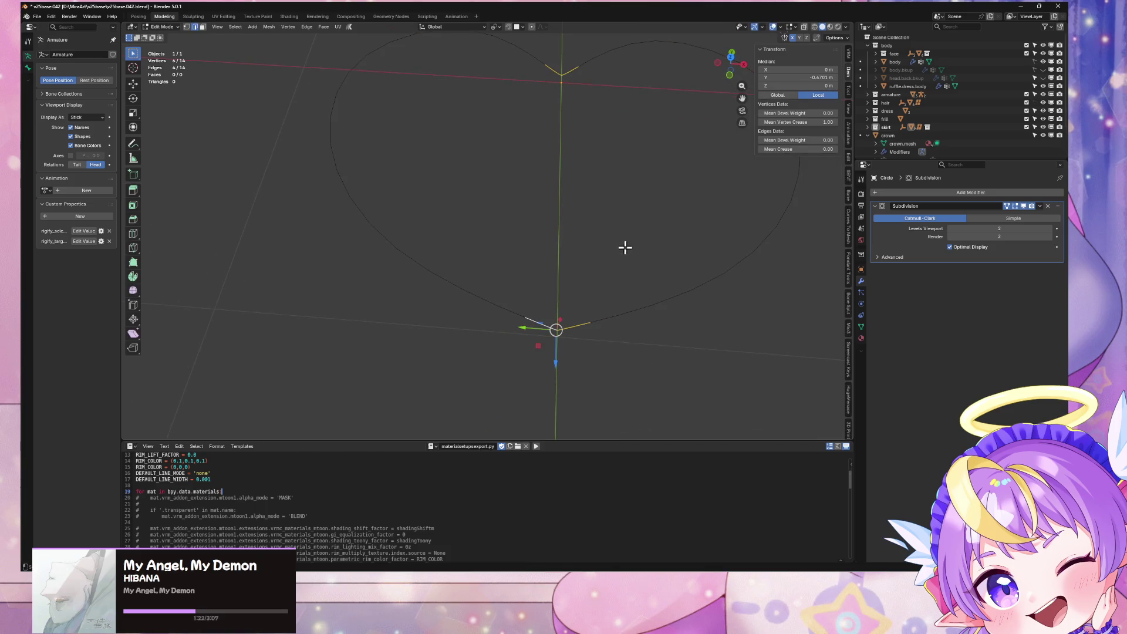
Give the bottom tip and top dip vertices a Vertex Crease of 1.00
click(561, 326)
shift+click(524, 317)
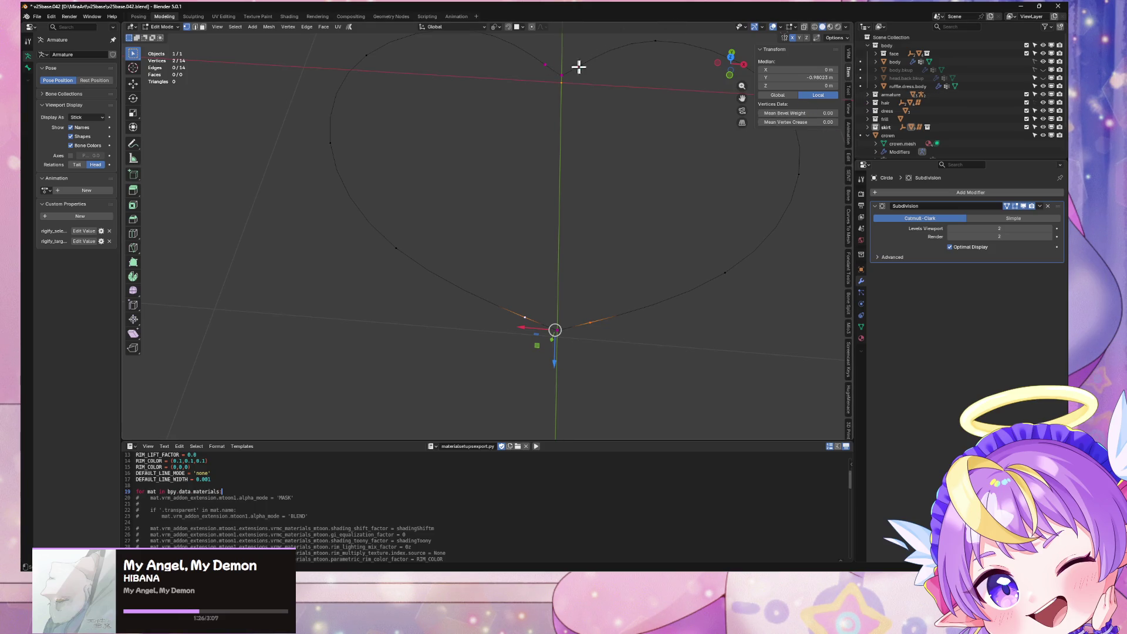
click(561, 75)
shift+click(546, 64)
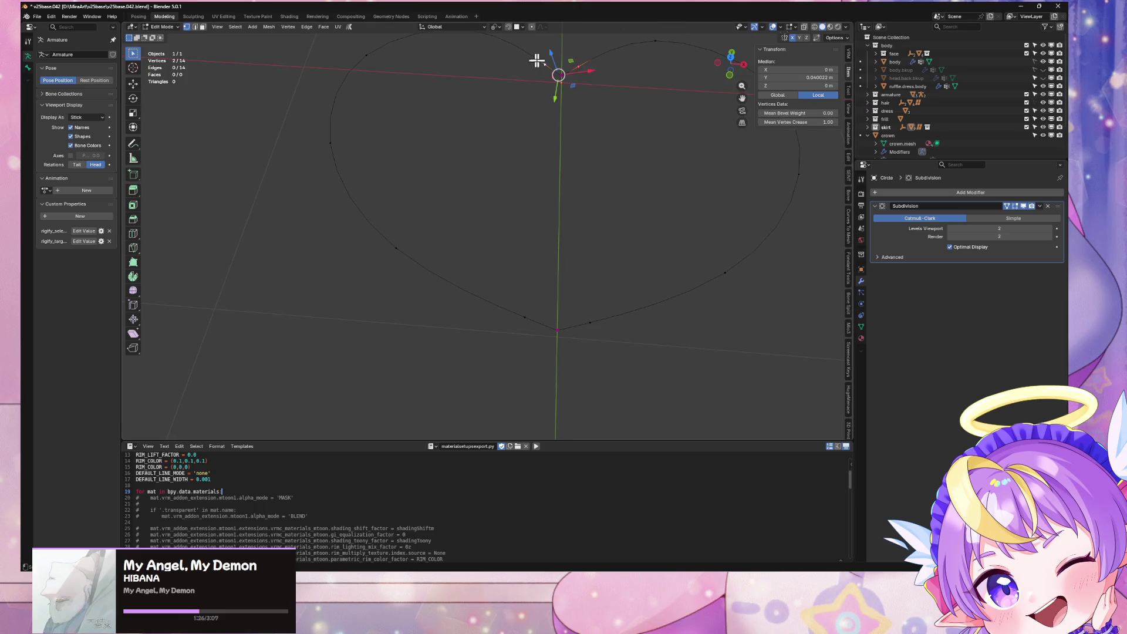
click(799, 125)
text(1)
key(Return)
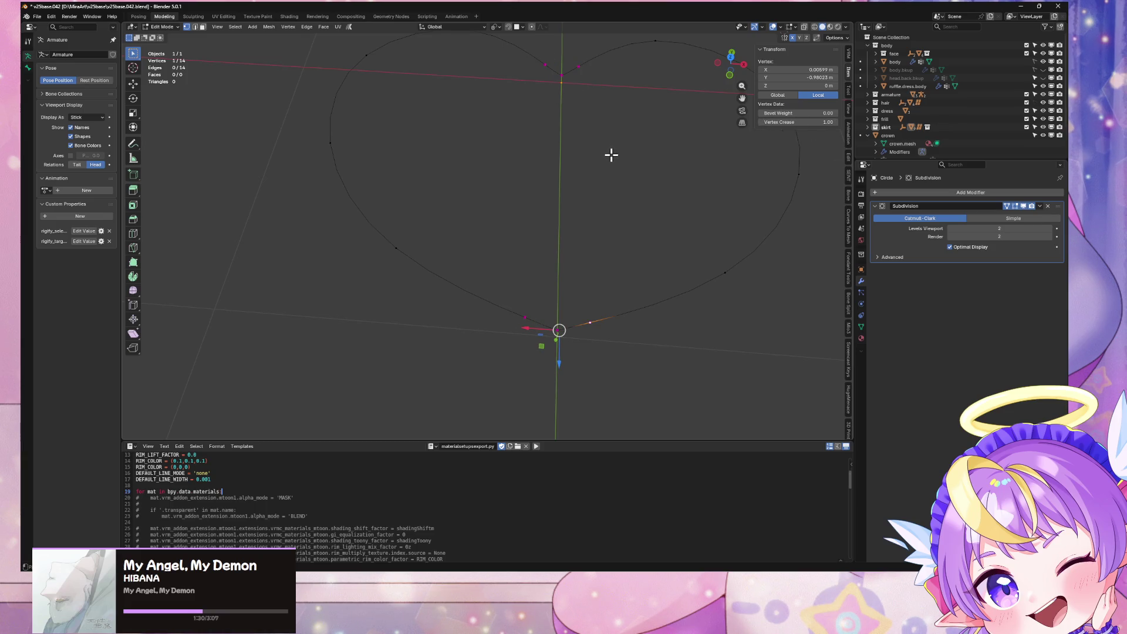
key(shift+g)
click(610, 154)
key(ctrl+z)
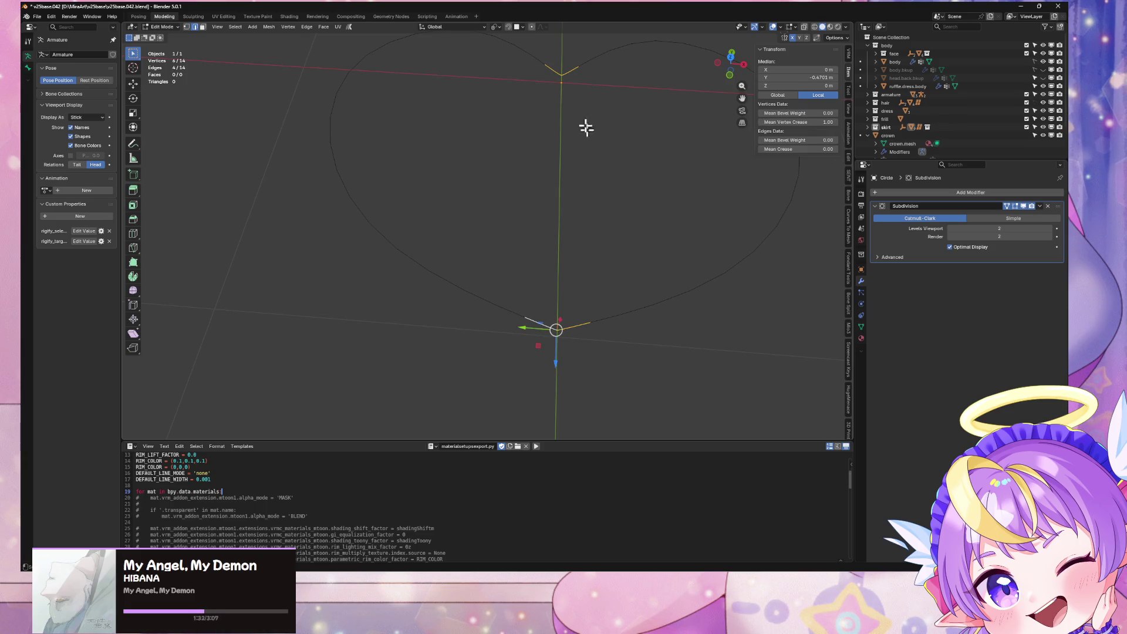
mouse_move(589, 102)
middle_down()
mouse_move(566, 126)
mouse_move(571, 138)
mouse_move(556, 117)
middle_up()
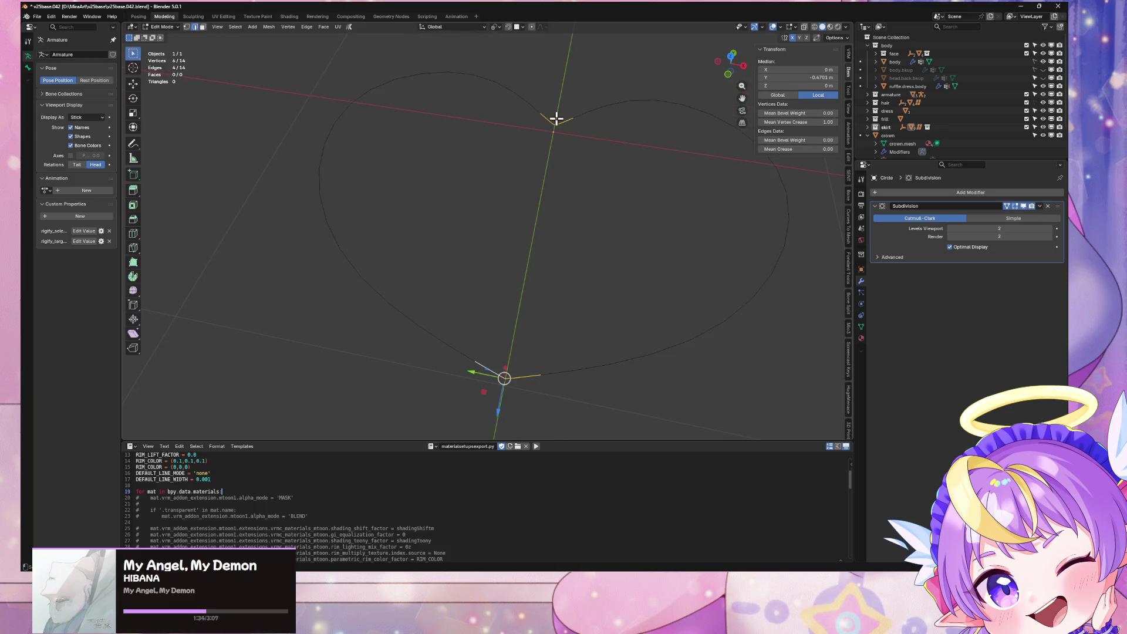
Dissolve the extra vertices at the bottom tip and top dip
click(500, 368)
key(1)
click(504, 377)
key(ctrl+x)
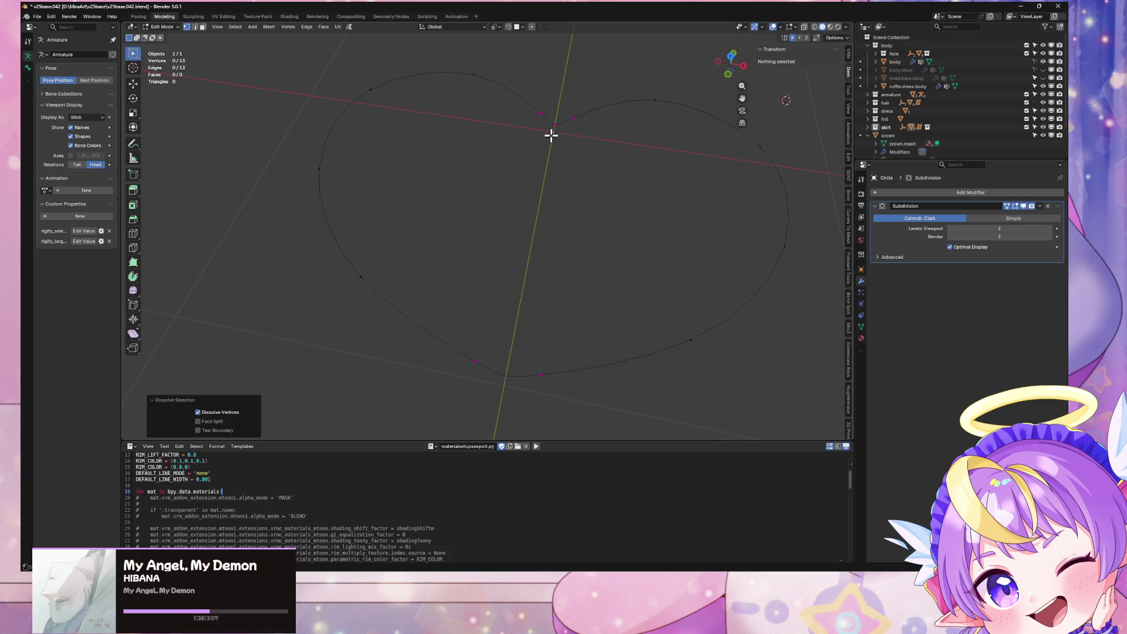
click(556, 125)
key(ctrl+x)
Subdivide the top dip and bottom edges with 2 cuts, then select the whole outline
click(554, 122)
shift+click(555, 128)
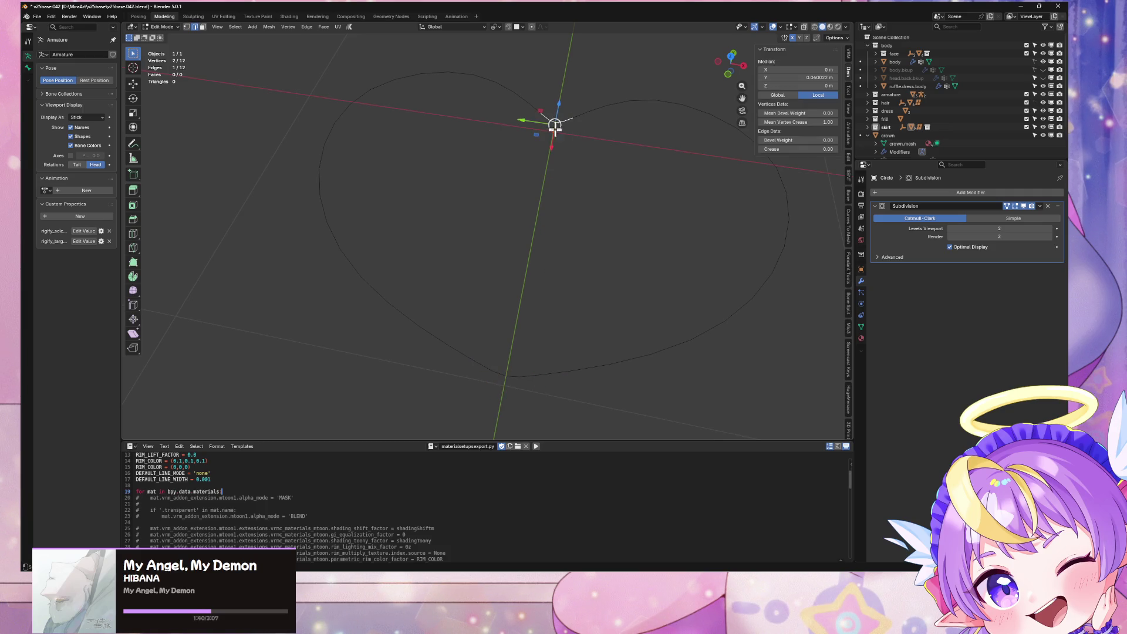
shift+click(507, 373)
right_click(571, 129)
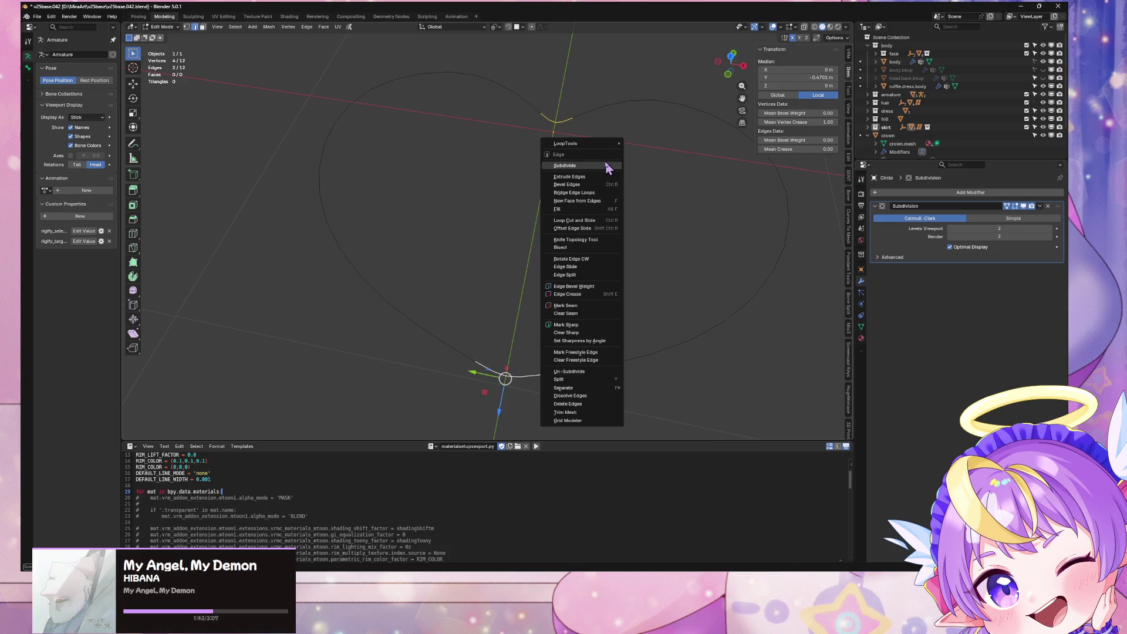
click(605, 163)
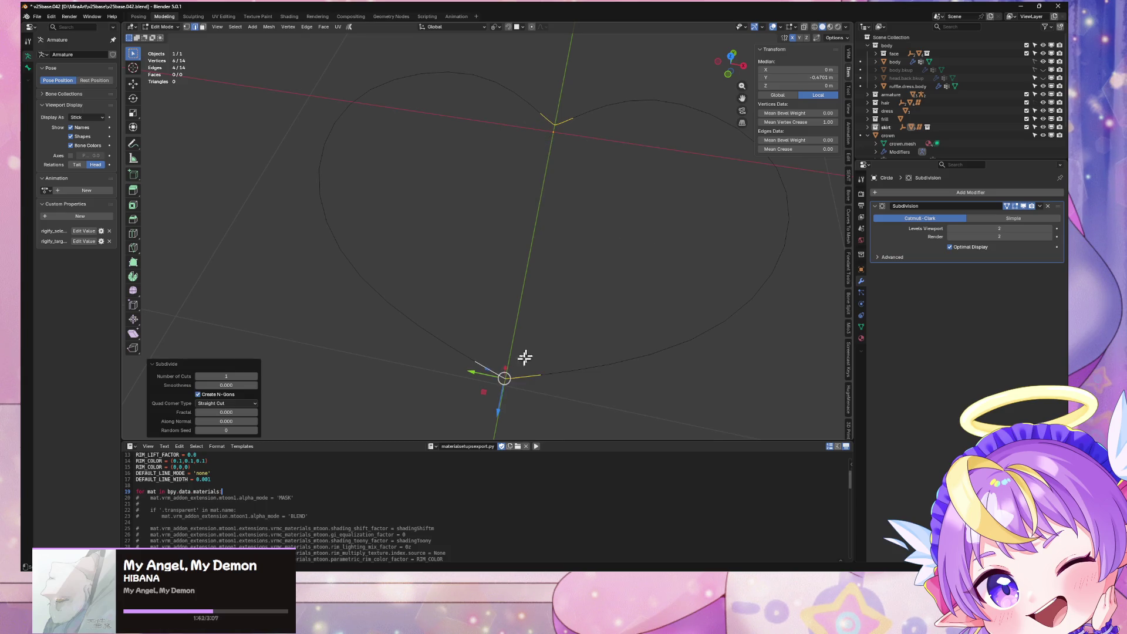
click(253, 377)
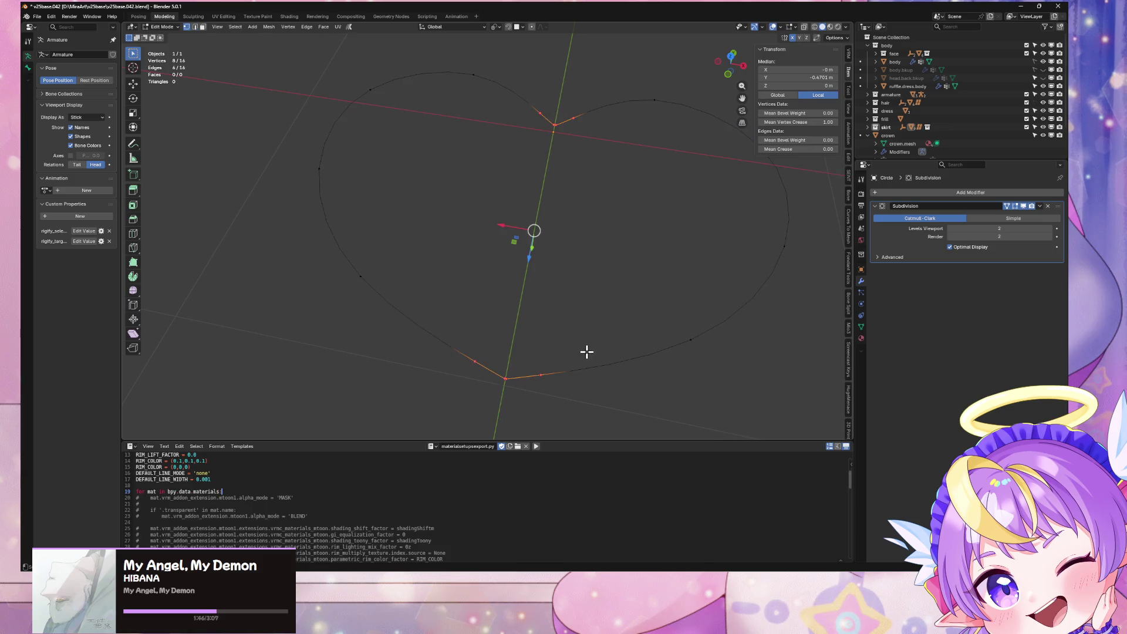
mouse_move(573, 337)
middle_down()
mouse_move(593, 360)
mouse_move(576, 380)
mouse_move(581, 344)
mouse_move(596, 352)
middle_up()
key(Tab)
key(Tab)
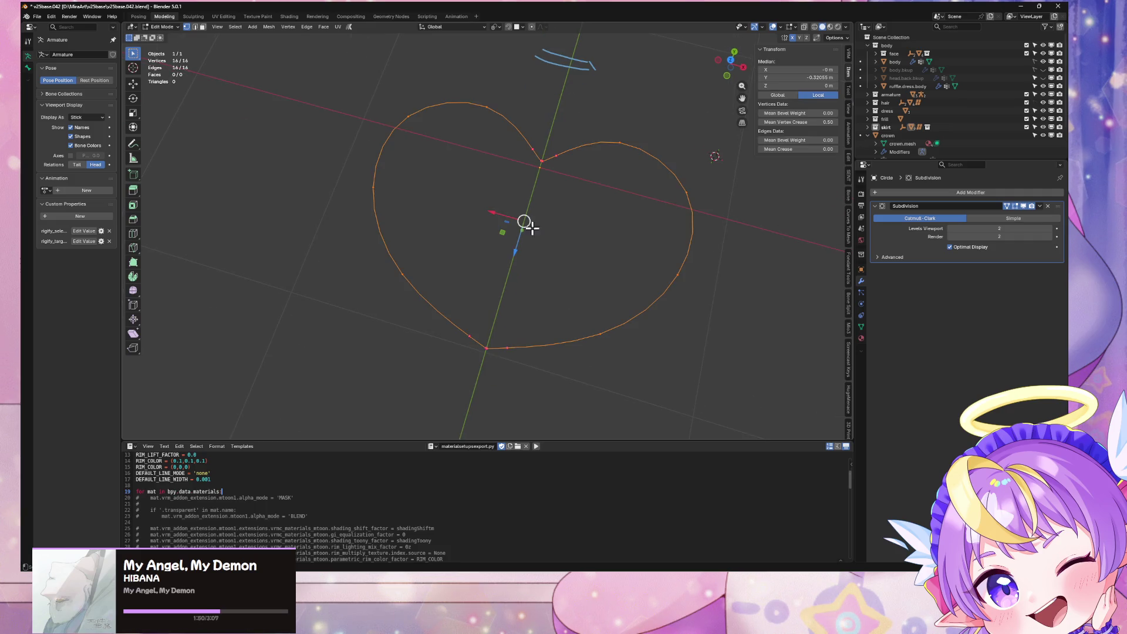
Fill the heart with a face, inset it, and test then revert a crease of 1
right_click(583, 243)
click(583, 241)
middle_drag(610, 254, 696, 170)
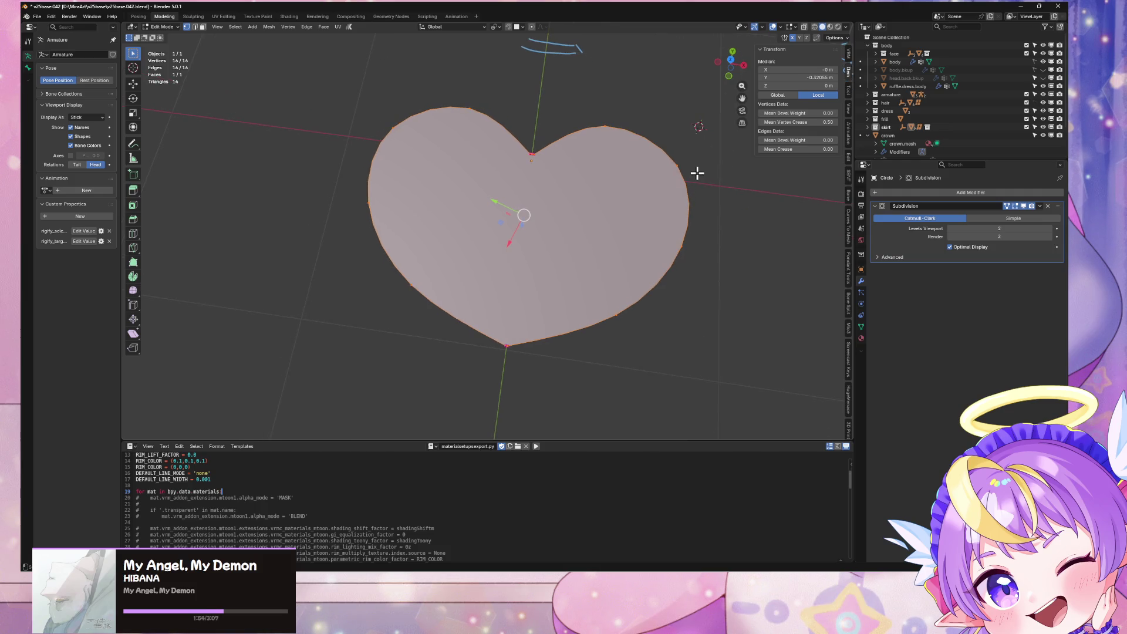
key(i)
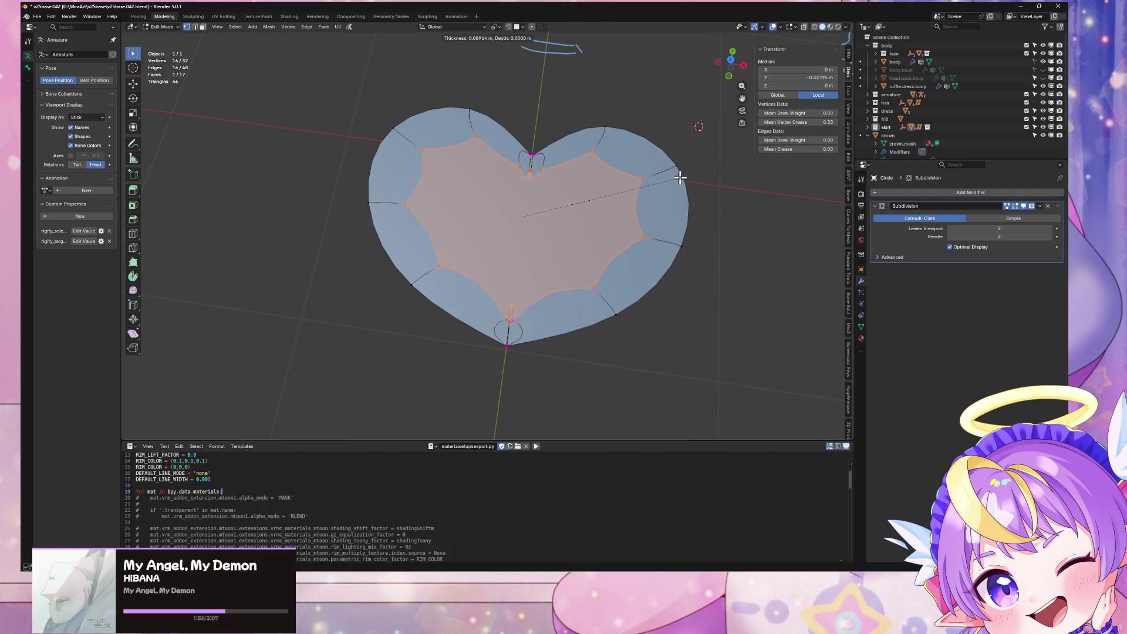
click(680, 178)
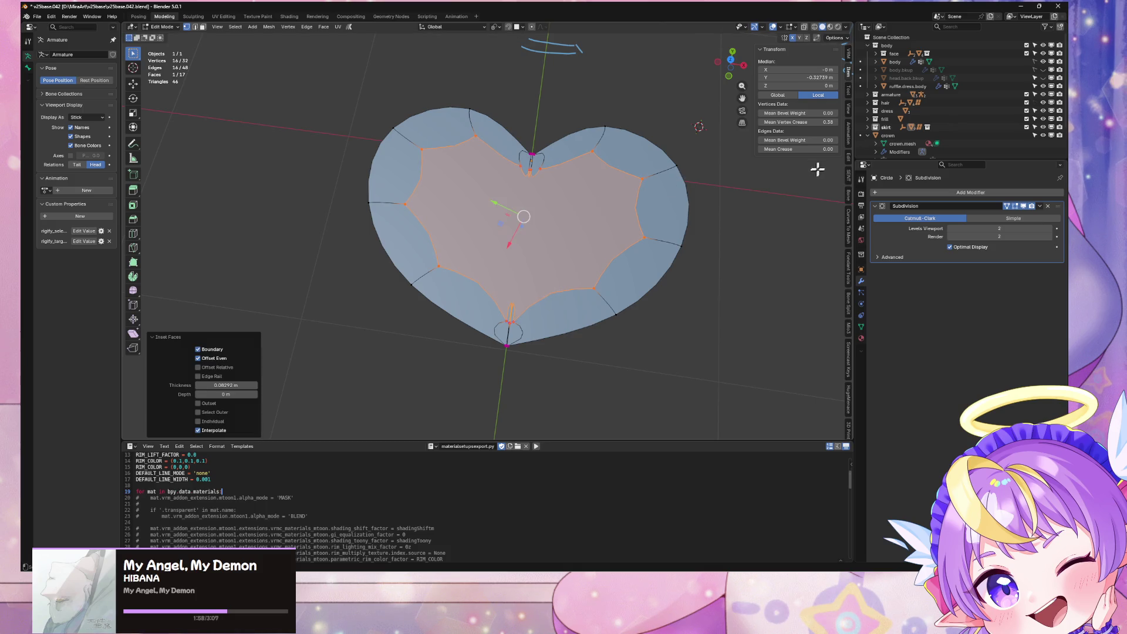
click(798, 122)
text(1)
key(Return)
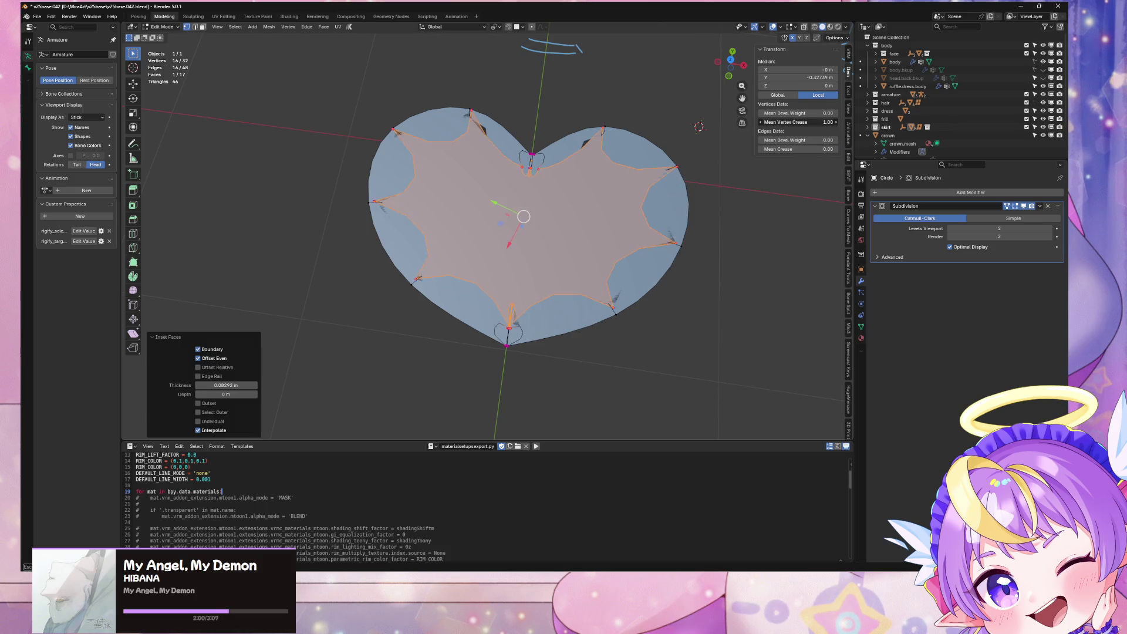
key(BackSpace)
Inspect the bottom notch in top view, selecting the tip and inner notch vertices
mouse_move(787, 216)
middle_down()
mouse_move(727, 214)
mouse_move(737, 229)
middle_up()
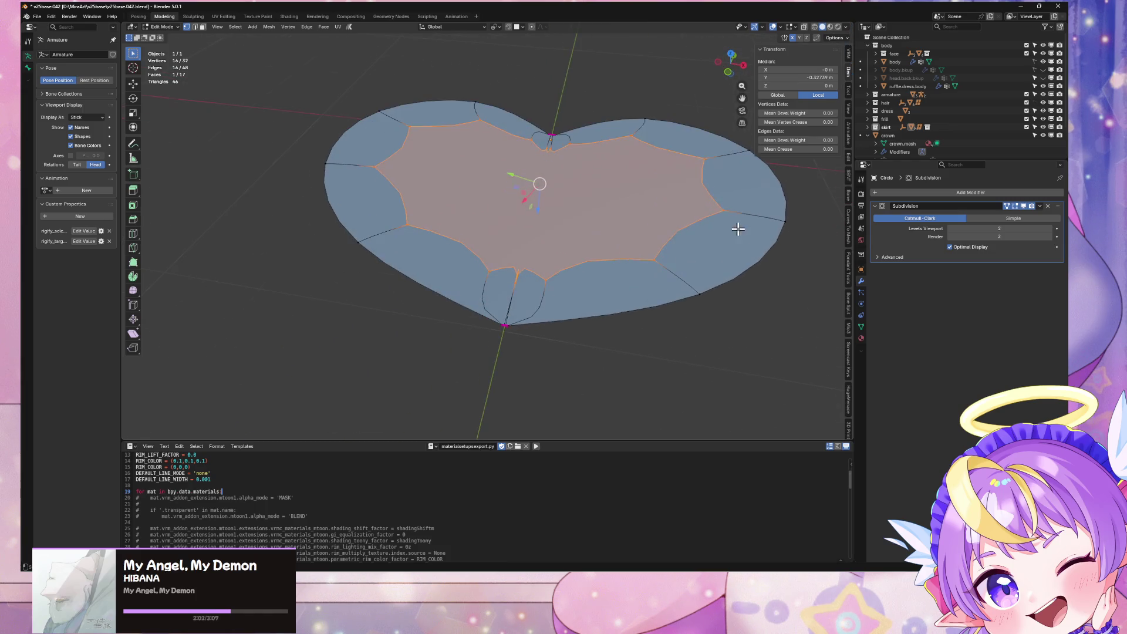
scroll(737, 229, up, 5)
shift+middle_drag(578, 243, 632, 314)
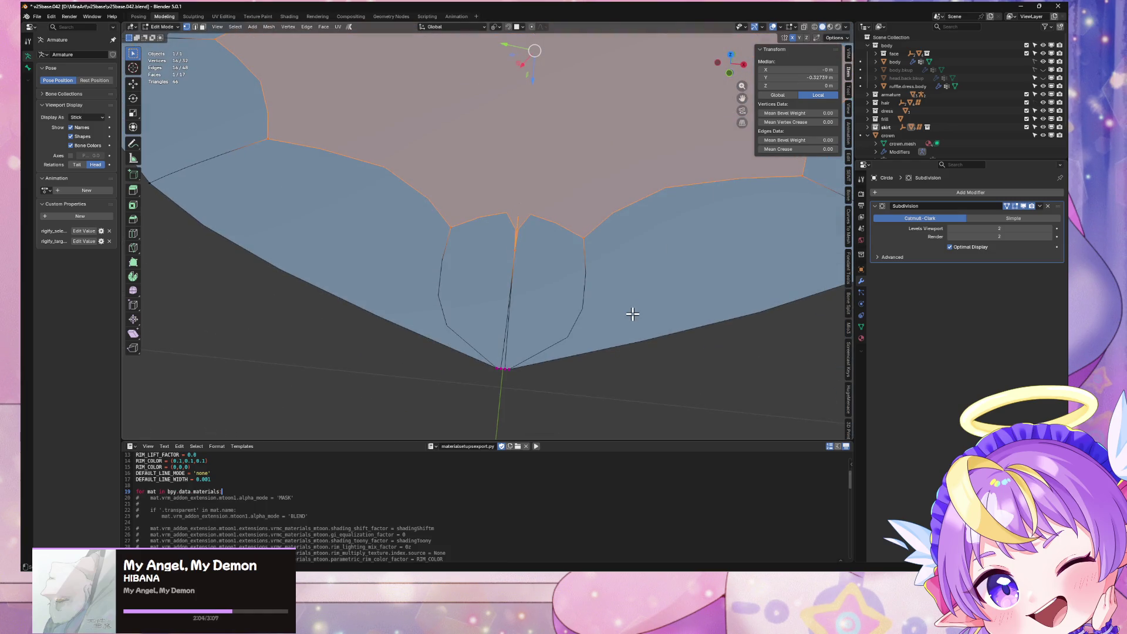
click(518, 367)
click(514, 249)
key(KP_7)
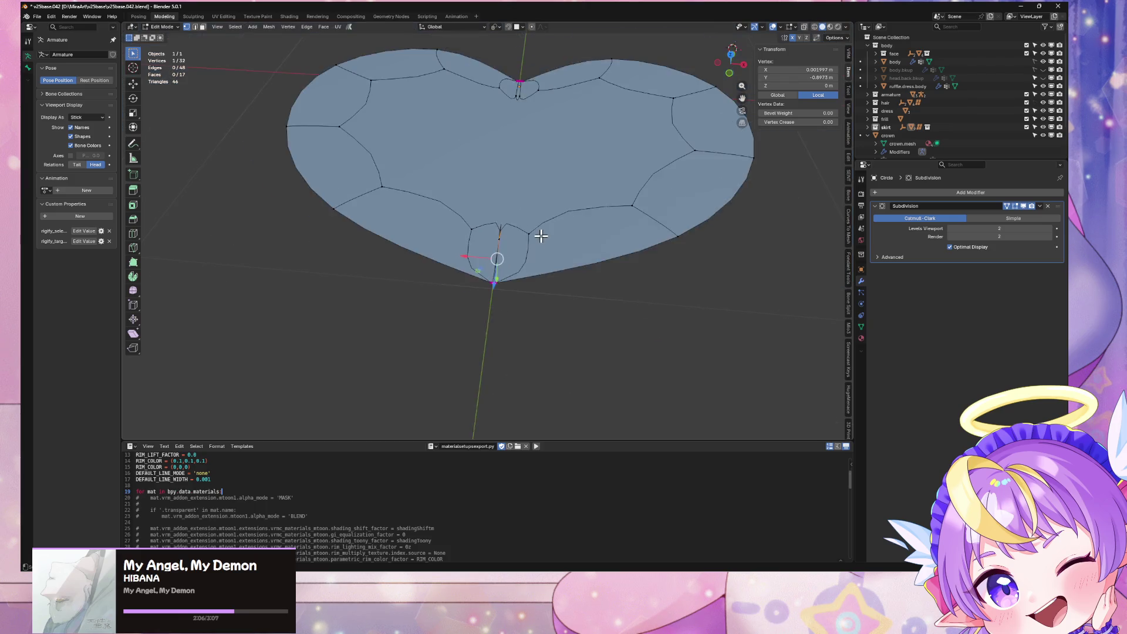
scroll(532, 257, up, 4)
scroll(574, 253, down, 1)
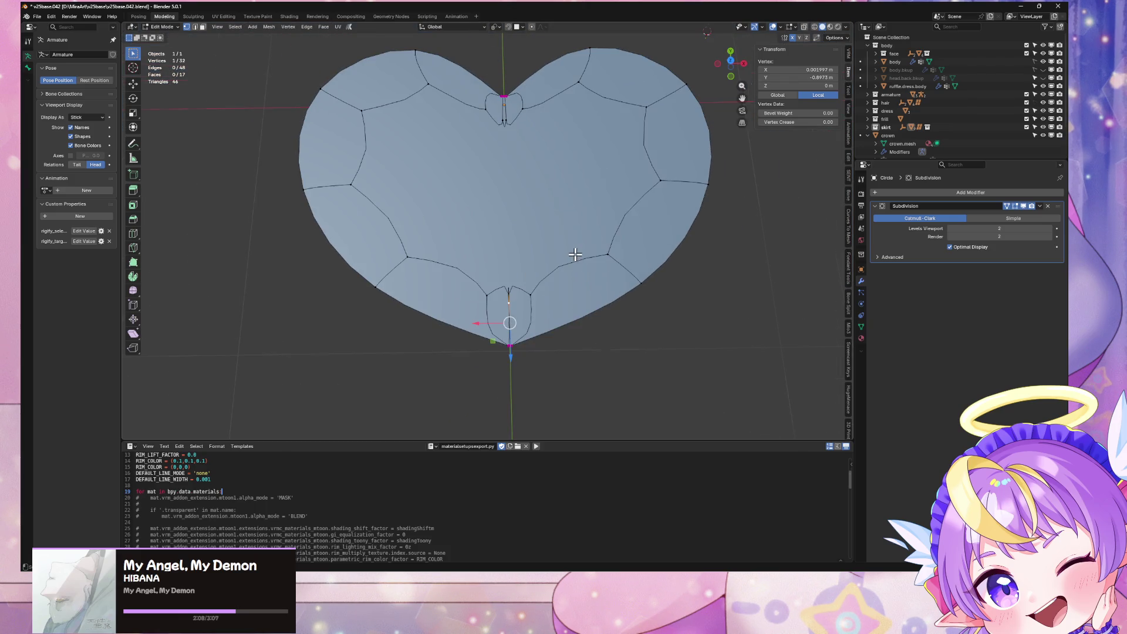
Select all and delete only the faces, leaving the 16-vertex outline
key(ctrl+KP_Add)
key(ctrl+KP_Add)
key(ctrl+x)
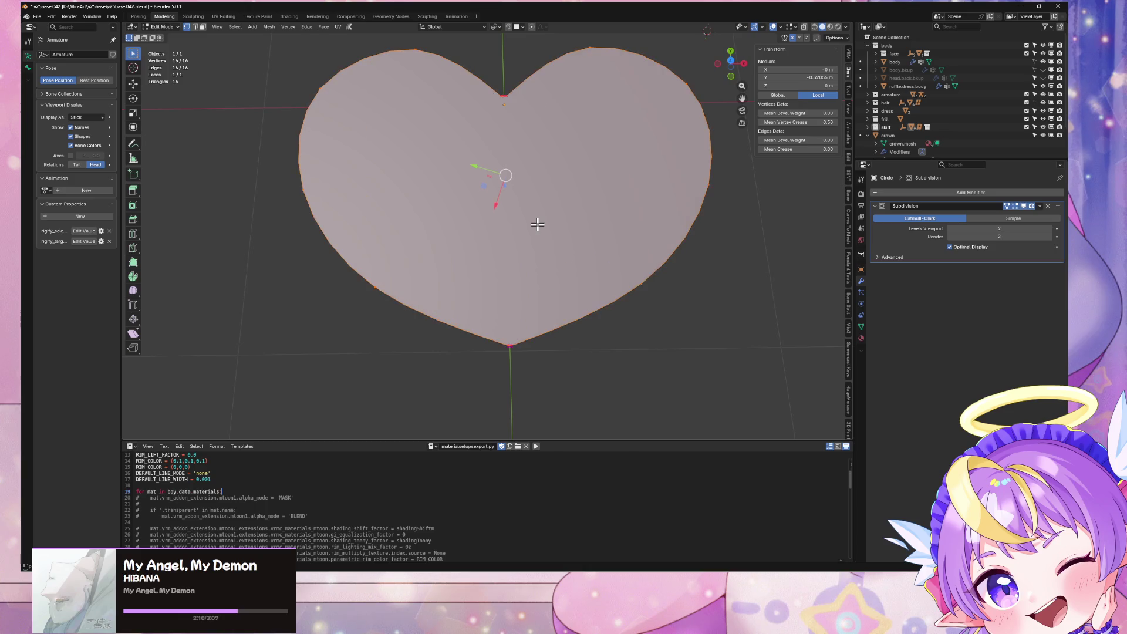
key(x)
click(700, 241)
mouse_move(701, 241)
middle_down()
mouse_move(679, 244)
mouse_move(742, 231)
middle_up()
Convert the heart curve into a mesh and return to Edit Mode
key(Tab)
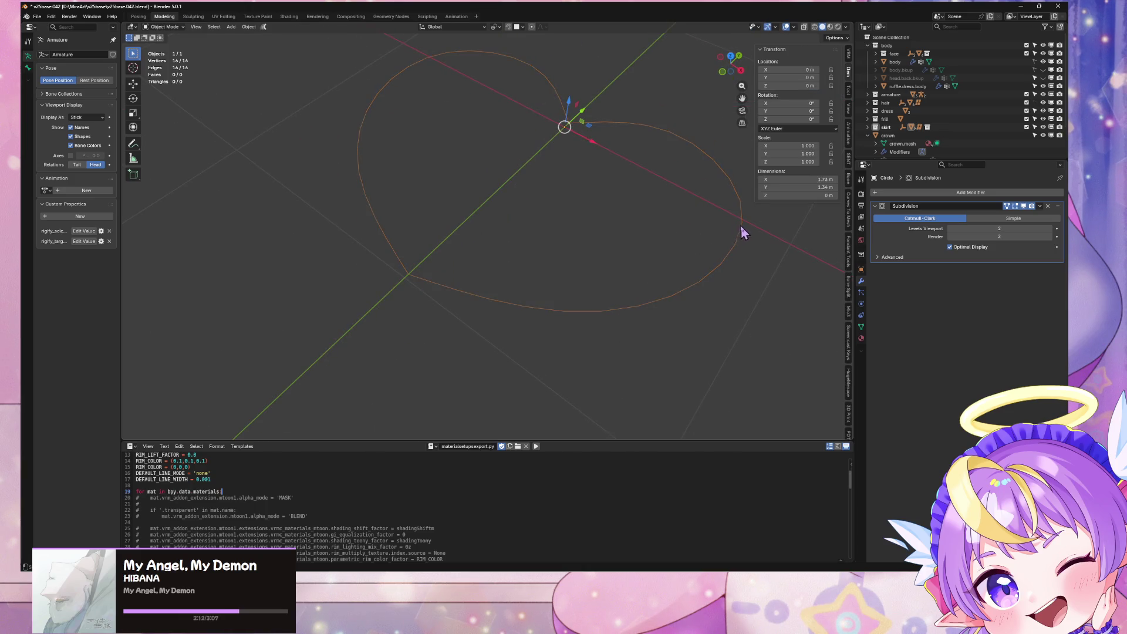
right_click(742, 231)
click(780, 105)
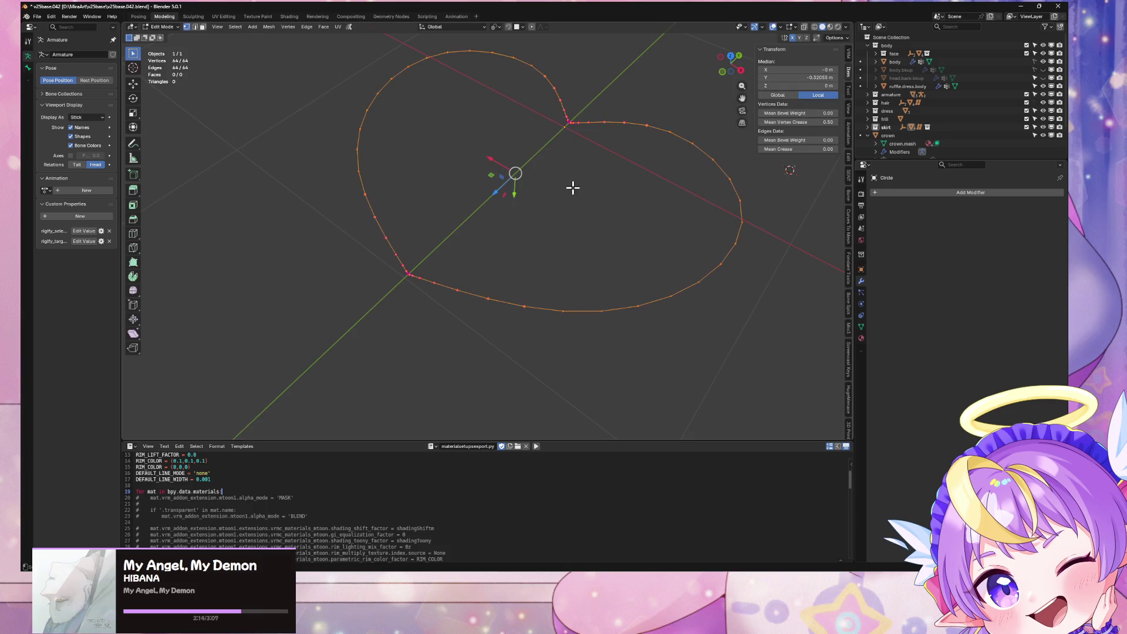
key(Tab)
mouse_move(574, 186)
middle_down()
mouse_move(598, 202)
mouse_move(649, 199)
mouse_move(618, 254)
middle_up()
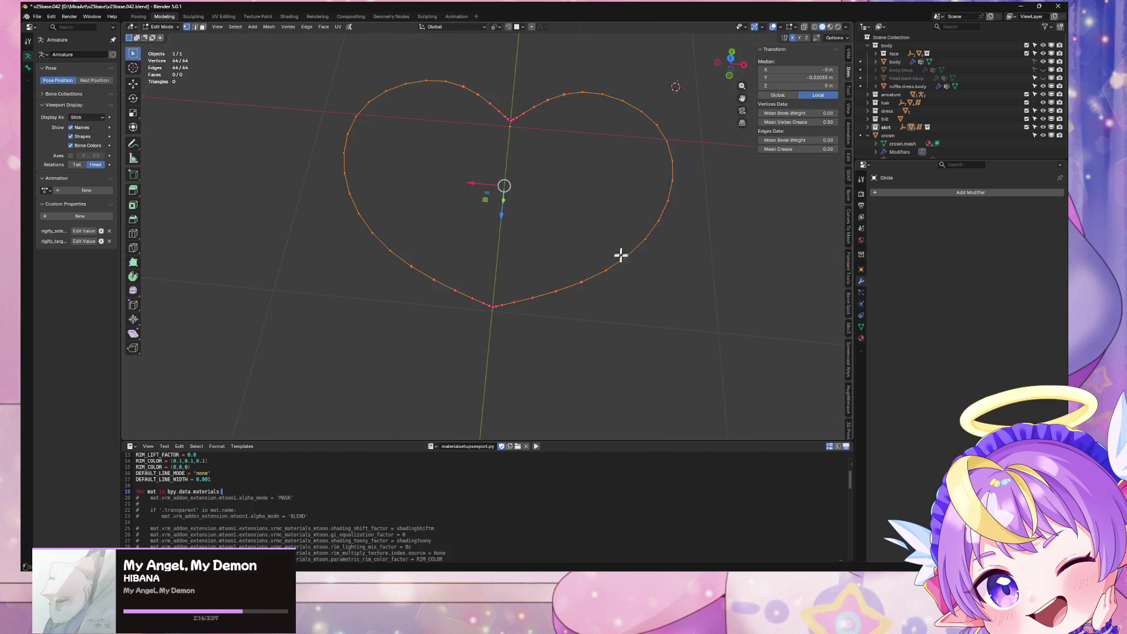
scroll(628, 208, up, 5)
mouse_move(628, 208)
middle_down()
mouse_move(653, 231)
mouse_move(568, 257)
mouse_move(581, 255)
middle_up()
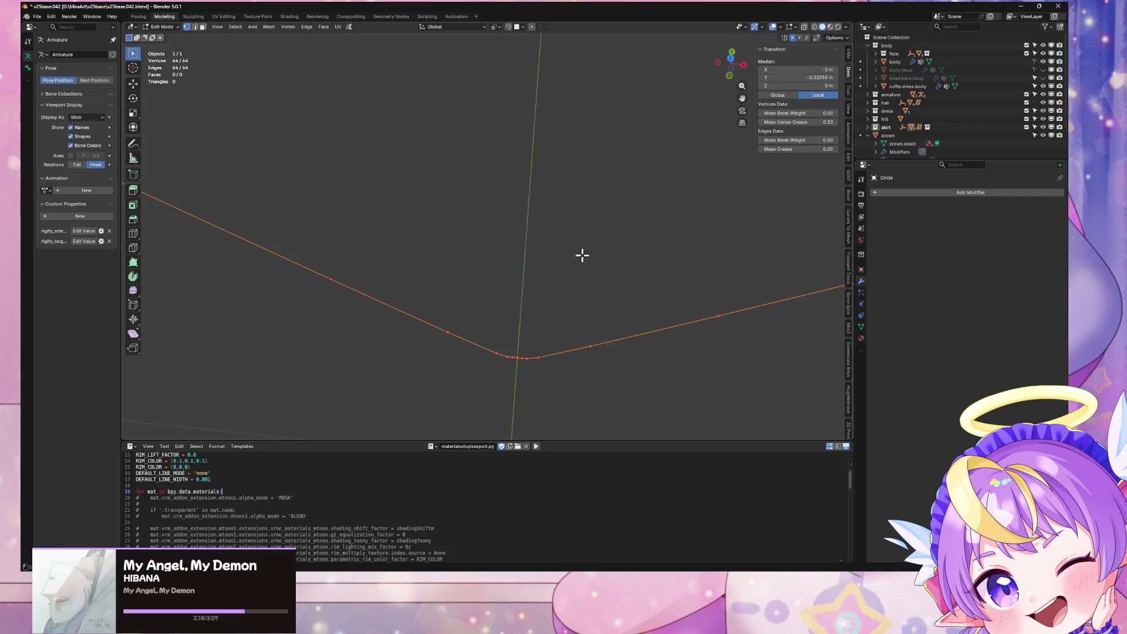
Nudge the bottom-point vertex slightly to the left, then snap to top view
click(521, 364)
mouse_move(515, 362)
mouse_down()
mouse_move(547, 365)
mouse_move(508, 355)
mouse_up()
scroll(508, 355, down, 5)
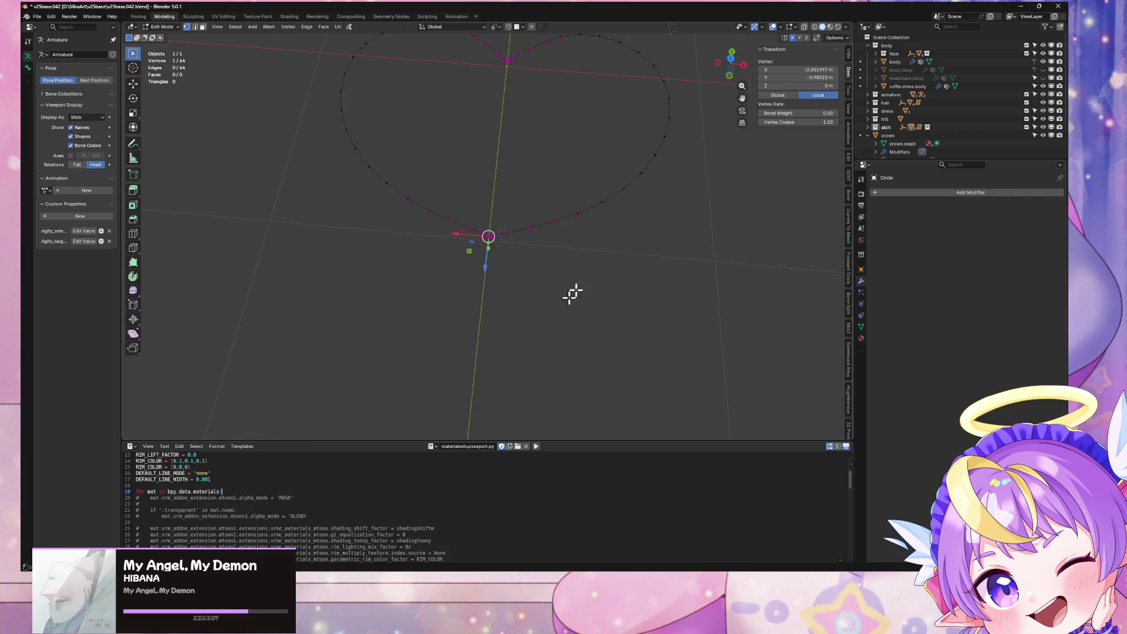
click(734, 55)
Box-select the left-half vertices of the heart and zoom in
drag(329, 85, 533, 395)
scroll(611, 254, up, 5)
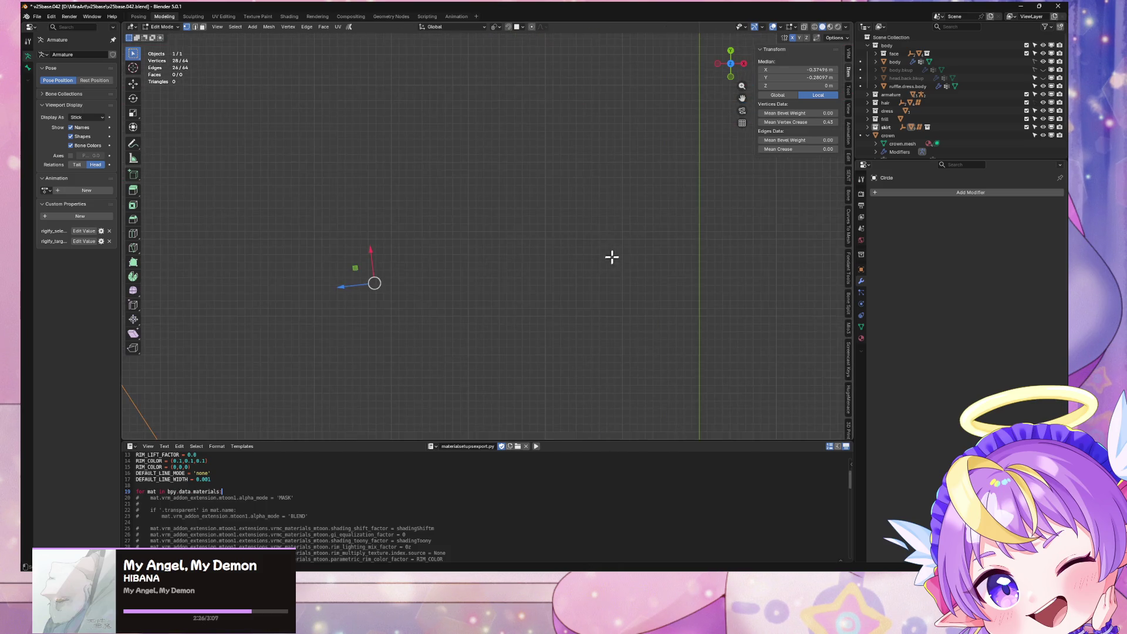
scroll(654, 233, up, 3)
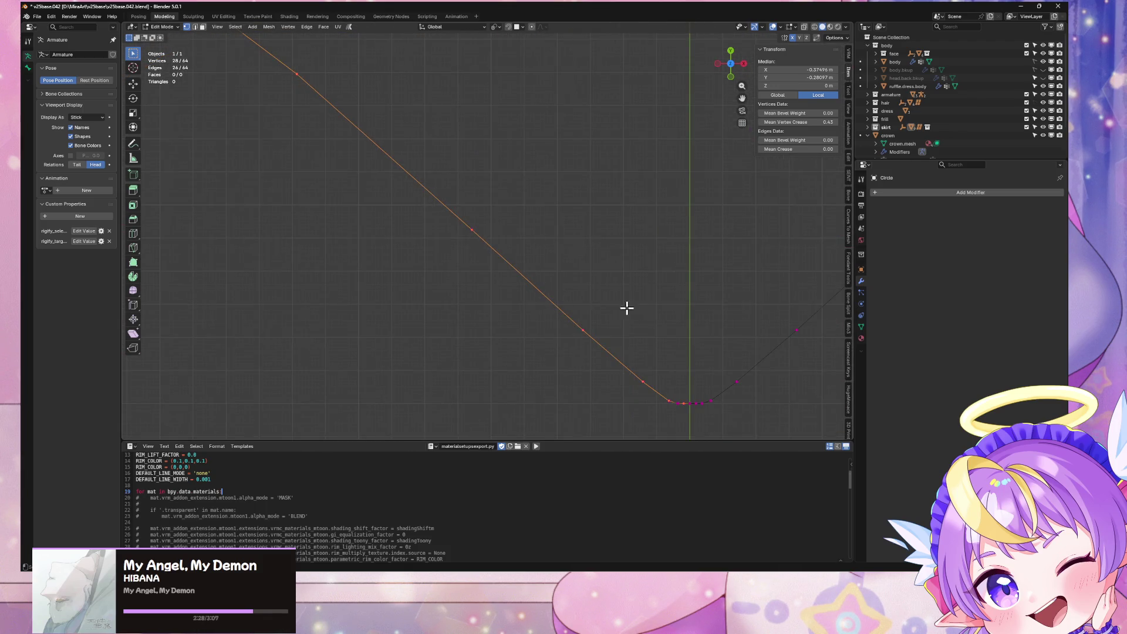
scroll(627, 299, up, 1)
Delete the left-half vertices of the heart curve
key(x)
click(641, 367)
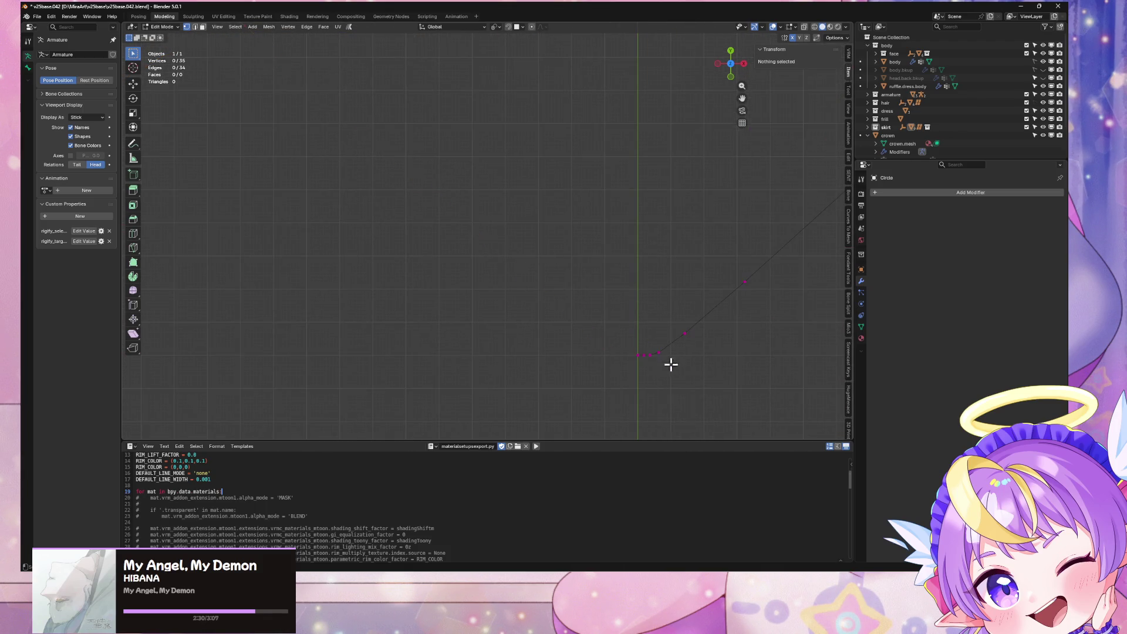
scroll(672, 361, up, 3)
scroll(629, 259, down, 5)
scroll(642, 209, up, 4)
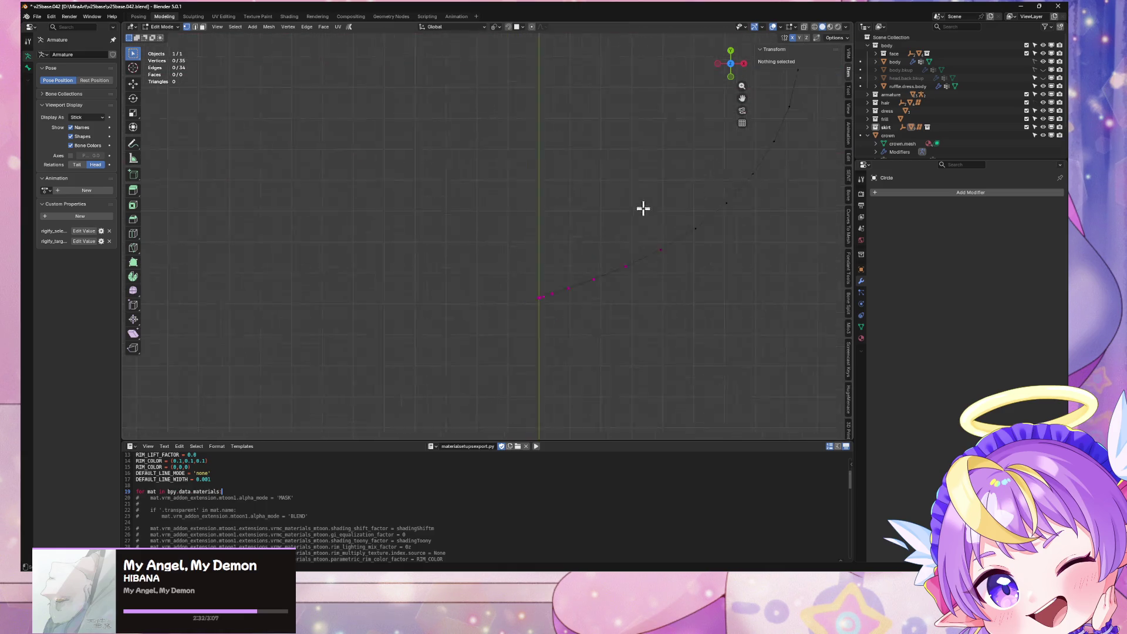
scroll(604, 191, up, 4)
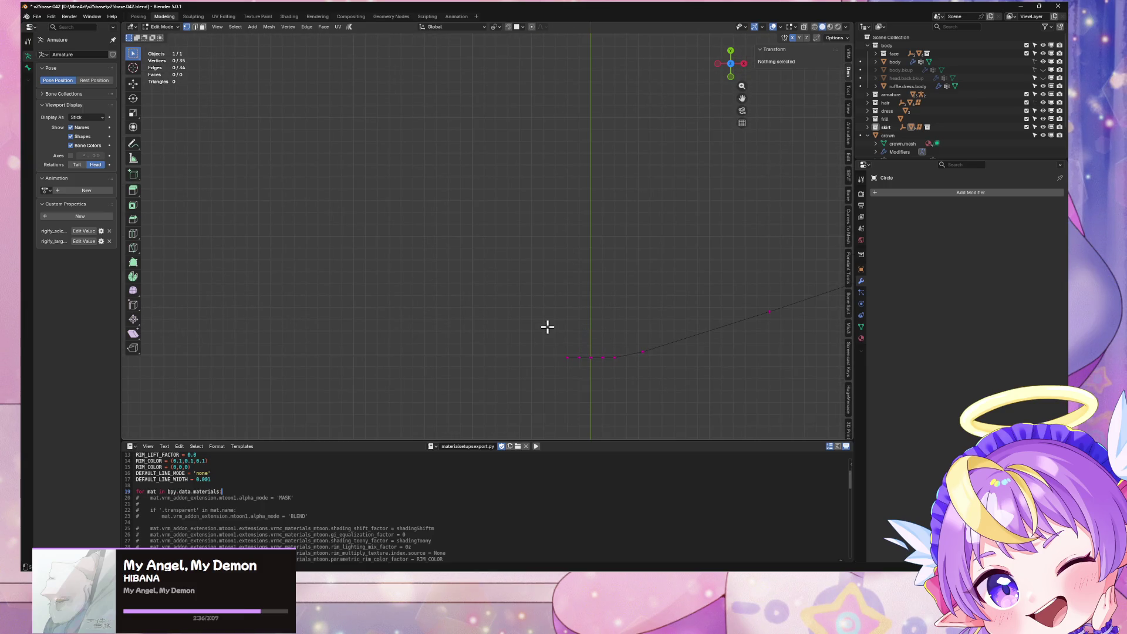
Delete the two vertices near the origin and dissolve the leftover origin vertex
drag(547, 327, 586, 404)
key(x)
click(576, 399)
click(605, 357)
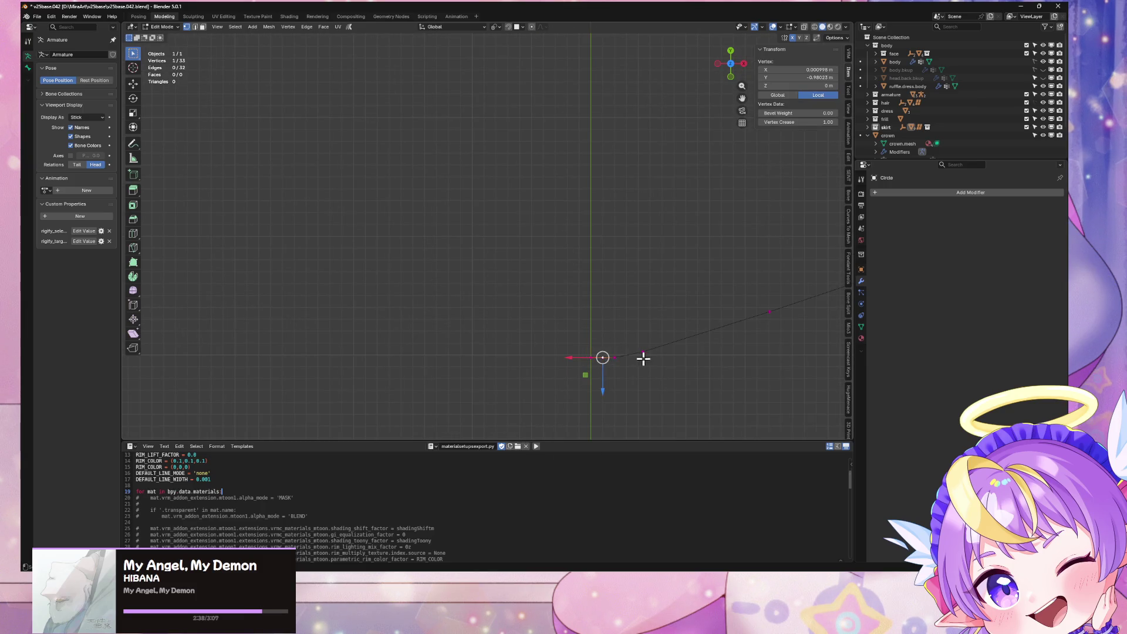
key(ctrl+x)
mouse_move(695, 370)
shift+middle_down()
mouse_move(664, 332)
mouse_move(674, 252)
mouse_move(606, 289)
mouse_move(568, 206)
mouse_move(586, 30)
mouse_move(586, 251)
mouse_move(606, 211)
mouse_move(586, 329)
mouse_move(640, 351)
mouse_move(548, 194)
mouse_move(703, 311)
shift+middle_up()
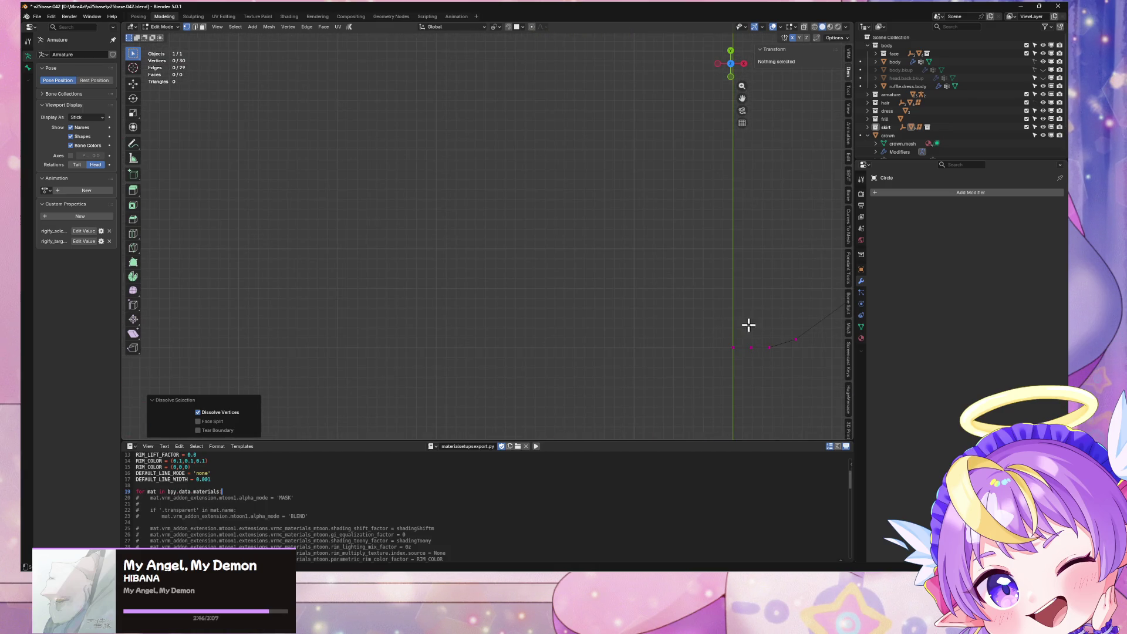
Dissolve crowded vertices along the curve and at its left end
drag(748, 324, 777, 372)
key(ctrl+x)
mouse_move(787, 369)
shift+middle_down()
mouse_move(610, 327)
mouse_move(577, 299)
shift+middle_up()
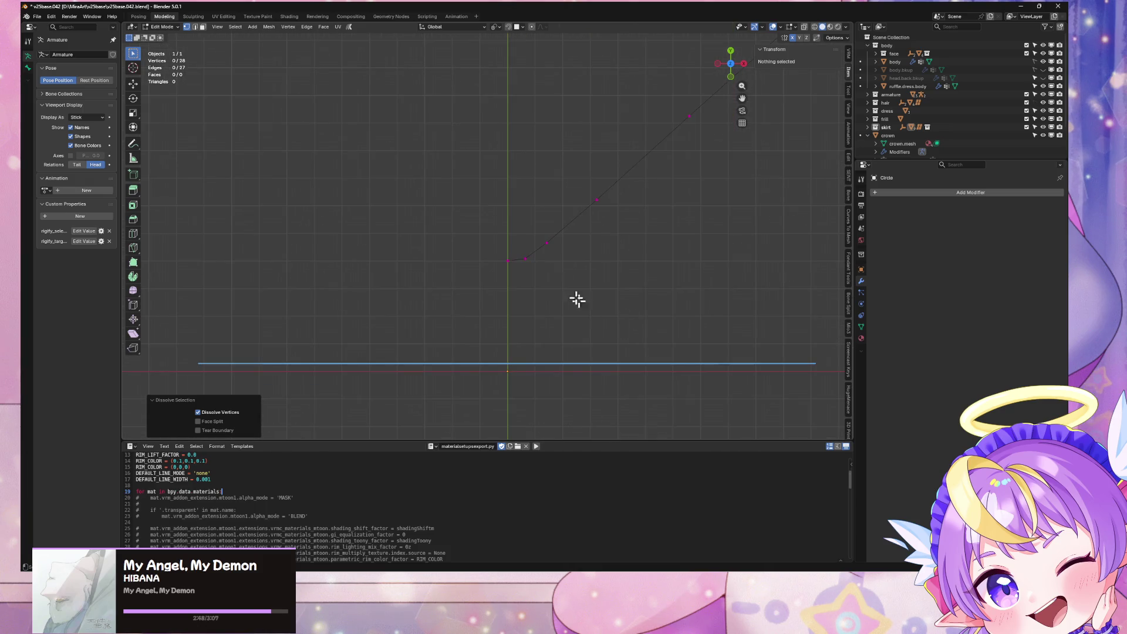
scroll(594, 352, down, 10)
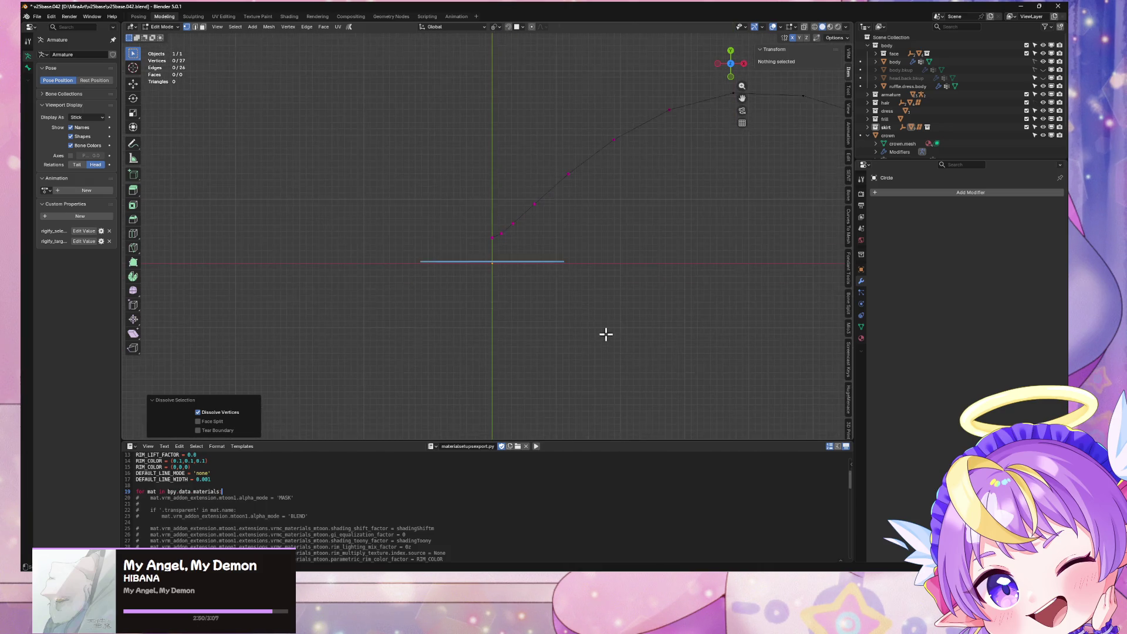
scroll(605, 334, up, 6)
shift+middle_drag(563, 206, 503, 238)
click(502, 241)
key(ctrl+x)
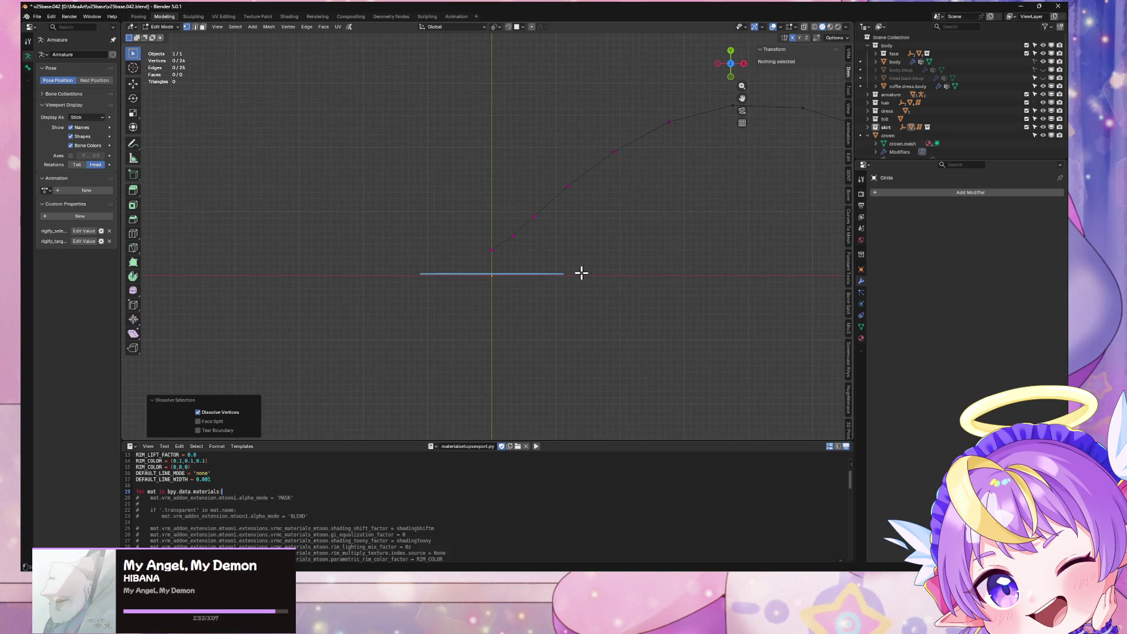
scroll(581, 272, down, 3)
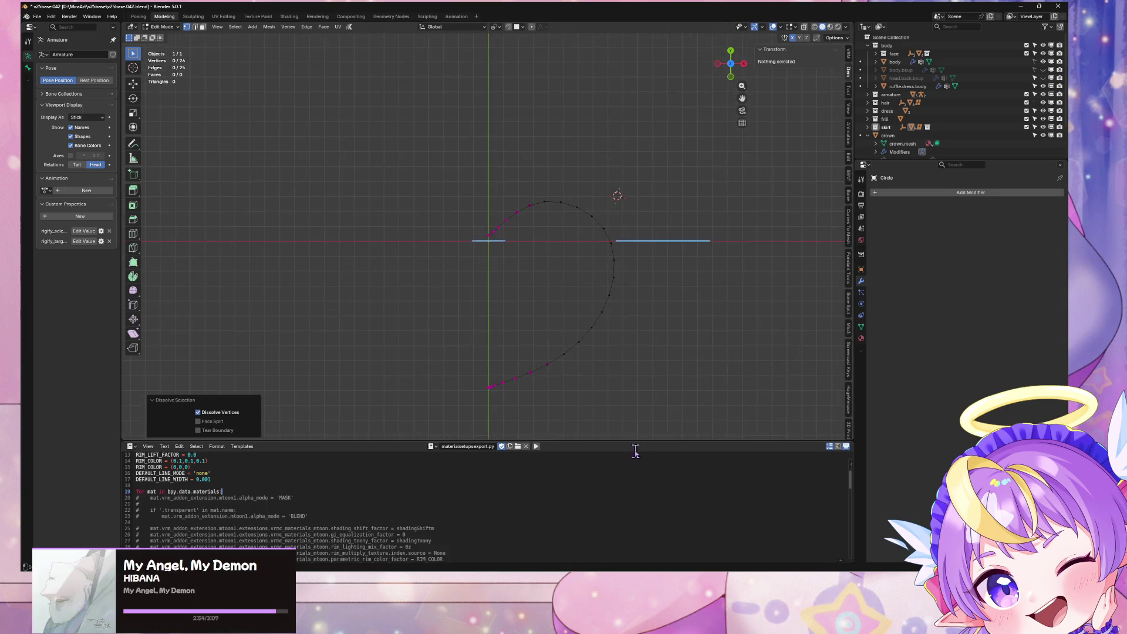
shift+middle_drag(633, 455, 629, 346)
scroll(628, 347, up, 1)
Set Mean Vertex Crease to 0 on all vertices, then dissolve two more extras, leaving 33
key(a)
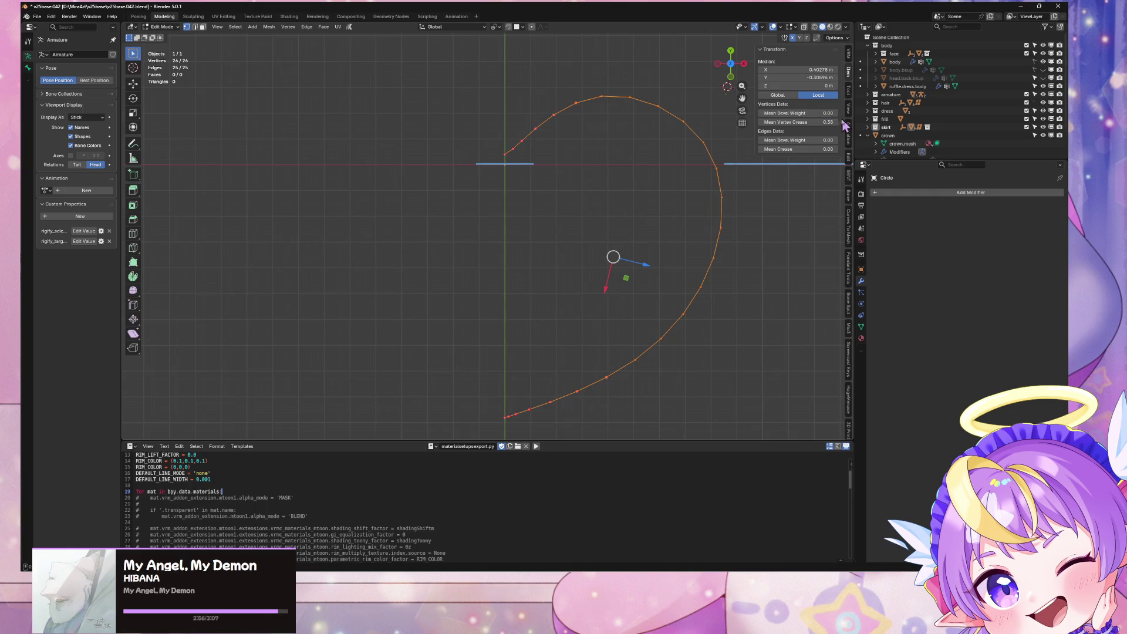
drag(836, 122, 763, 122)
click(513, 152)
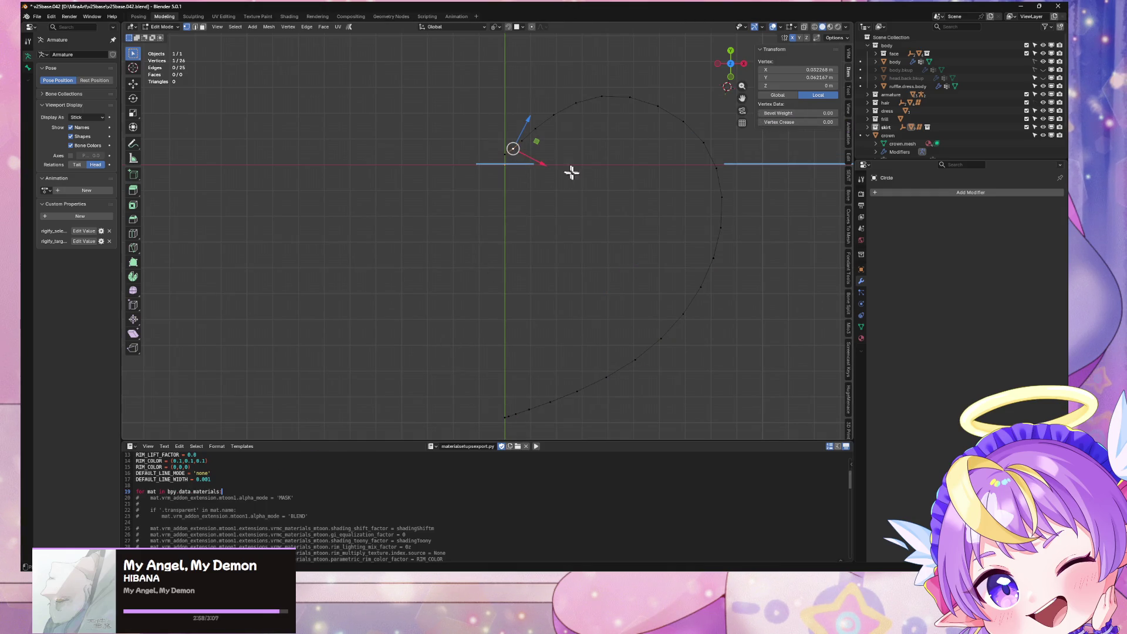
key(ctrl+x)
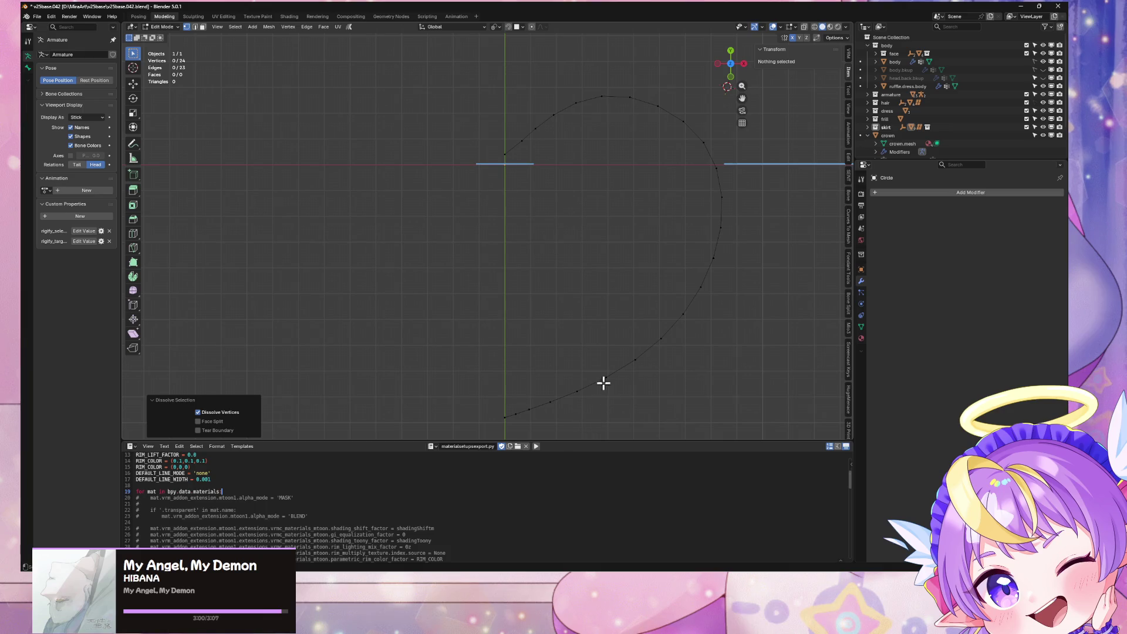
click(519, 413)
key(ctrl+x)
scroll(637, 196, down, 2)
click(500, 178)
key(alt+a)
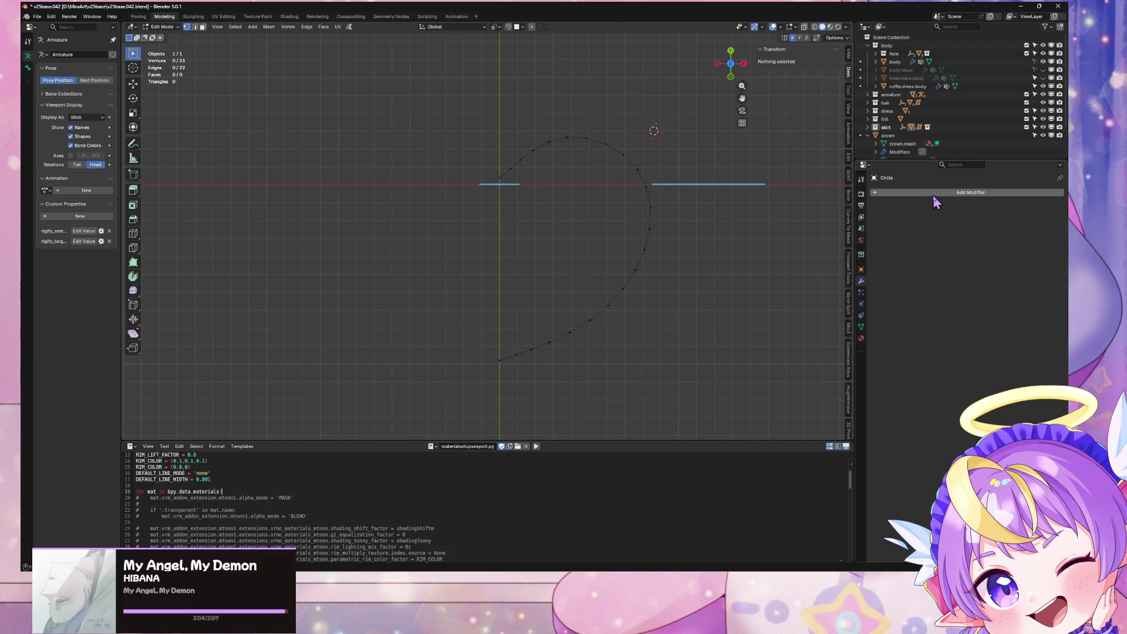
Add an X-axis Mirror modifier with 0.001 m merge to the half heart
click(934, 199)
mouse_move(935, 195)
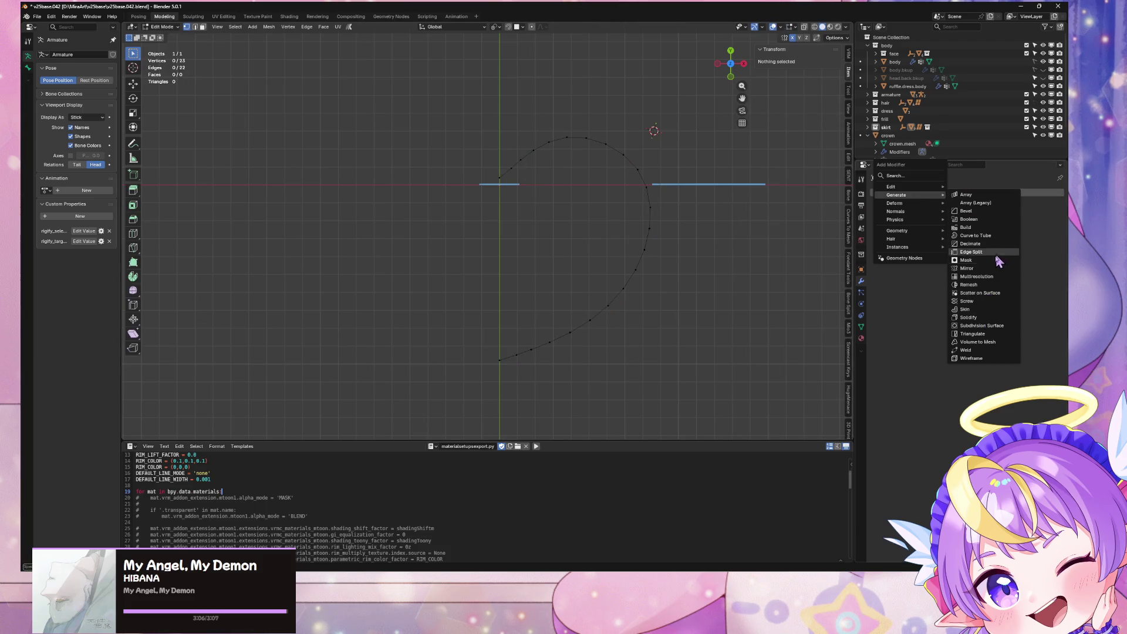
click(992, 268)
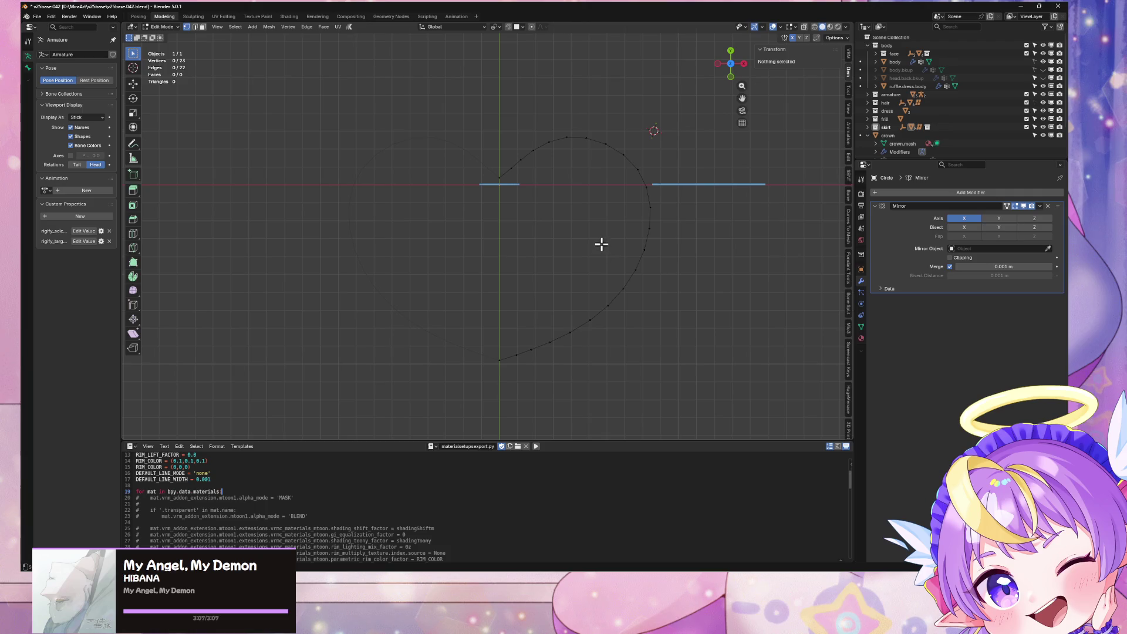
Dissolve more vertices while keeping the two upper-left end vertices
click(508, 169)
key(ctrl+x)
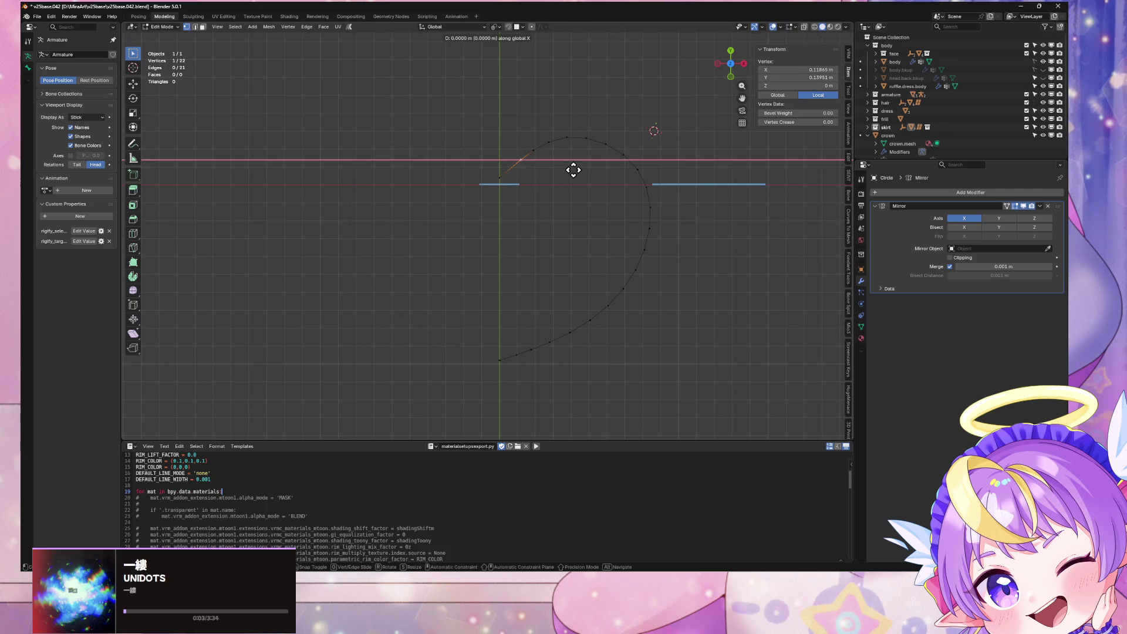
key(ctrl+x)
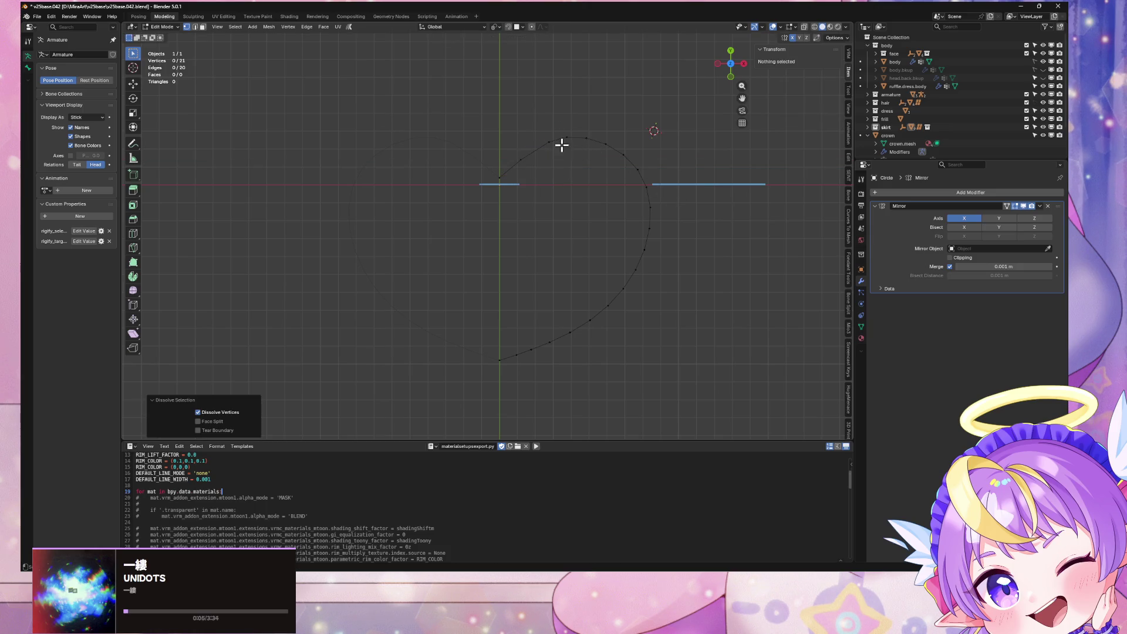
key(a)
ctrl+drag(461, 132, 536, 213)
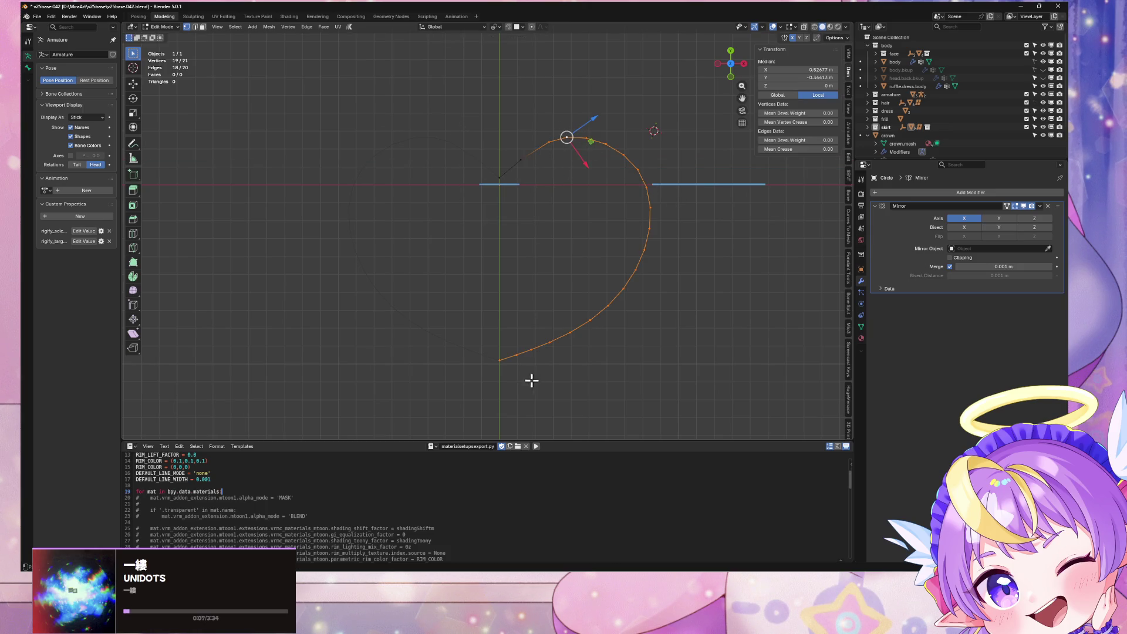
key(ctrl+x)
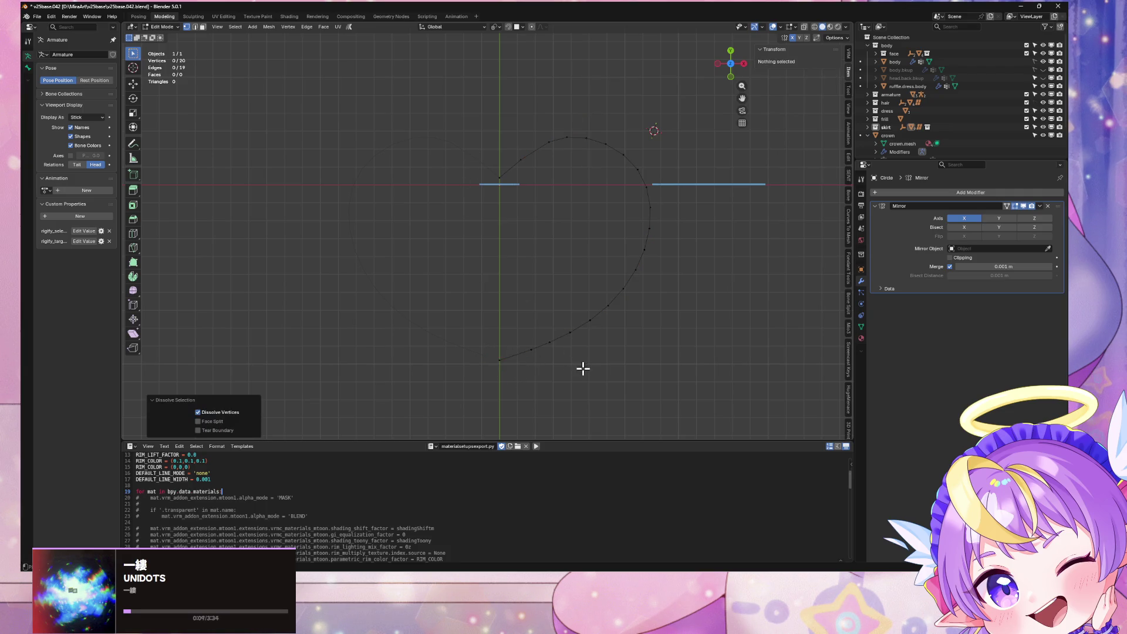
Checker-deselect the curve excluding its ends and dissolve alternate vertices, leaving 12
key(a)
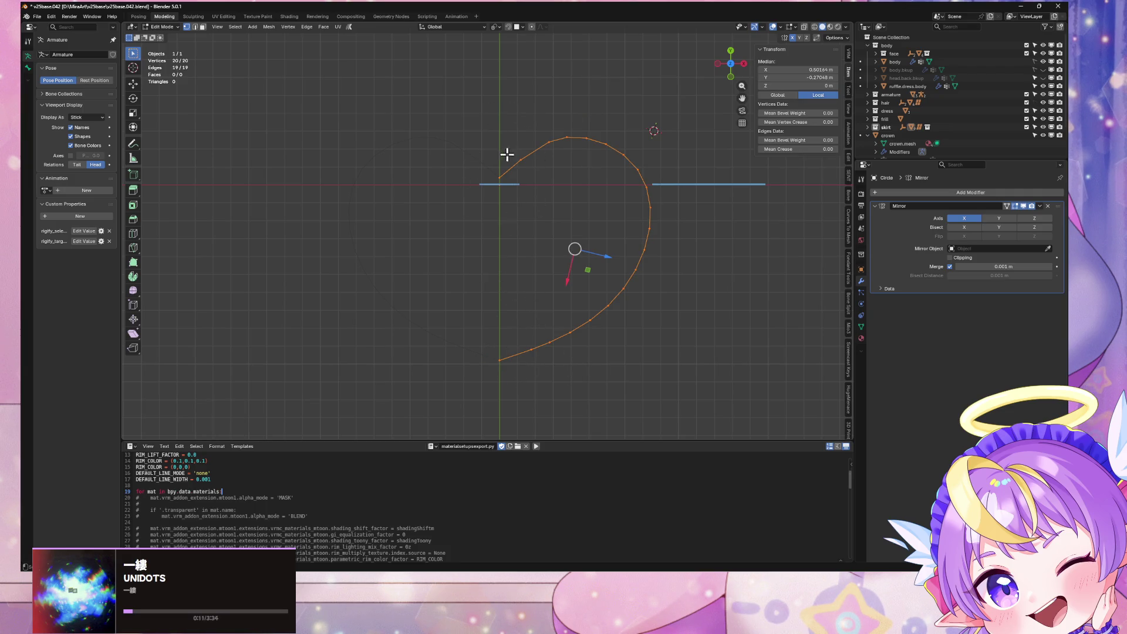
ctrl+drag(485, 131, 528, 214)
ctrl+drag(478, 317, 539, 386)
key(F3)
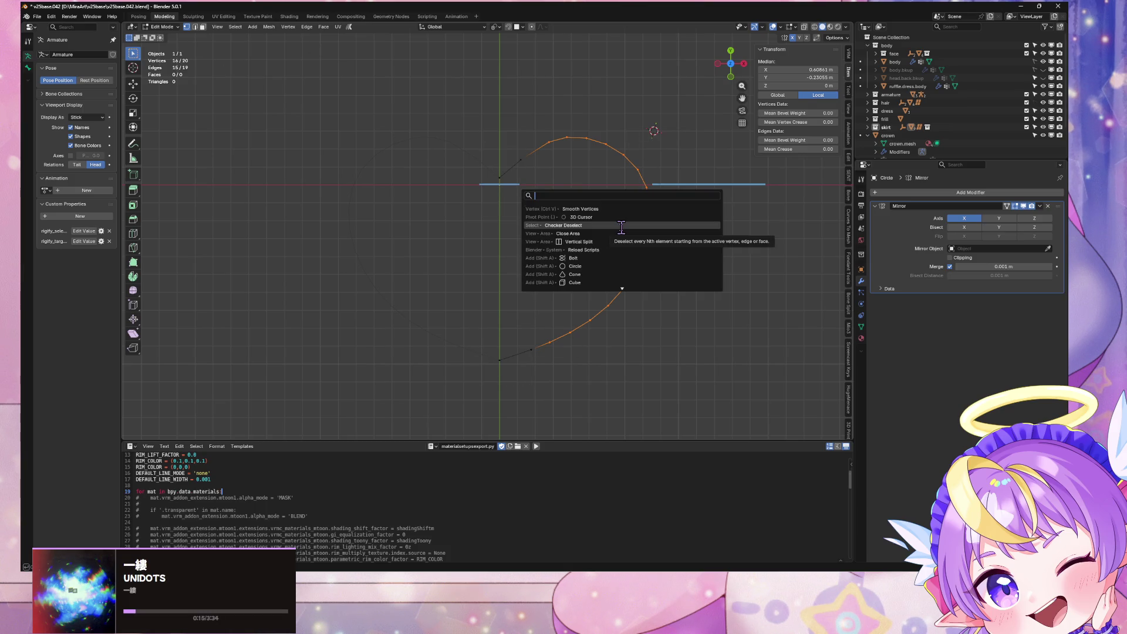
text(c)
click(621, 225)
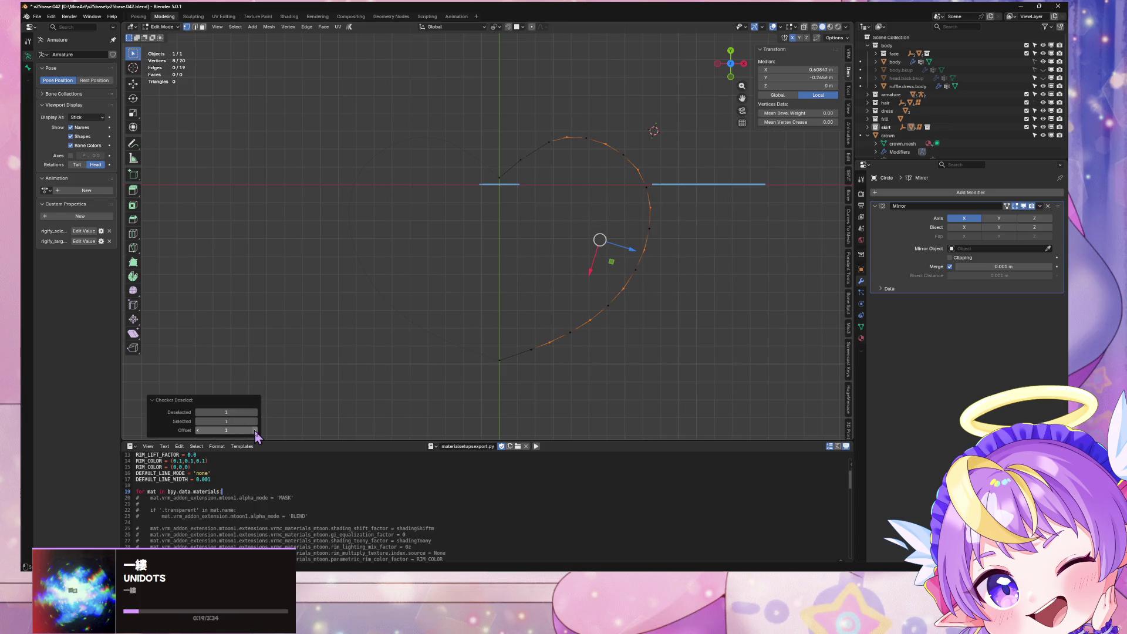
key(ctrl+x)
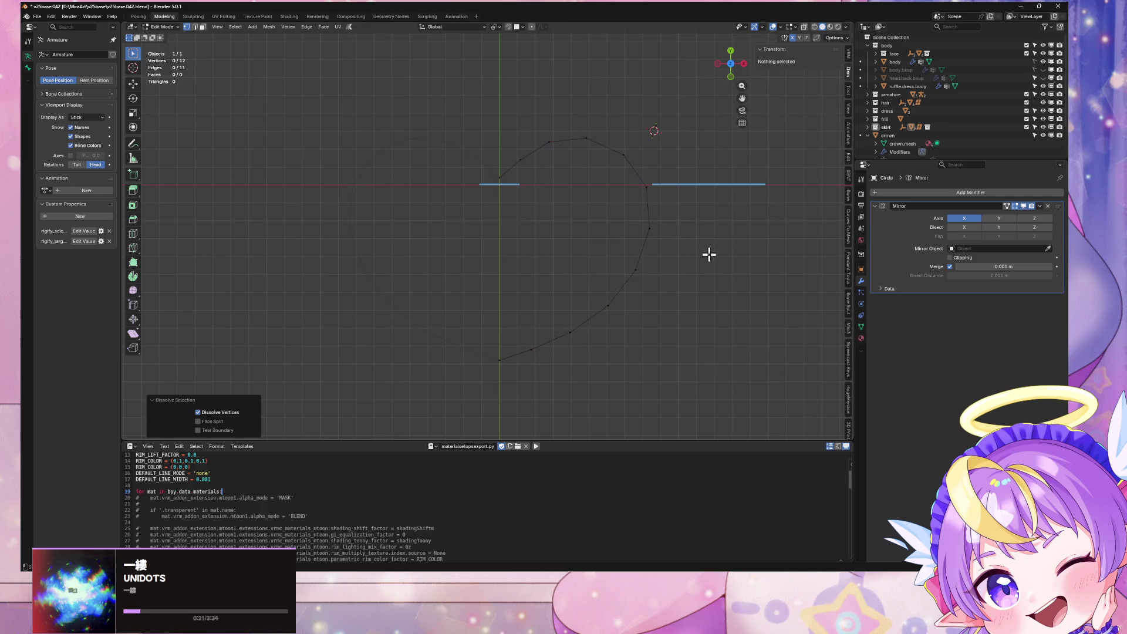
key(Tab)
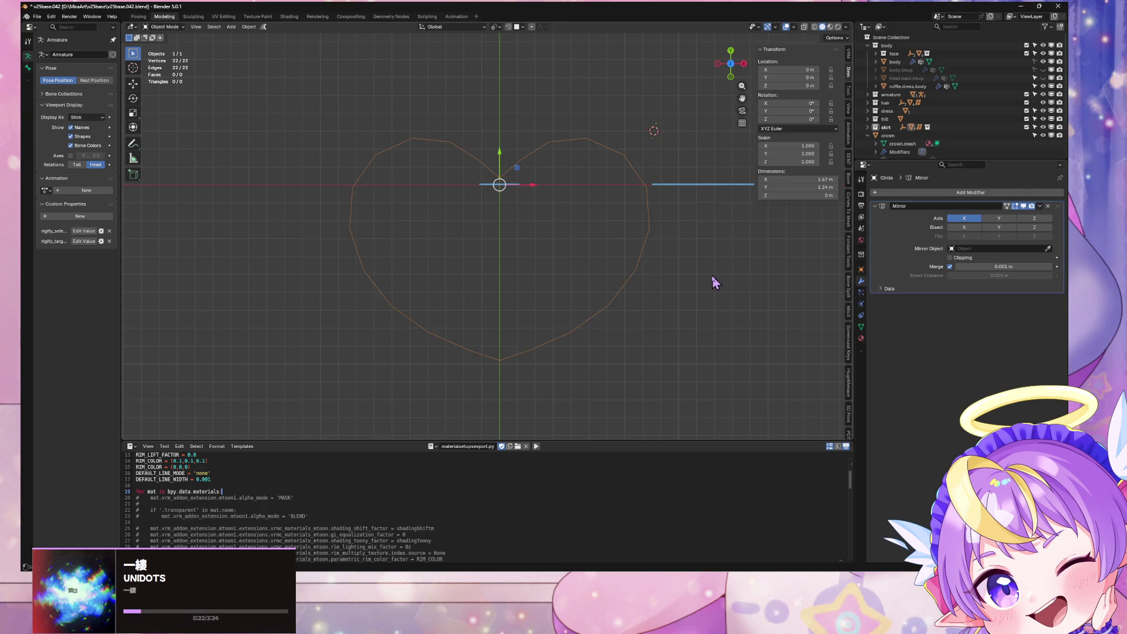
key(Tab)
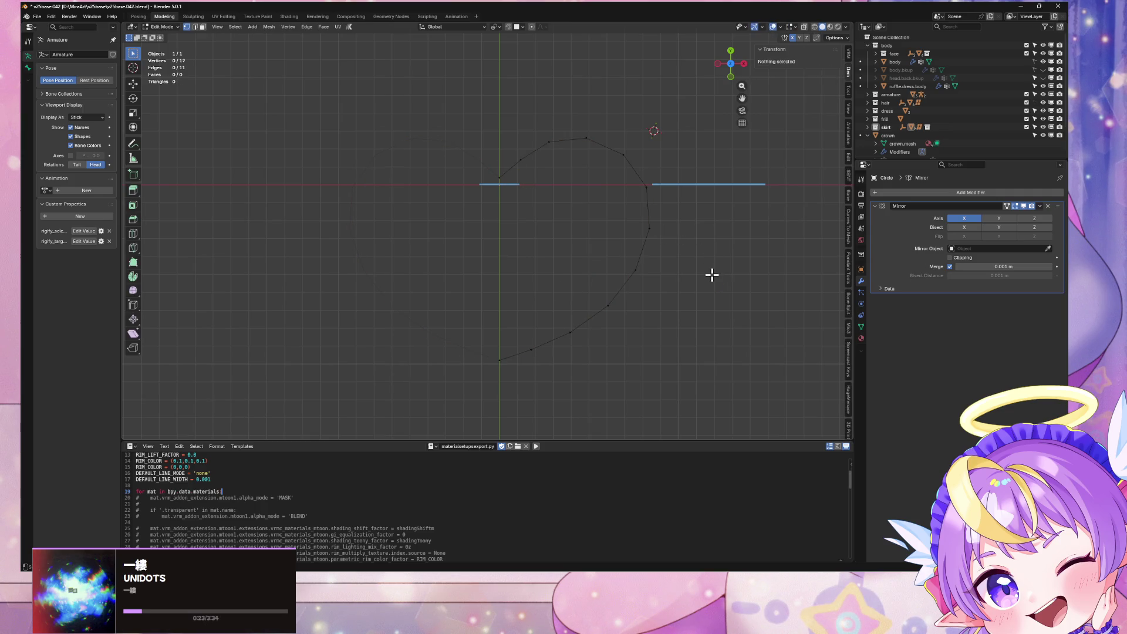
key(Tab)
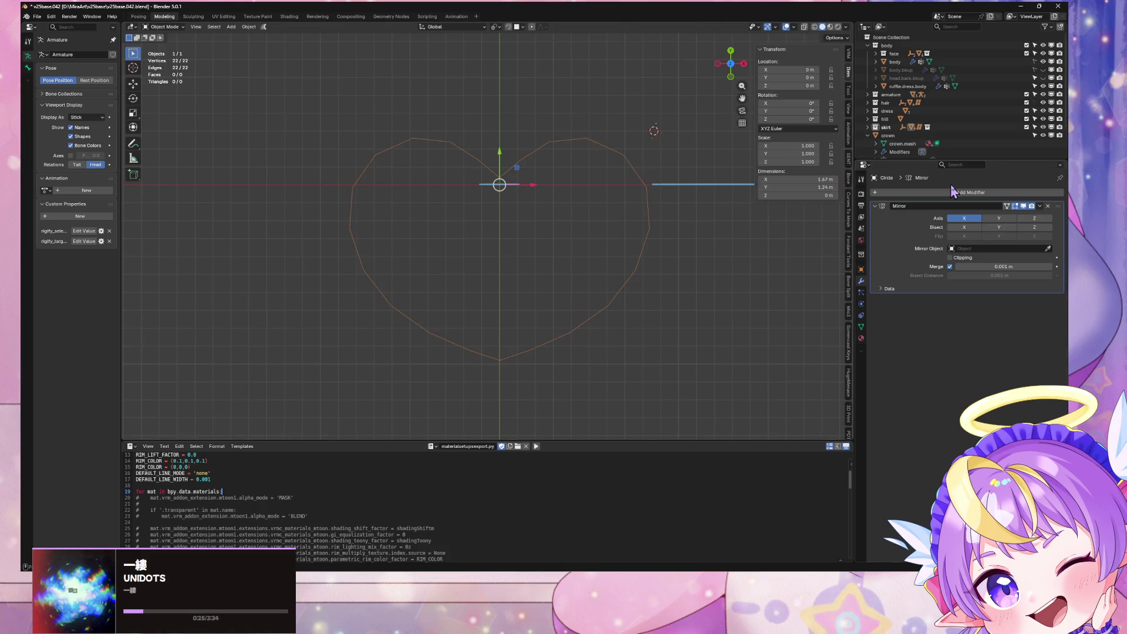
Apply the Mirror modifier, producing a full 22-vertex, 22-edge heart outline in Edit Mode
click(955, 197)
click(1040, 206)
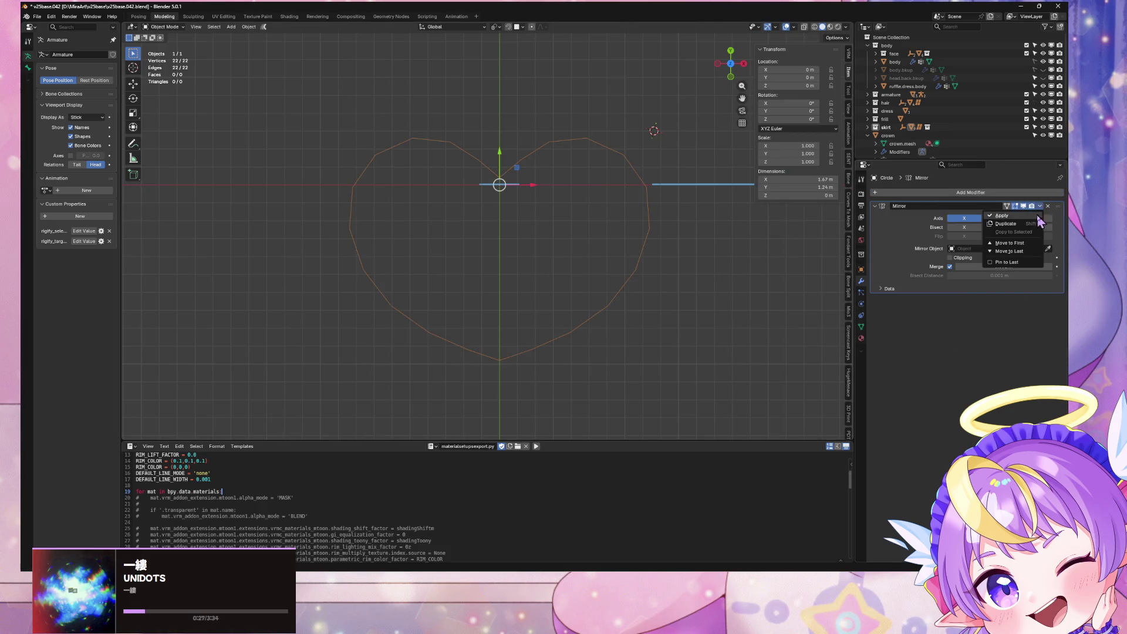
click(1001, 237)
key(Tab)
click(977, 192)
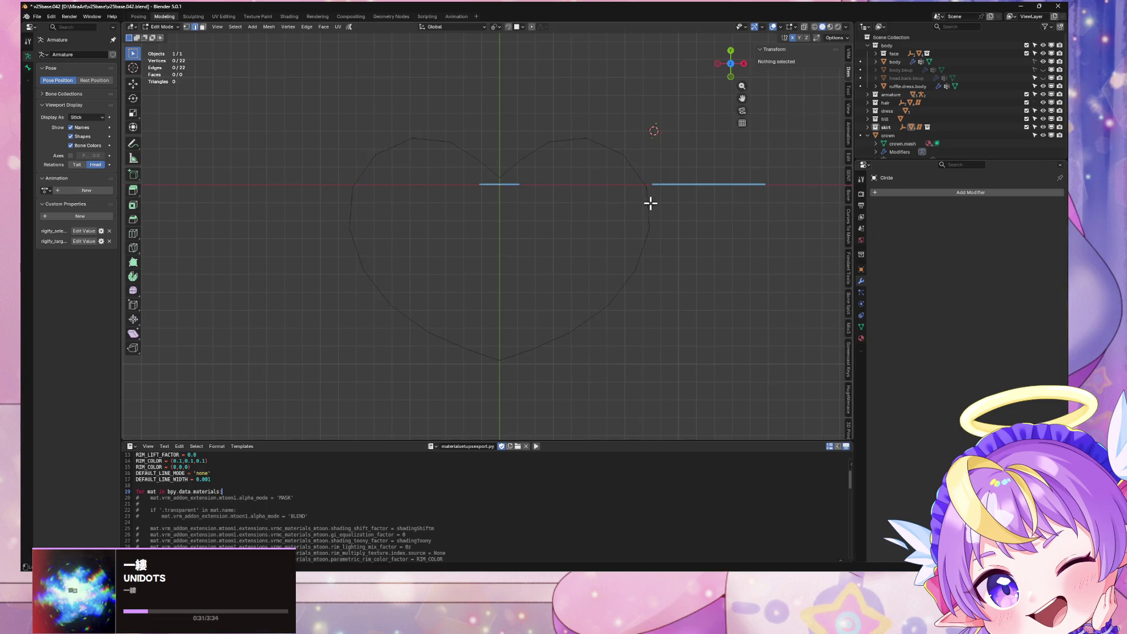
Fill the 22-vertex heart outline with a face and inset it
key(a)
right_click(731, 157)
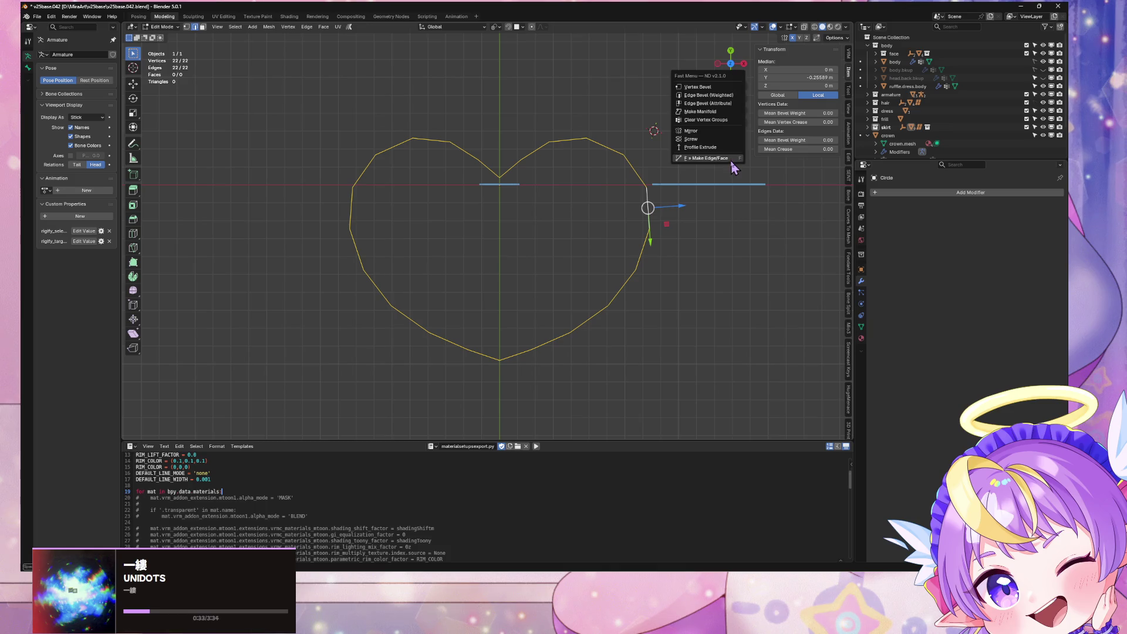
click(732, 166)
key(i)
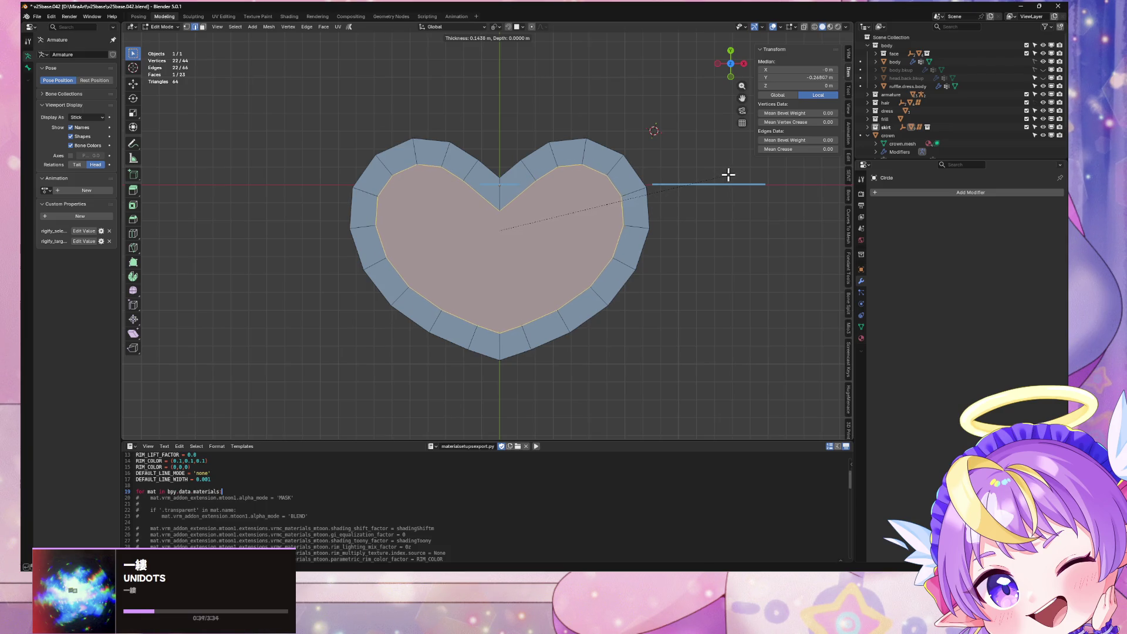
click(729, 171)
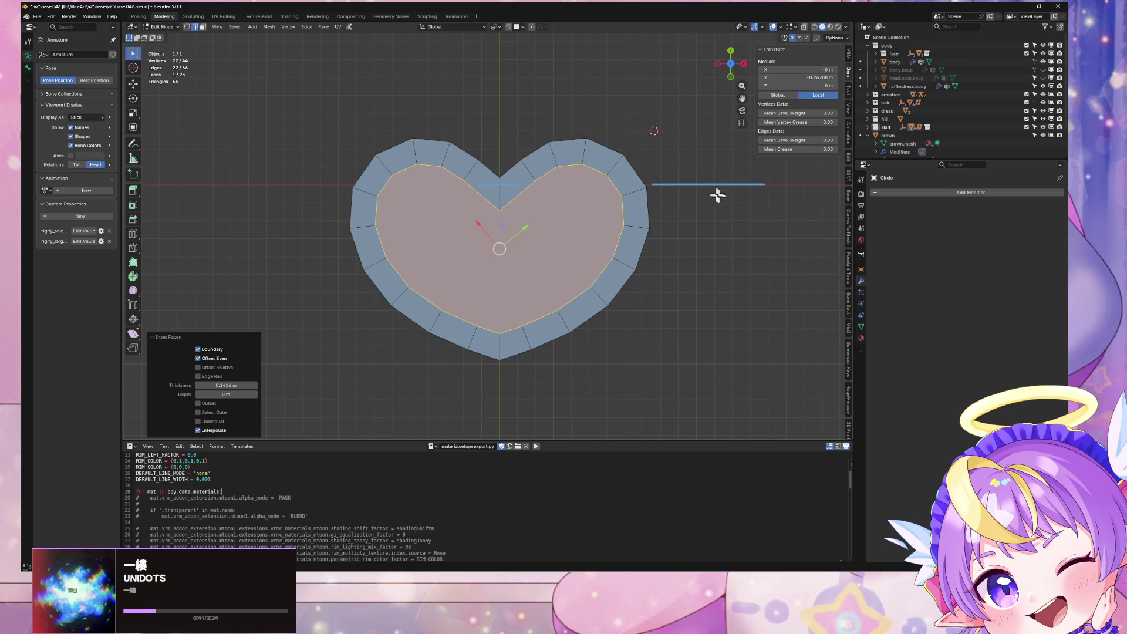
Raise the inner inset face 0.126 m along Z
middle_drag(718, 196, 661, 147)
mouse_move(677, 195)
middle_down()
mouse_move(673, 183)
mouse_move(634, 223)
mouse_move(628, 208)
mouse_move(662, 301)
mouse_move(721, 287)
mouse_move(694, 319)
mouse_move(505, 282)
mouse_move(564, 248)
mouse_move(679, 281)
mouse_move(689, 202)
mouse_move(679, 302)
mouse_move(671, 276)
mouse_move(554, 272)
mouse_move(779, 115)
middle_up()
key(g)
key(z)
click(634, 184)
From top view, test-move the notch vertex along Y, then cancel the move
click(731, 63)
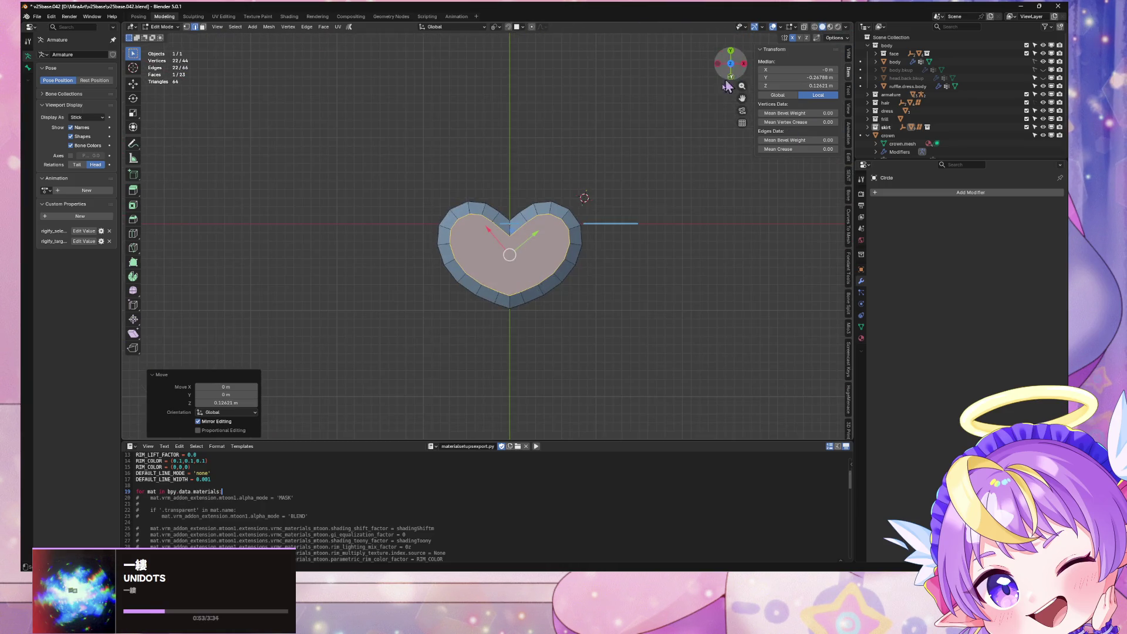
scroll(664, 155, up, 5)
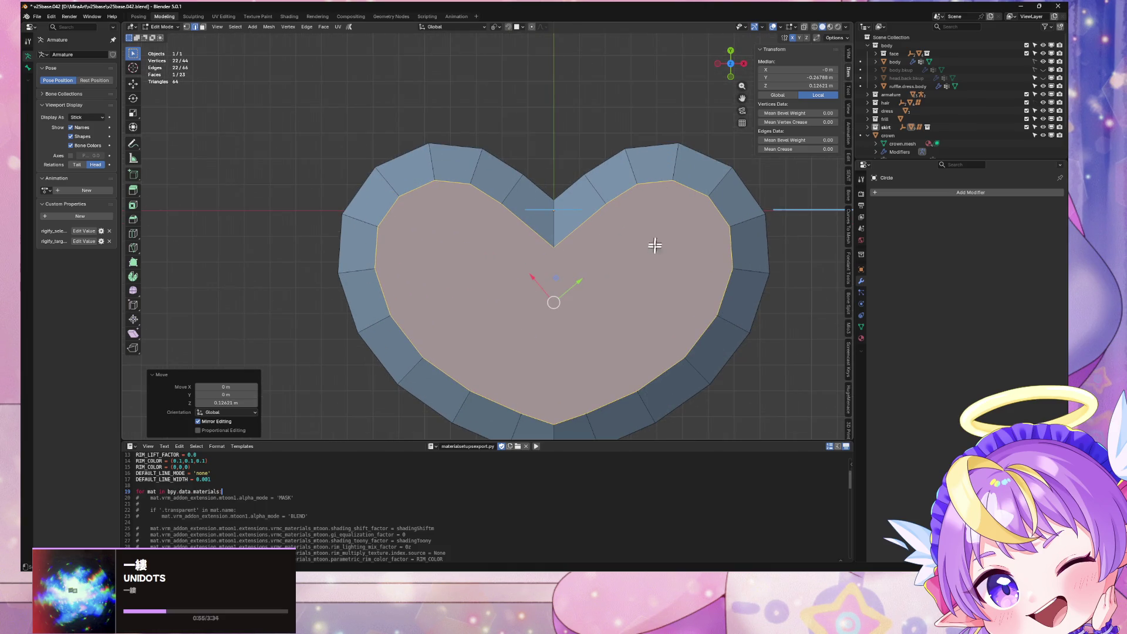
scroll(654, 176, down, 3)
scroll(526, 217, up, 3)
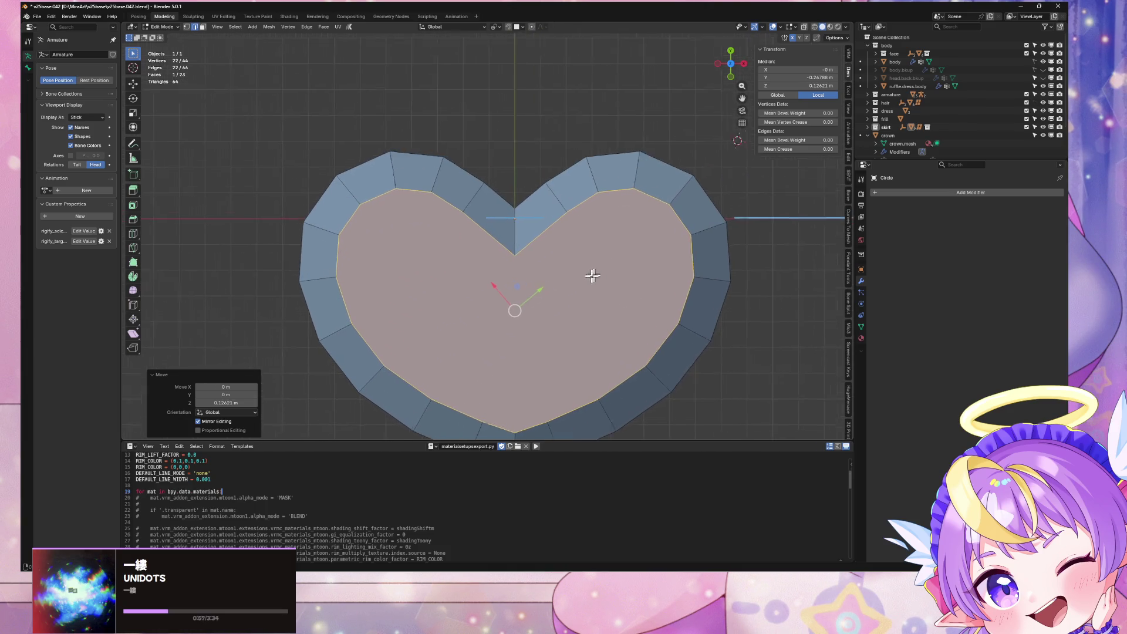
key(1)
click(504, 213)
key(g)
key(y)
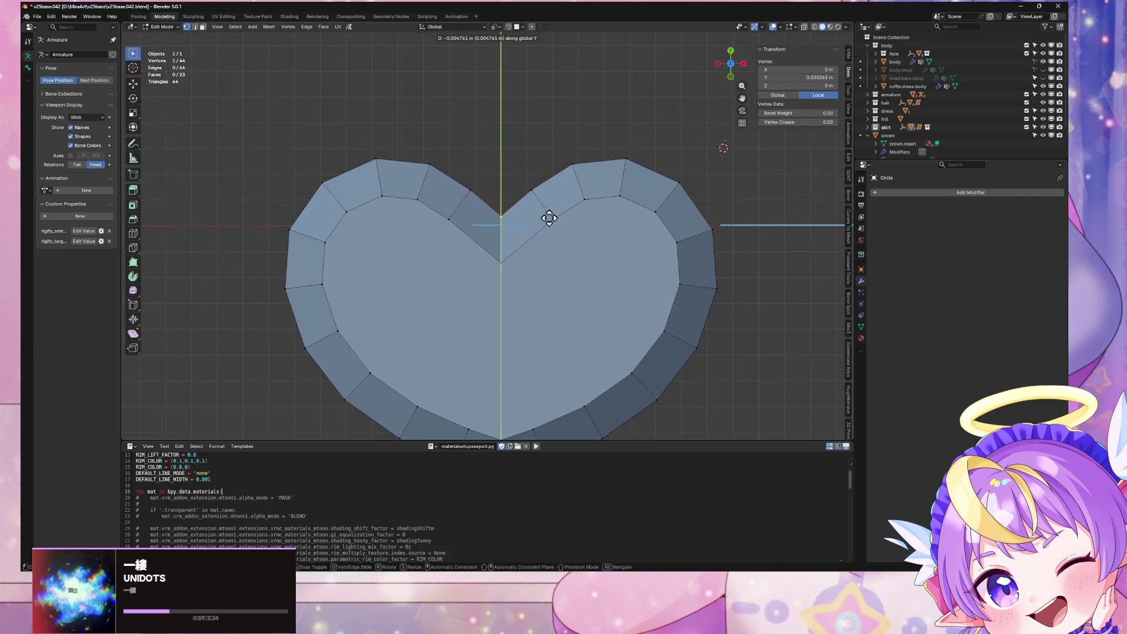
click(548, 221)
Reselect the inner top face and view the raised heart in Object Mode
scroll(729, 282, down, 3)
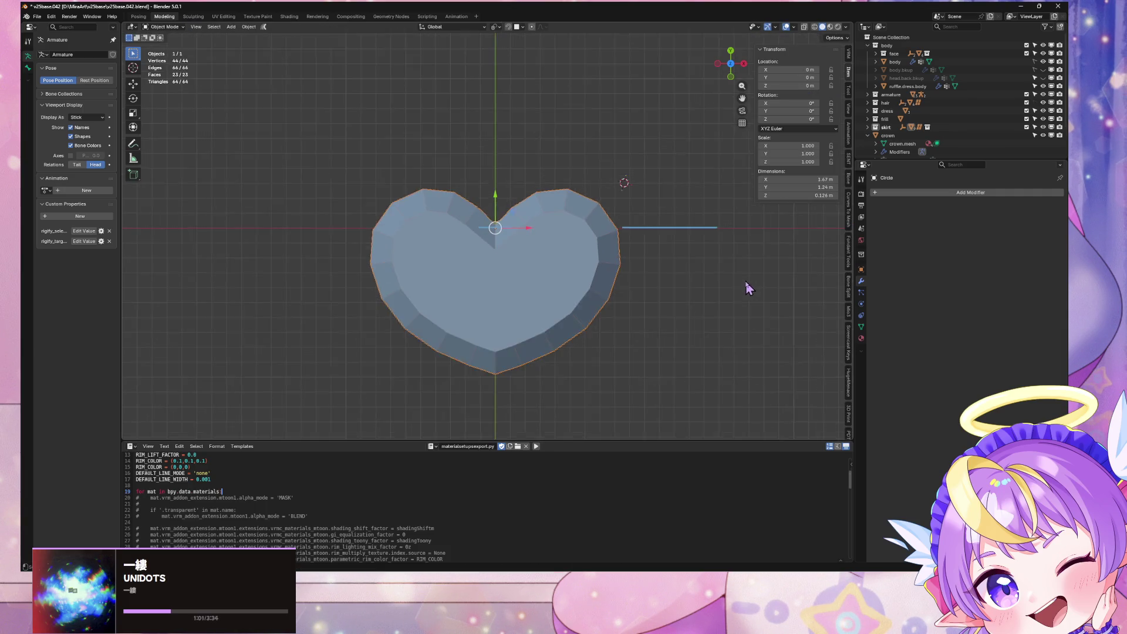
scroll(744, 284, up, 3)
click(541, 248)
click(583, 268)
shift+middle_drag(583, 269, 574, 205)
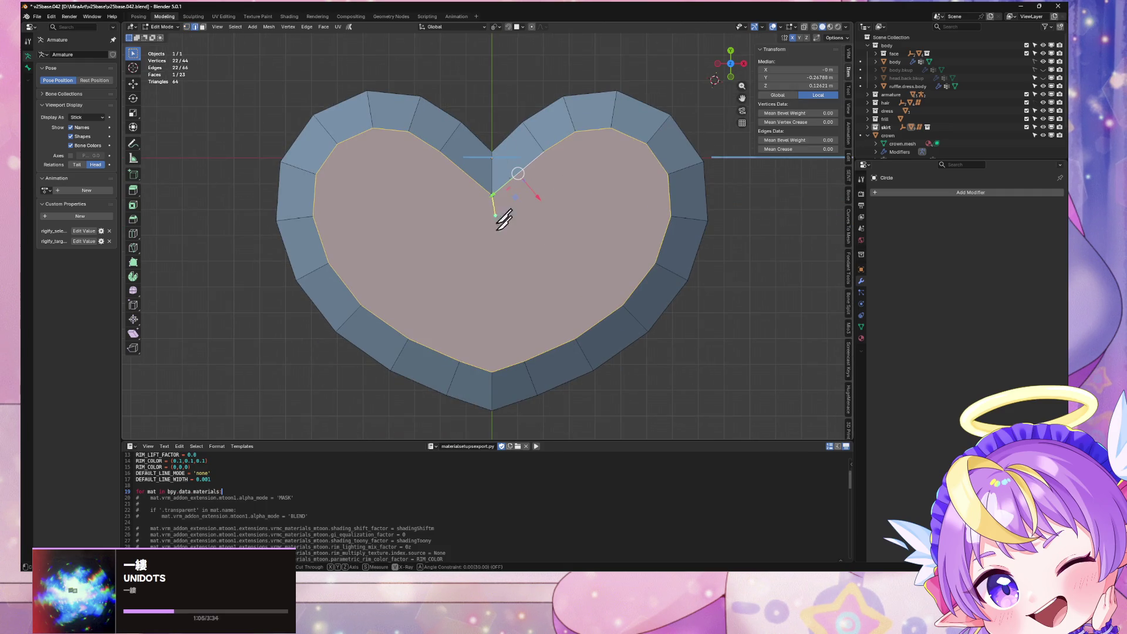
key(Tab)
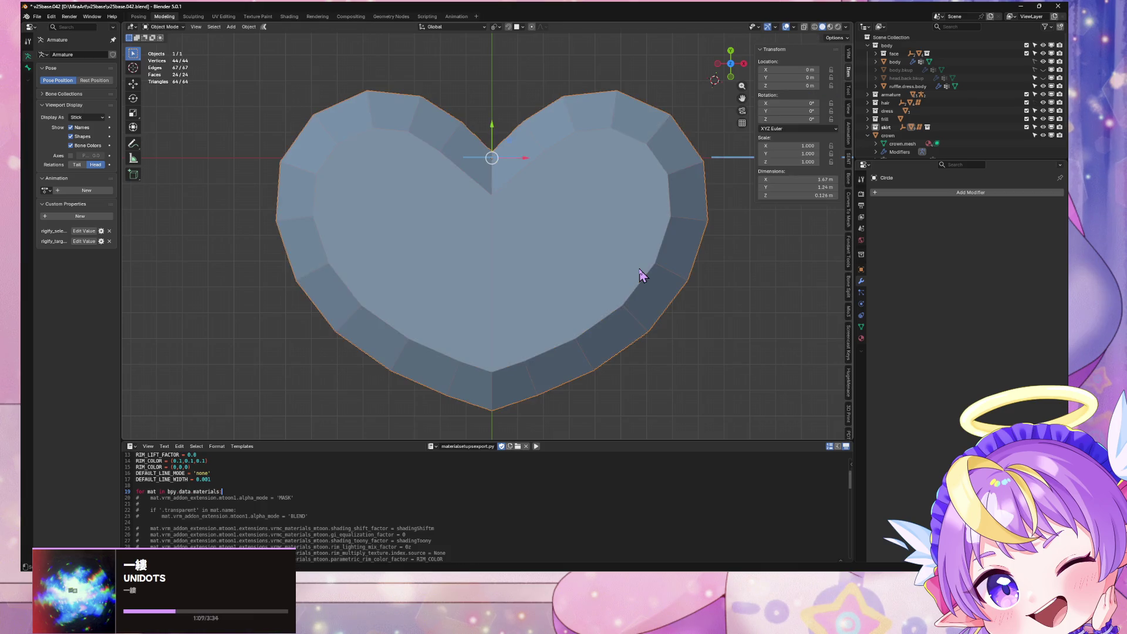
key(Tab)
key(Tab)
middle_drag(724, 291, 698, 246)
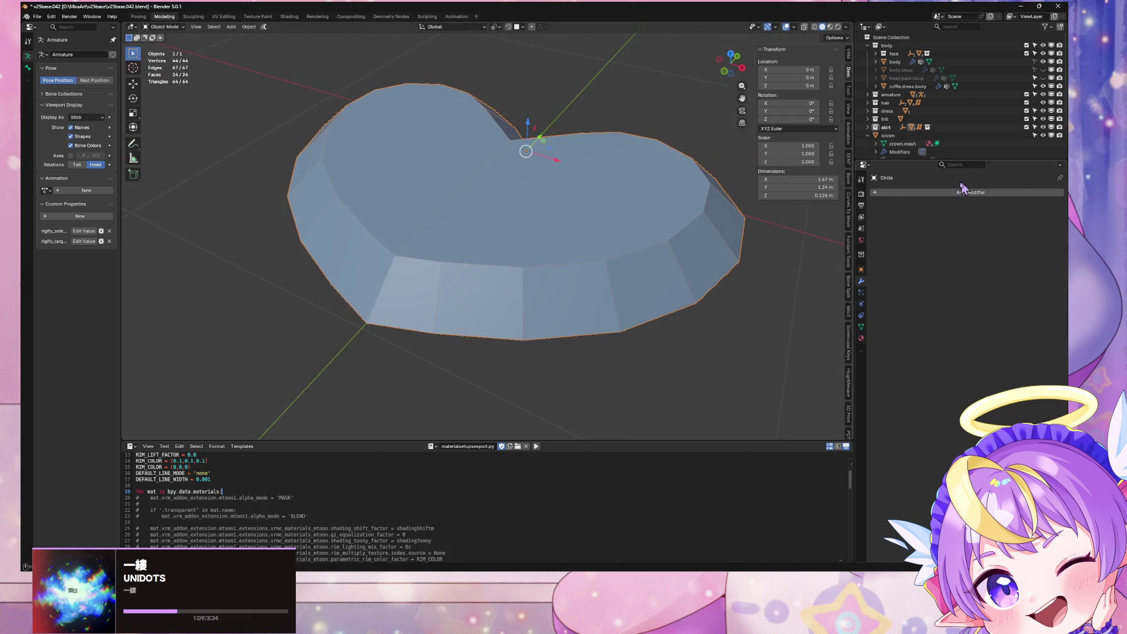
Add a Catmull-Clark Subdivision Surface modifier (viewport 1, render 2) to the heart
click(952, 192)
mouse_move(951, 194)
click(1005, 324)
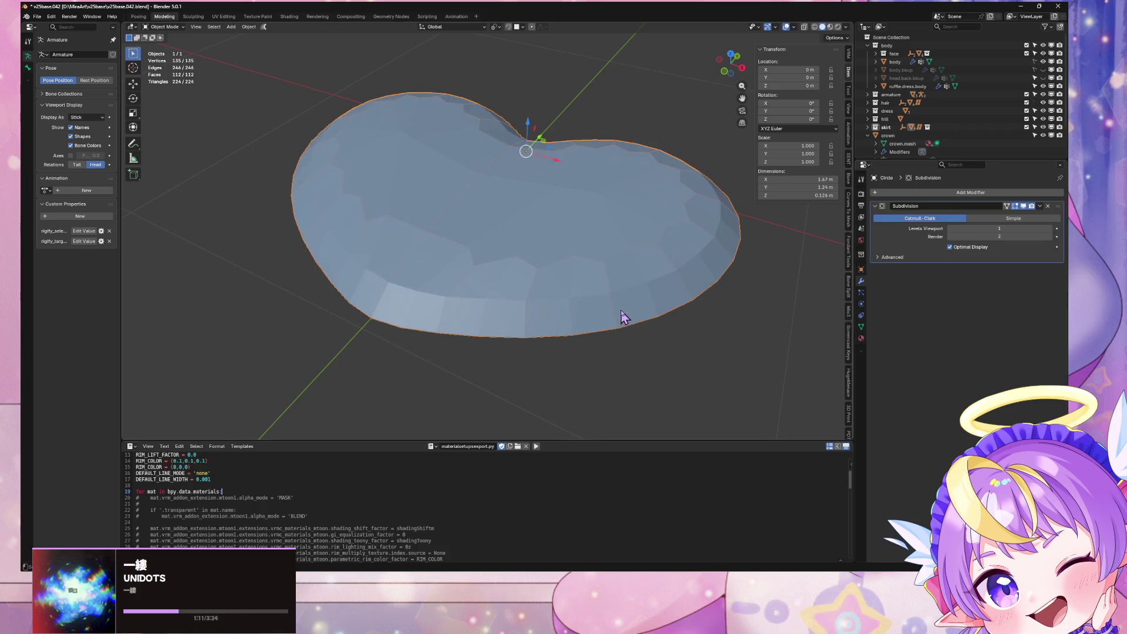
click(968, 192)
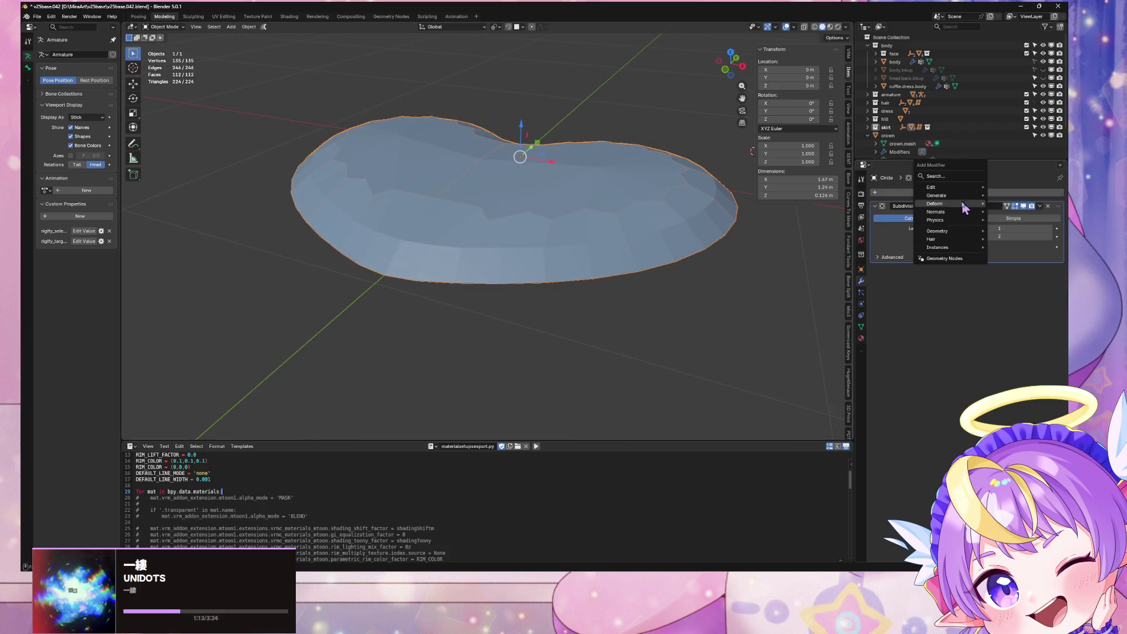
Select the heart's rim edge loops and trial a crease change, then cancel it
key(Tab)
middle_drag(786, 285, 641, 300)
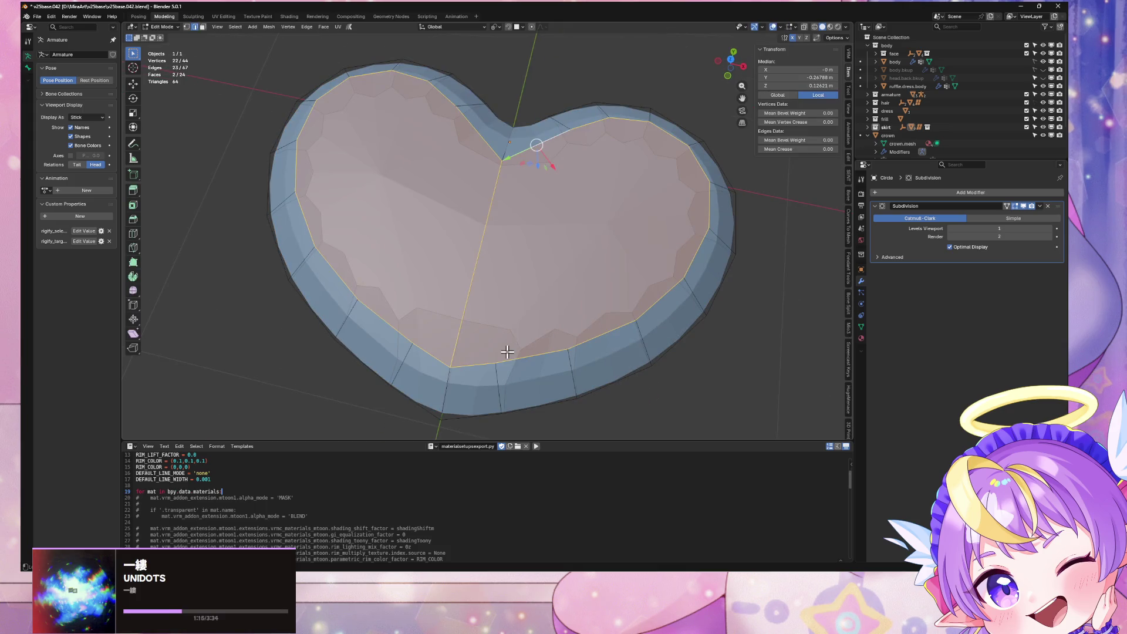
alt+click(507, 353)
middle_drag(532, 403, 568, 289)
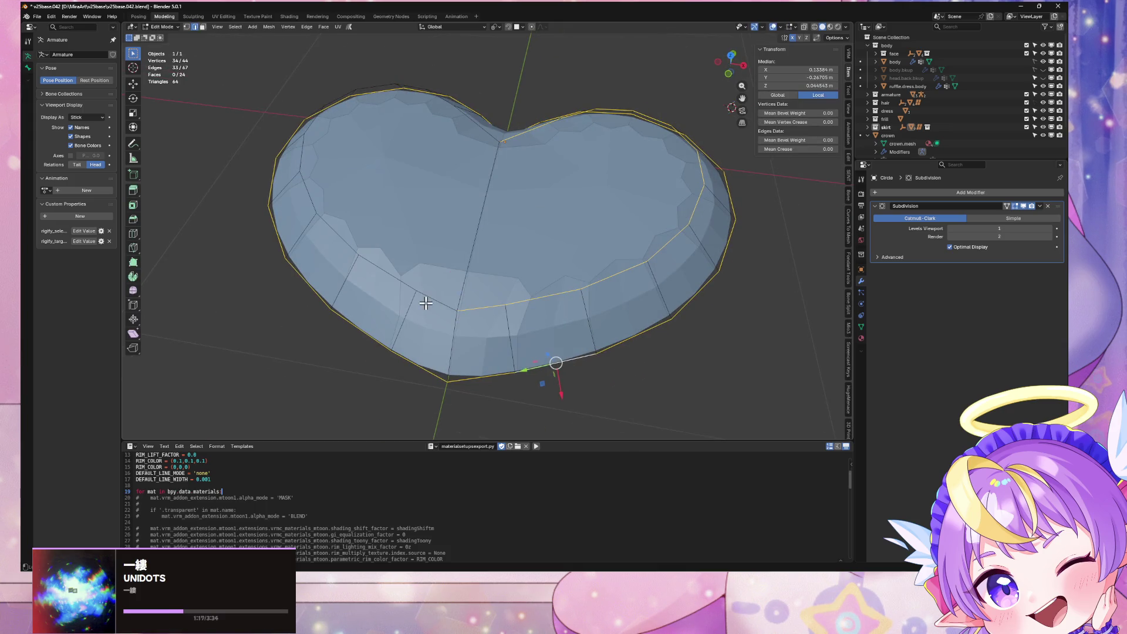
middle_drag(448, 271, 541, 302)
middle_drag(496, 106, 811, 111)
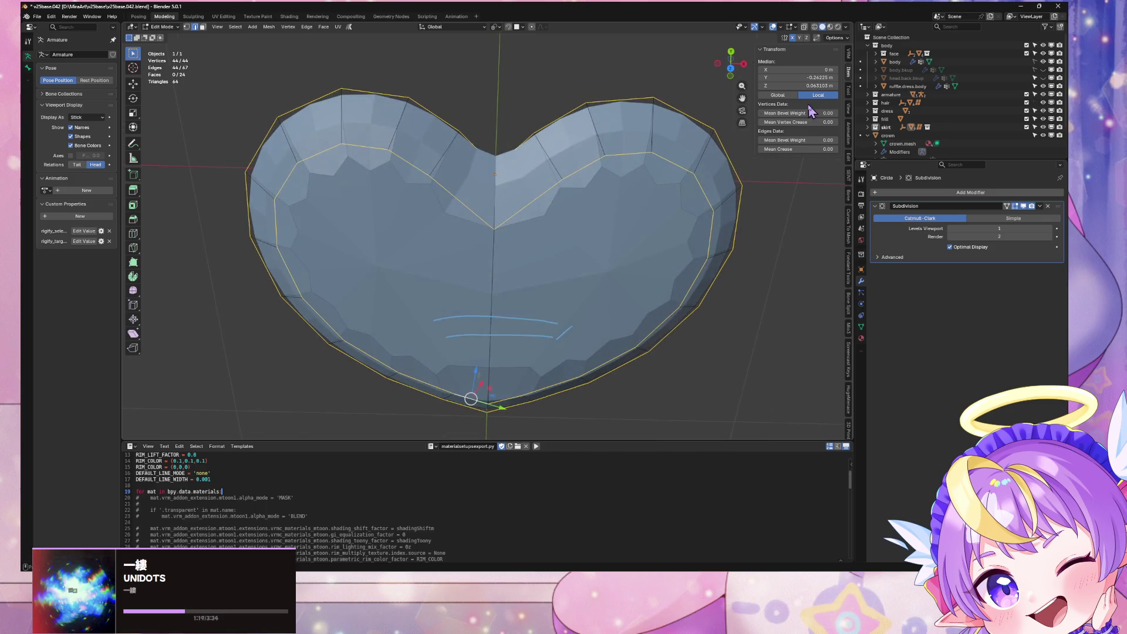
mouse_move(825, 149)
mouse_down()
mouse_move(863, 149)
mouse_move(825, 150)
mouse_move(845, 149)
mouse_up()
key(Escape)
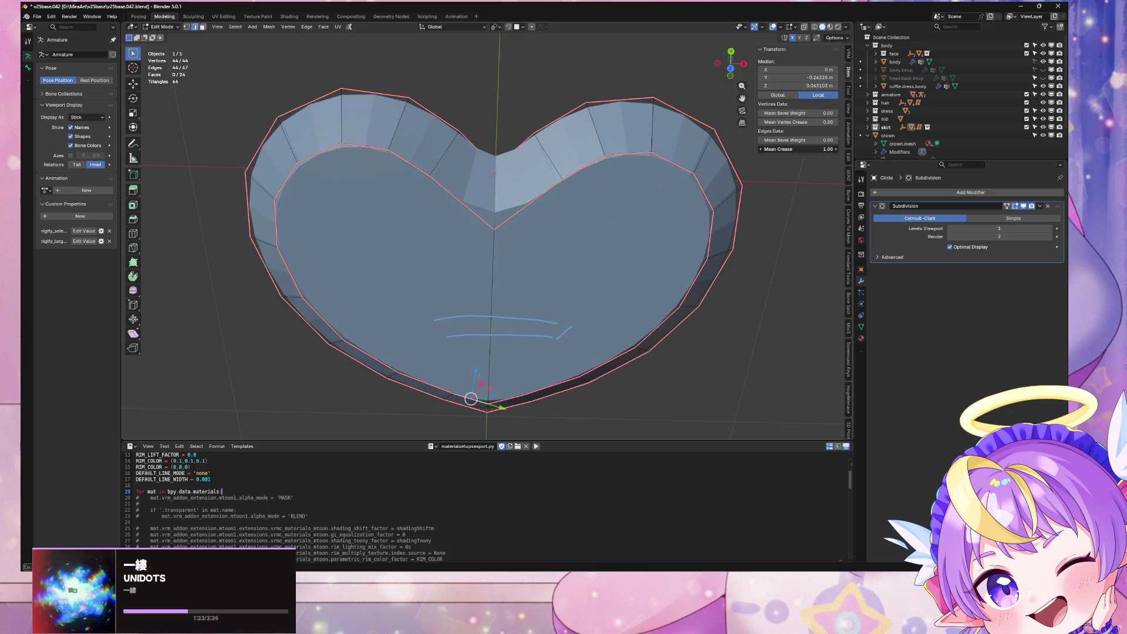
Select the heart's bottom tip vertex and inspect the mesh in X-ray and Object Mode
mouse_move(545, 165)
middle_down()
mouse_move(498, 118)
mouse_move(518, 101)
mouse_move(577, 278)
middle_up()
key(a)
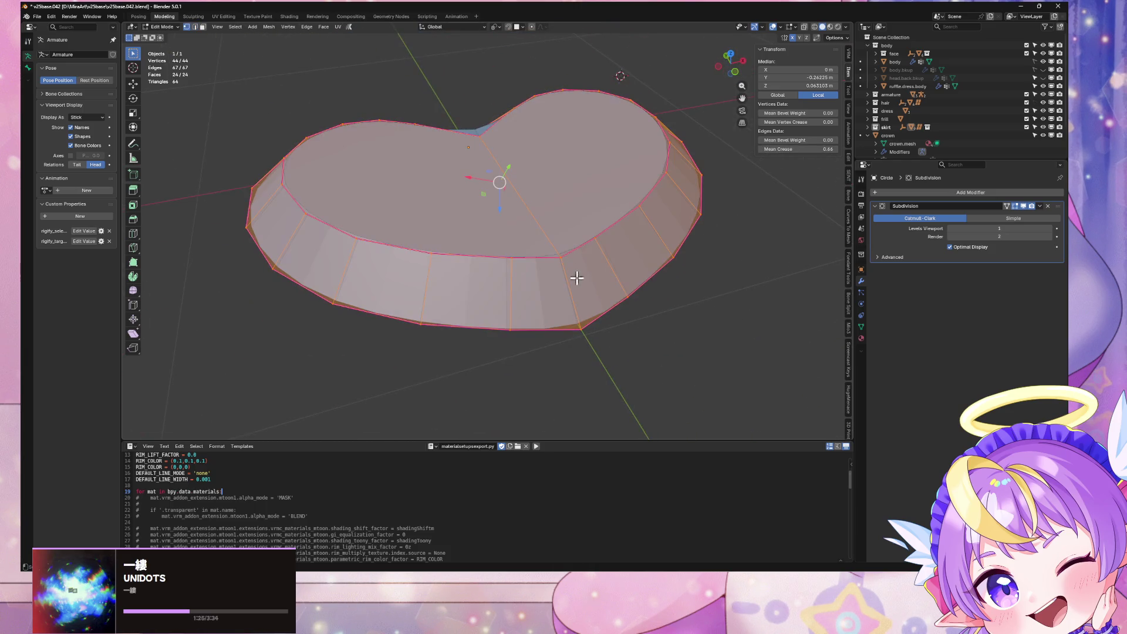
click(581, 327)
mouse_move(536, 320)
middle_down()
mouse_move(536, 219)
mouse_move(501, 229)
middle_up()
key(alt+z)
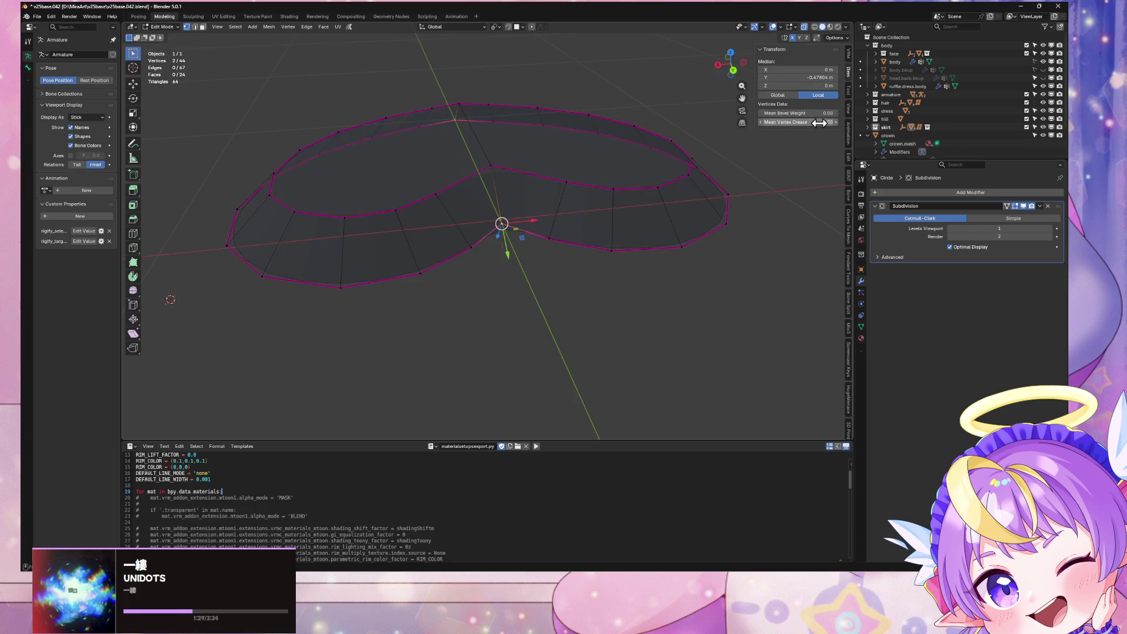
key(Tab)
key(alt+z)
mouse_move(671, 196)
middle_down()
mouse_move(520, 239)
mouse_move(527, 218)
mouse_move(440, 169)
mouse_move(355, 196)
middle_up()
key(Tab)
scroll(356, 192, up, 6)
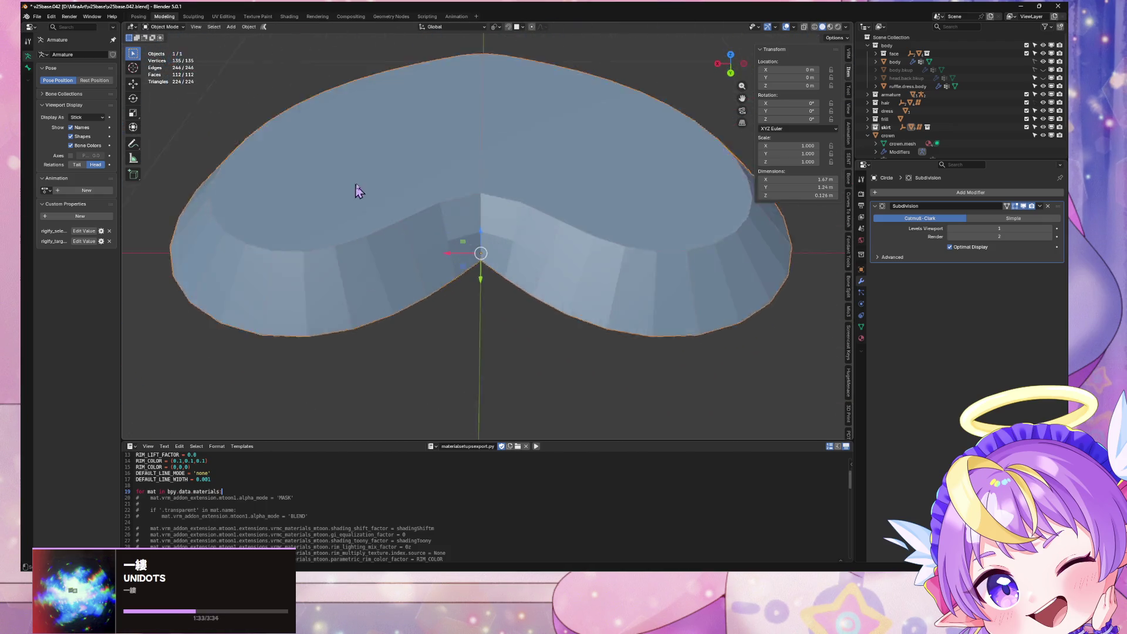
Add the notch vertices to the selection and inspect them from several angles
shift+click(470, 189)
middle_drag(470, 188, 497, 181)
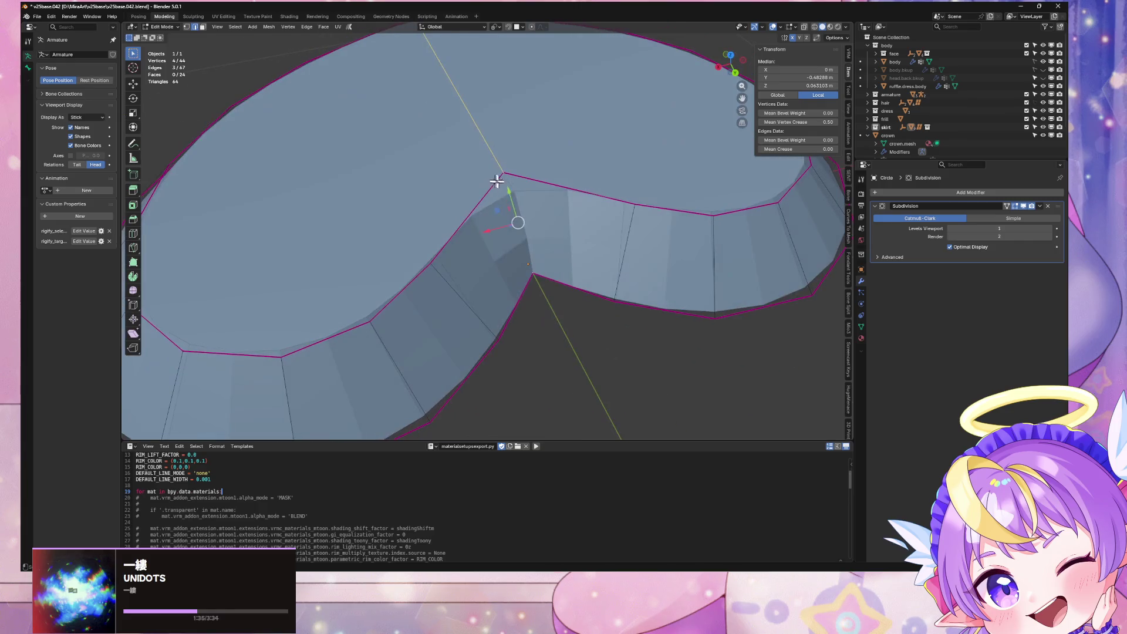
key(alt+z)
scroll(538, 166, down, 5)
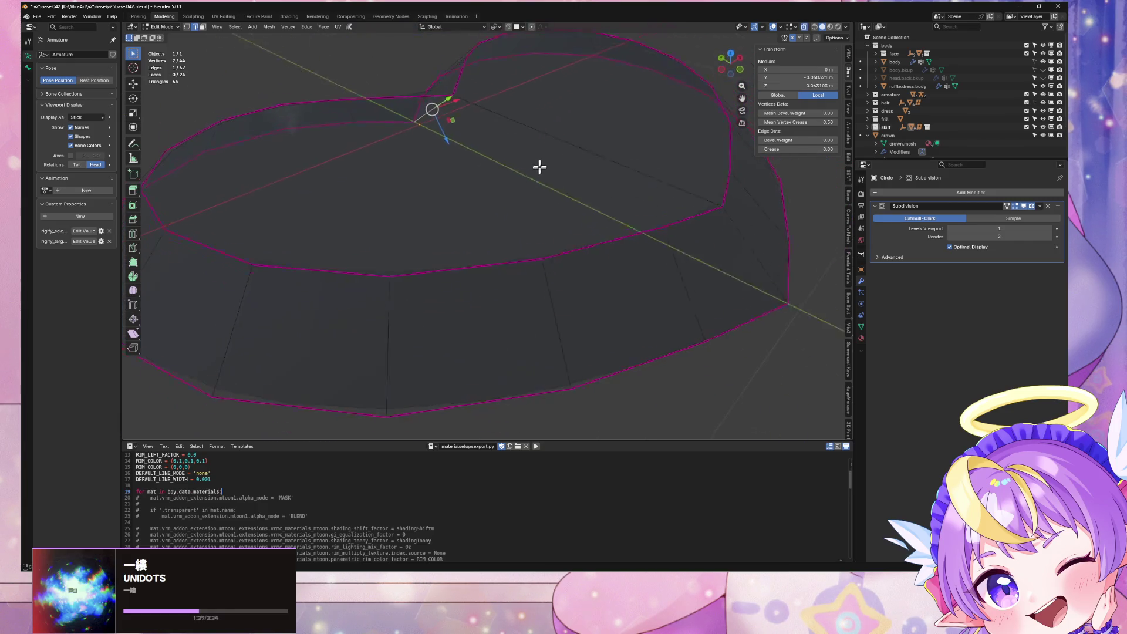
key(alt+z)
middle_drag(622, 239, 625, 241)
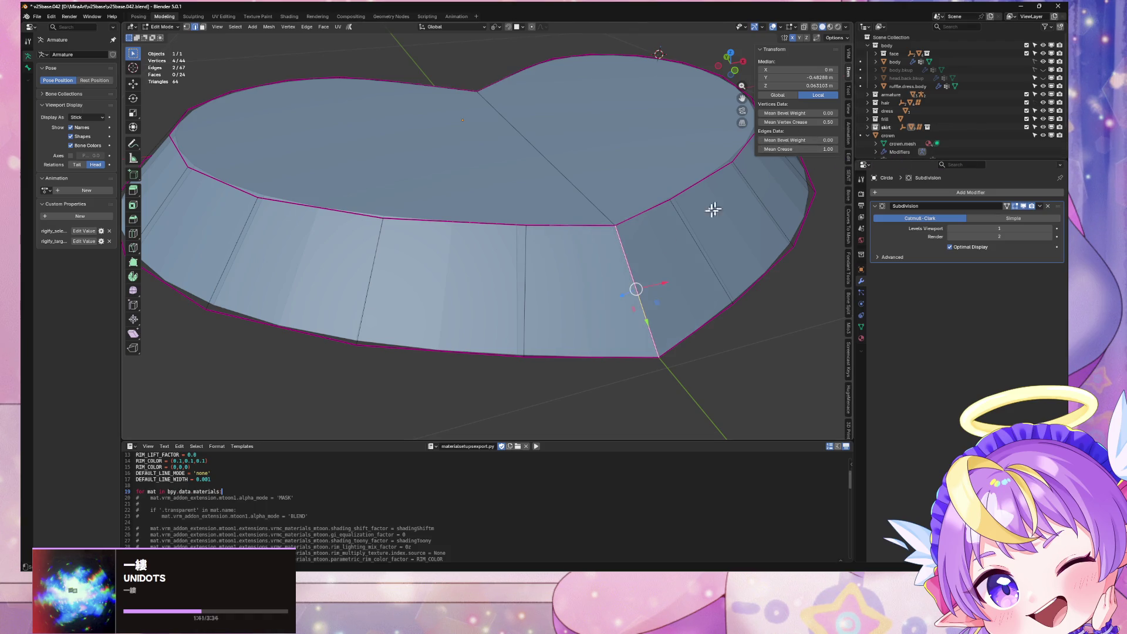
scroll(621, 229, down, 3)
middle_drag(621, 229, 591, 281)
scroll(591, 282, down, 4)
mouse_move(599, 239)
middle_down()
mouse_move(641, 171)
mouse_move(619, 219)
mouse_move(575, 229)
middle_up()
scroll(575, 229, up, 3)
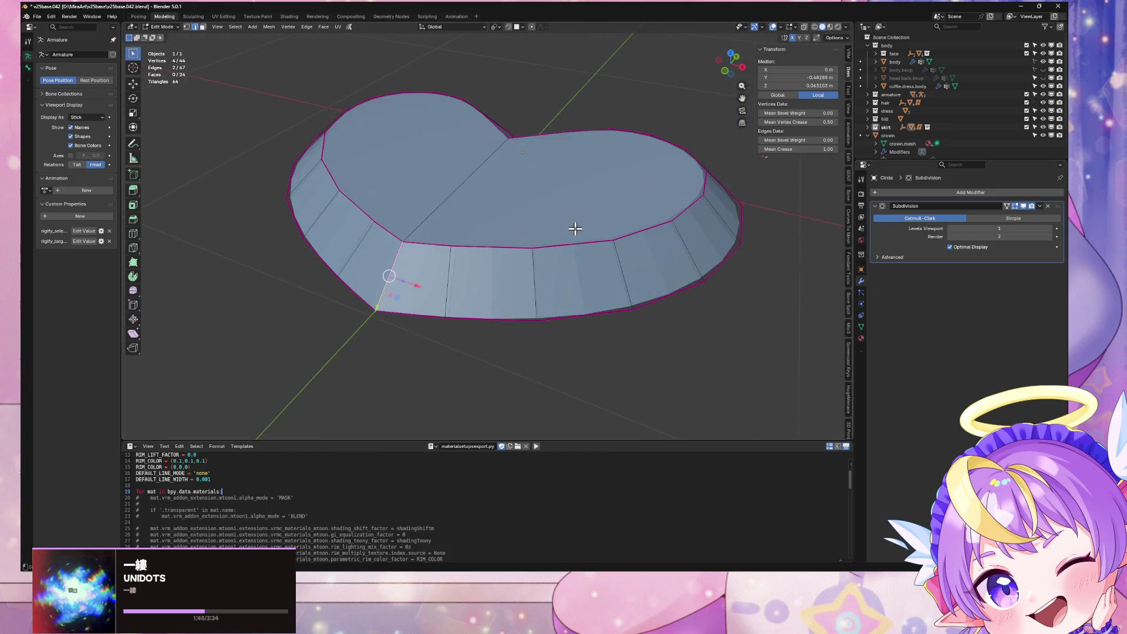
Shade Smooth the ring of side faces on the heart
key(3)
alt+click(442, 281)
key(ctrl+f)
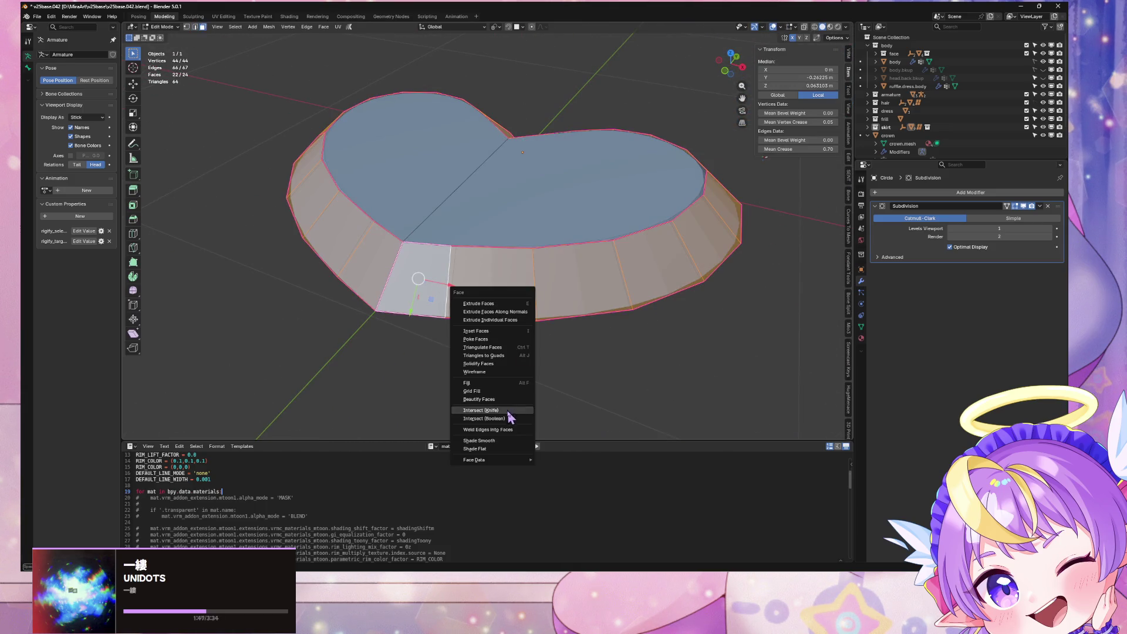
click(500, 439)
mouse_move(563, 355)
middle_down()
mouse_move(593, 329)
mouse_move(649, 315)
mouse_move(558, 354)
middle_up()
Mark the vertical notch edge as sharp and return to Object Mode
key(2)
alt+click(495, 350)
mouse_move(586, 211)
middle_down()
mouse_move(496, 226)
mouse_move(498, 283)
middle_up()
mouse_move(468, 335)
middle_down()
mouse_move(425, 237)
mouse_move(510, 218)
middle_up()
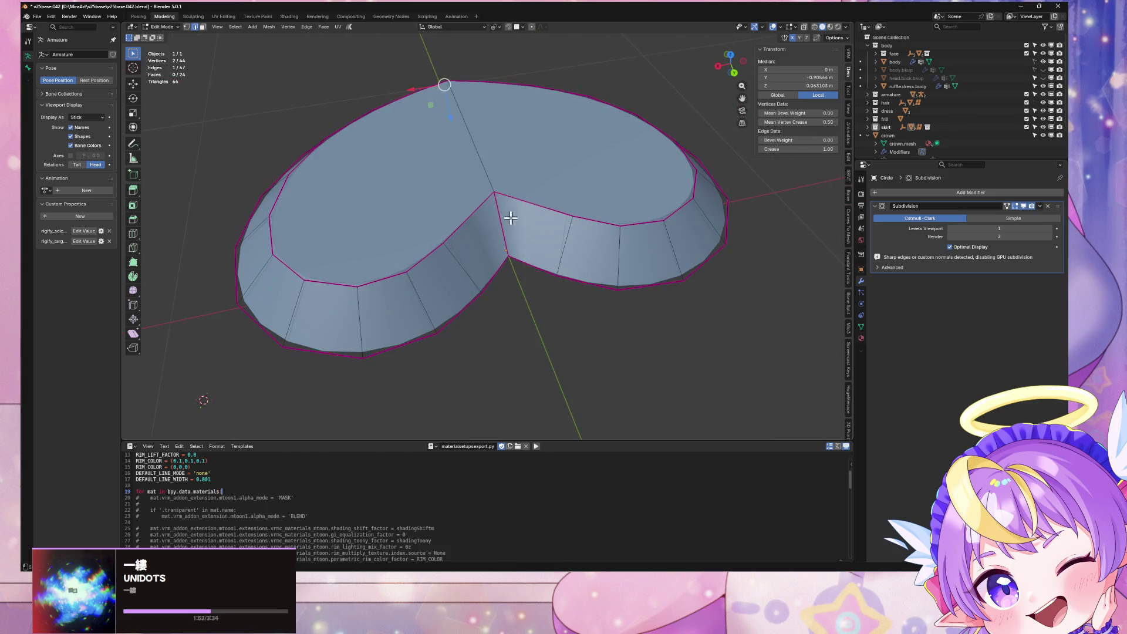
key(ctrl+e)
click(498, 218)
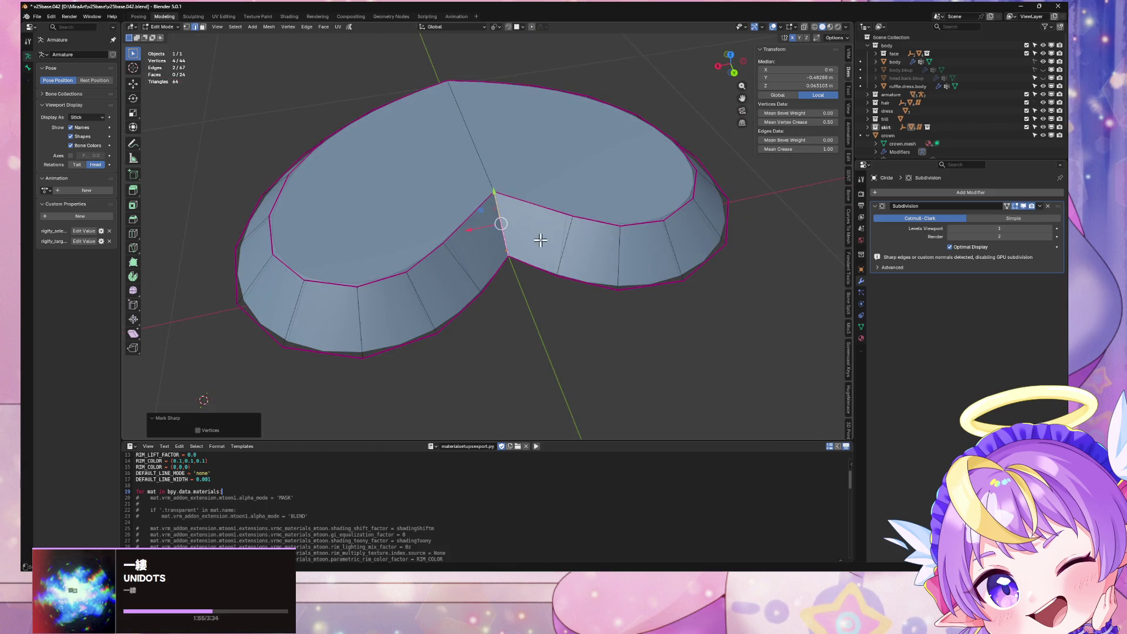
key(Tab)
scroll(455, 231, down, 3)
mouse_move(510, 292)
middle_down()
mouse_move(655, 309)
mouse_move(636, 322)
mouse_move(671, 332)
mouse_move(648, 257)
mouse_move(609, 224)
mouse_move(636, 272)
mouse_move(623, 264)
mouse_move(639, 261)
middle_up()
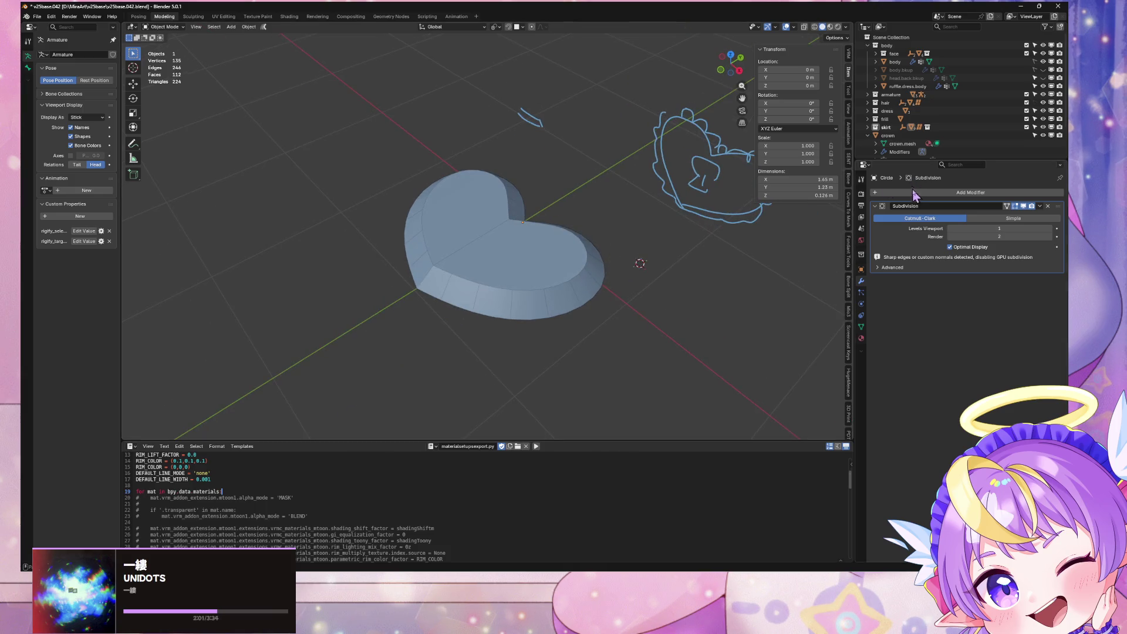
Add a Mirror modifier to the heart with Axis Z enabled
click(916, 193)
mouse_move(916, 196)
click(964, 265)
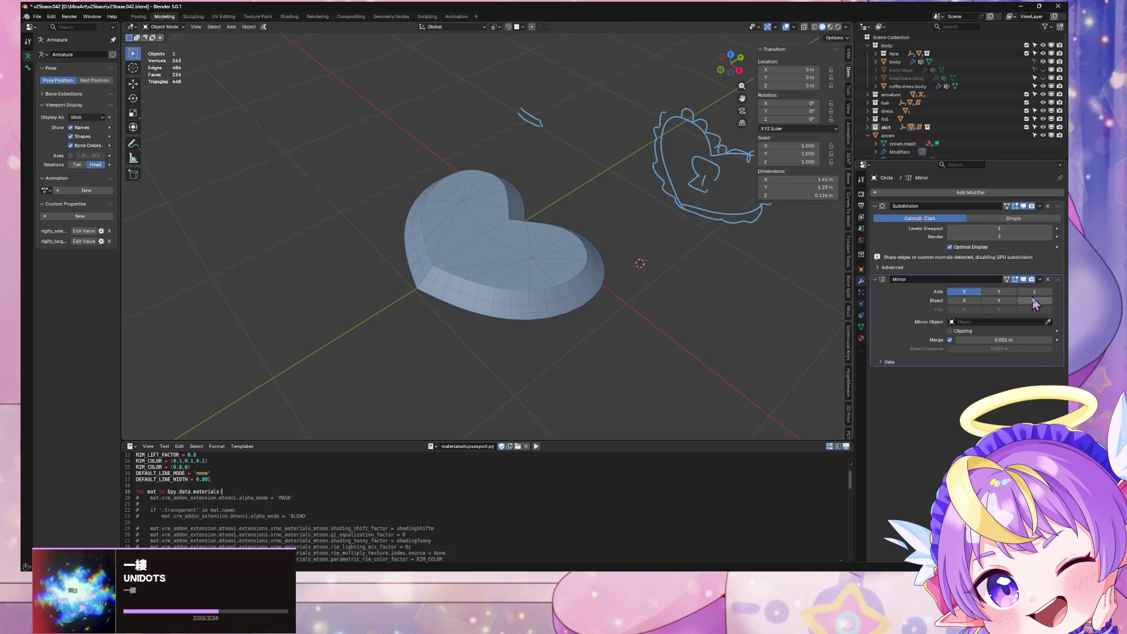
click(1035, 292)
mouse_move(689, 261)
middle_down()
mouse_move(719, 231)
mouse_move(703, 280)
middle_up()
key(Tab)
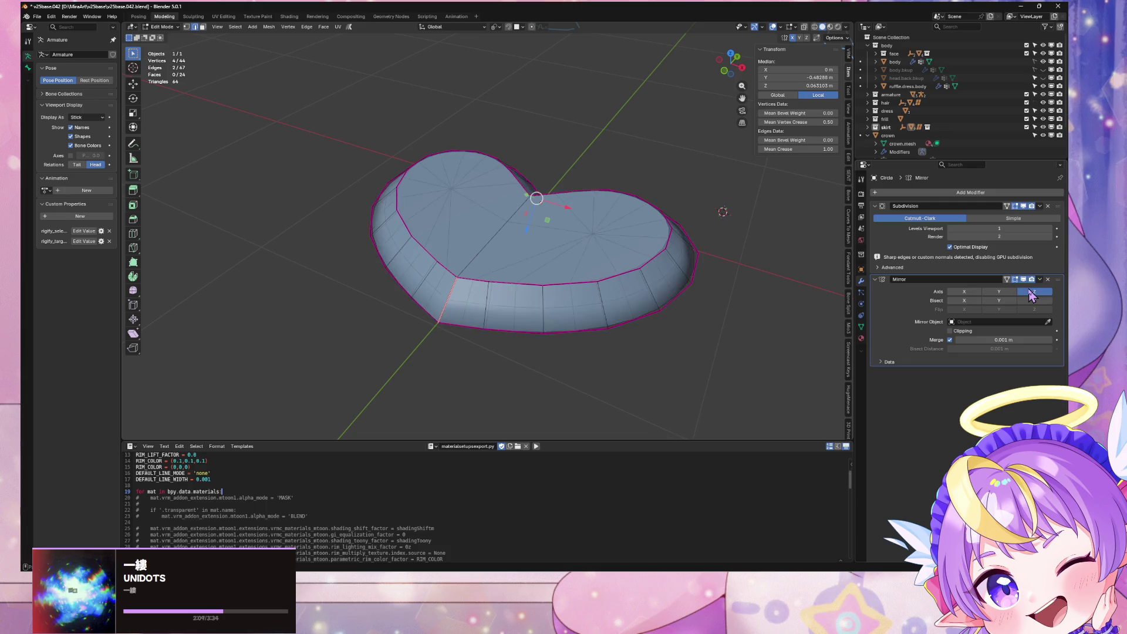
mouse_move(687, 298)
middle_down()
mouse_move(705, 262)
mouse_move(829, 269)
middle_up()
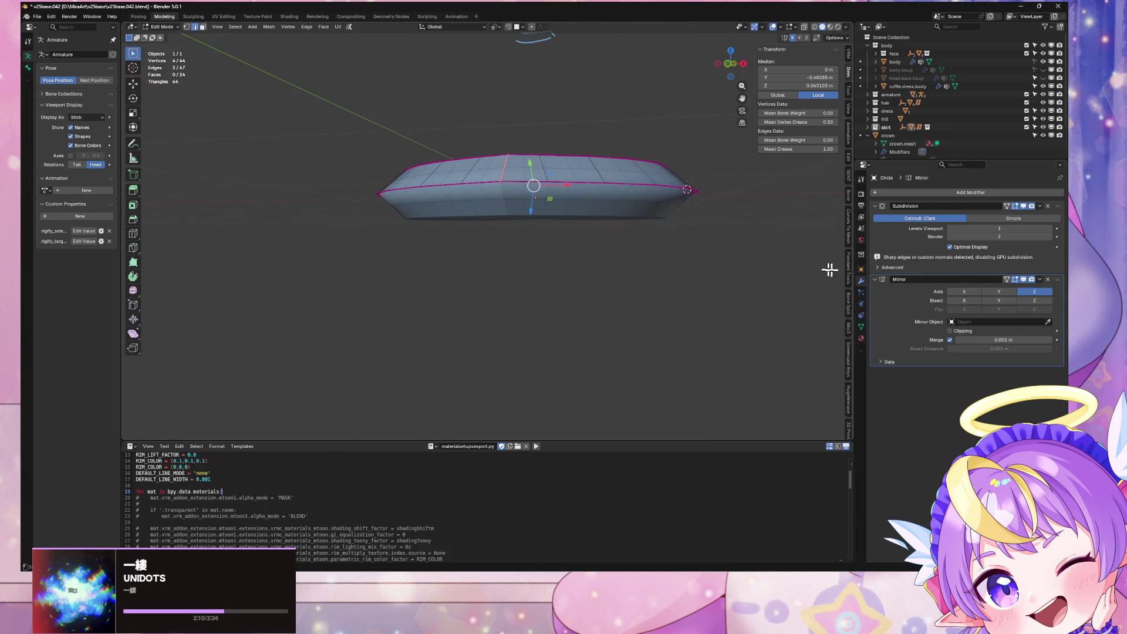
Move the Mirror modifier above Subdivision in the modifier stack
click(1045, 301)
click(1046, 301)
drag(1056, 279, 1057, 206)
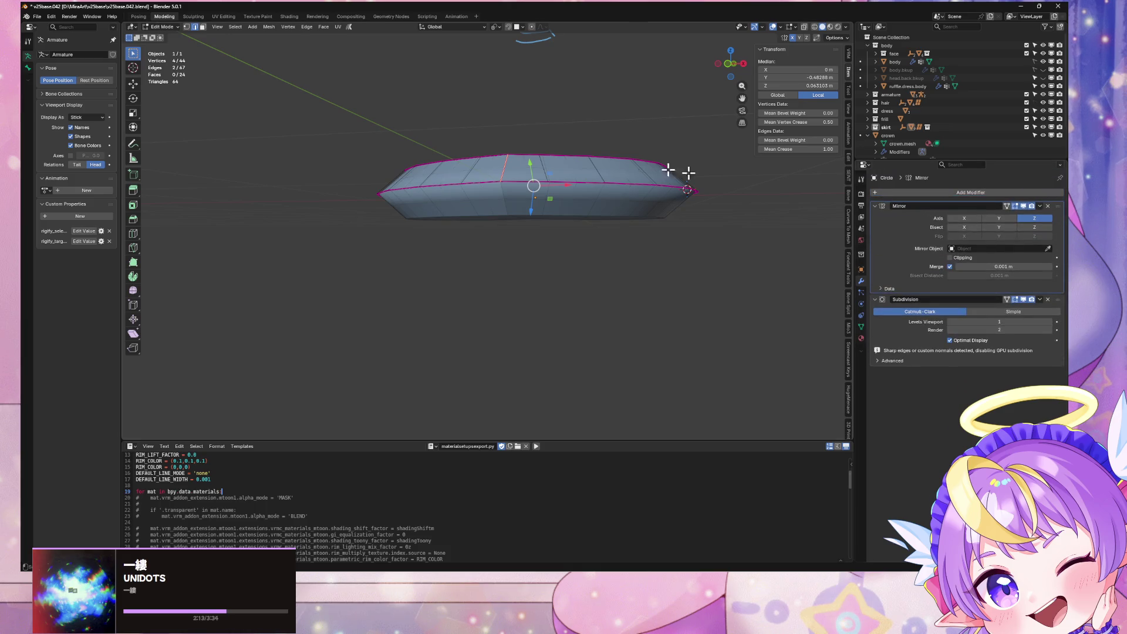
mouse_move(688, 172)
middle_down()
mouse_move(576, 211)
mouse_move(639, 249)
middle_up()
key(Tab)
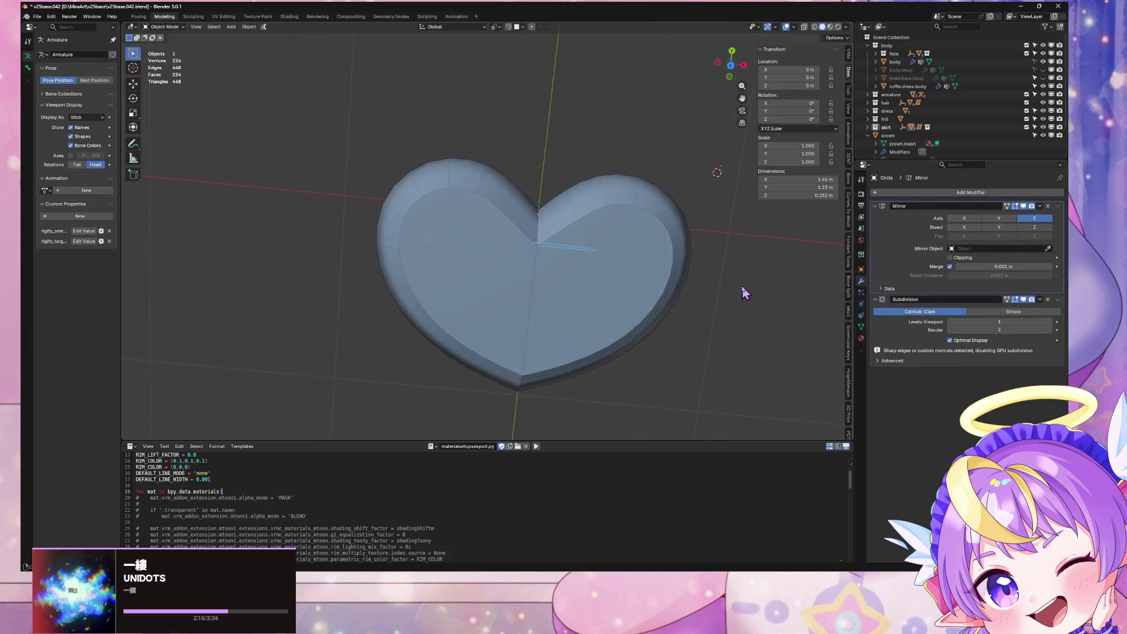
Select the heart and orbit around it to check its thickness from several angles
mouse_move(742, 287)
middle_down()
mouse_move(634, 266)
mouse_move(543, 226)
mouse_move(596, 135)
mouse_move(770, 194)
mouse_move(742, 251)
mouse_move(723, 248)
middle_up()
scroll(600, 177, up, 2)
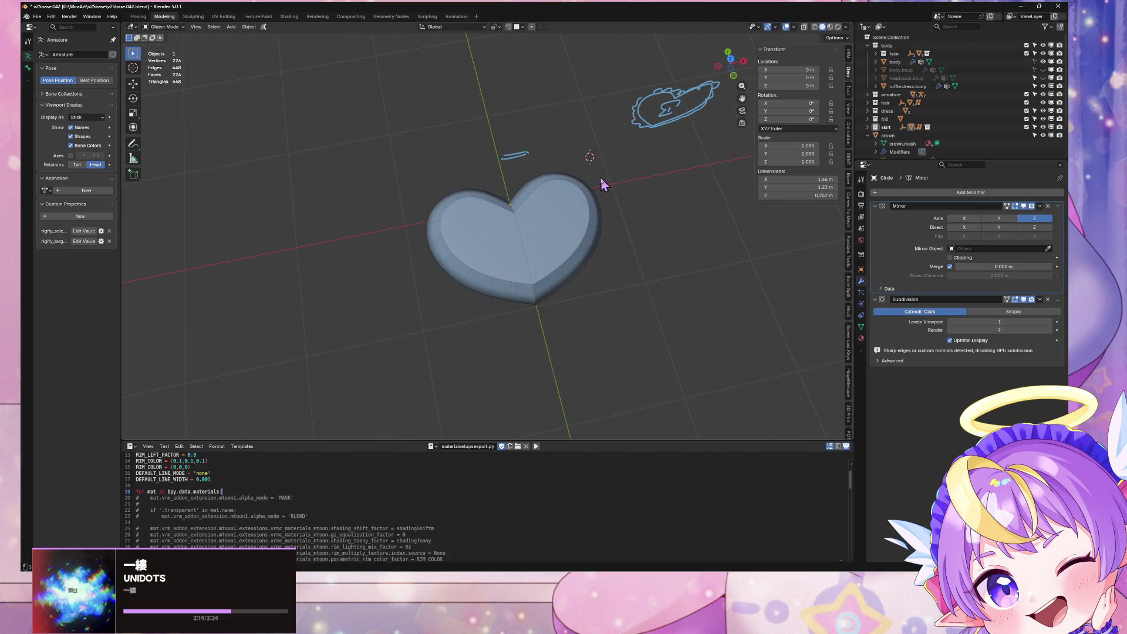
click(571, 231)
scroll(637, 229, up, 3)
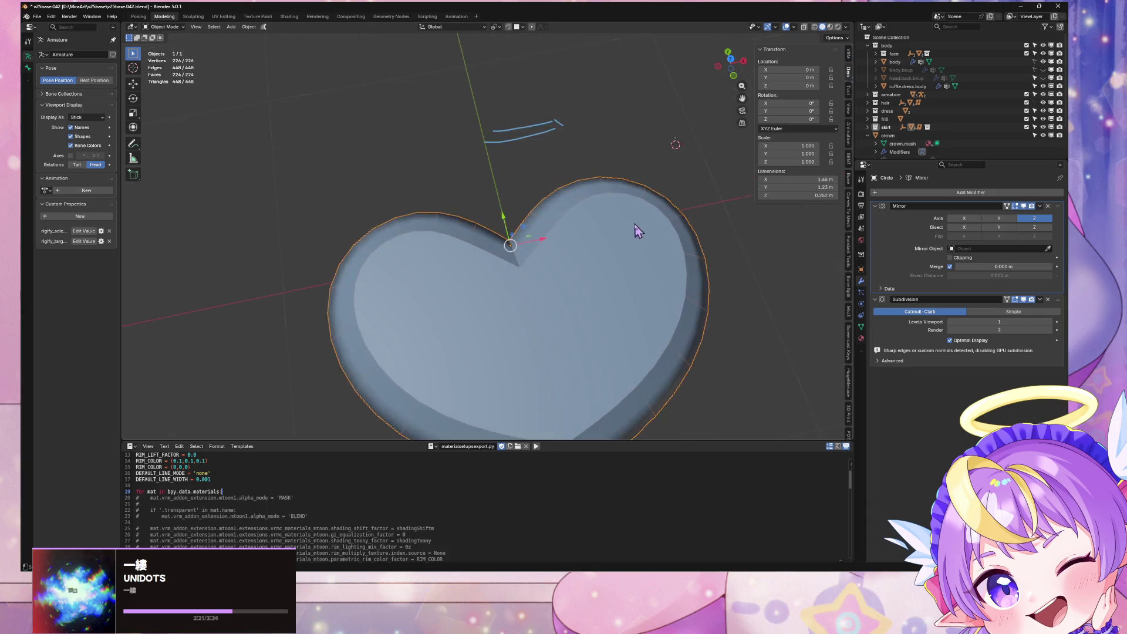
mouse_move(638, 231)
middle_down()
mouse_move(679, 245)
mouse_move(624, 366)
middle_up()
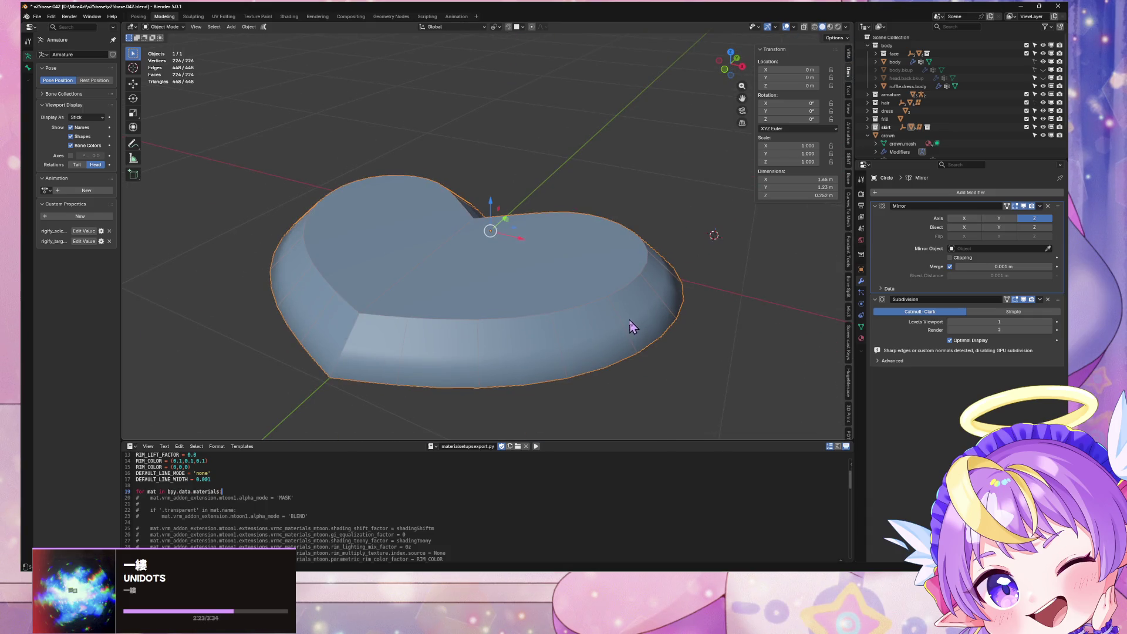
key(Tab)
scroll(632, 311, down, 3)
scroll(644, 293, down, 3)
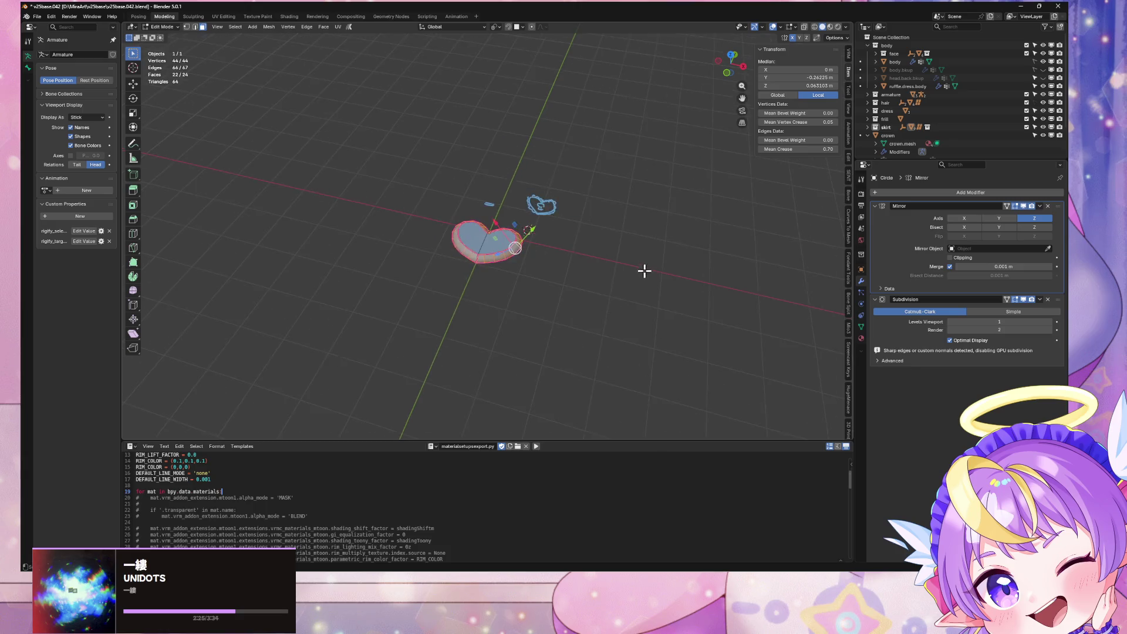
mouse_move(644, 271)
middle_down()
mouse_move(661, 307)
mouse_move(649, 307)
middle_up()
scroll(622, 252, up, 3)
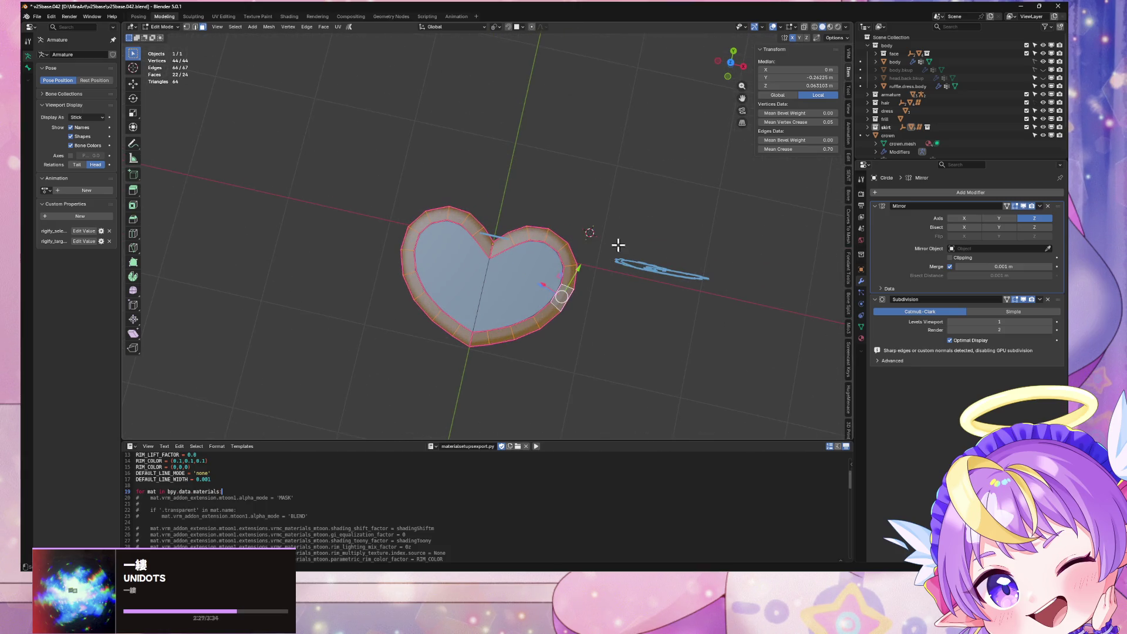
mouse_move(631, 266)
middle_down()
mouse_move(644, 244)
mouse_move(598, 211)
mouse_move(604, 191)
mouse_move(670, 273)
middle_up()
Scale the heart to 0.951 along X in Object Mode to make it narrower
key(Tab)
key(s)
key(x)
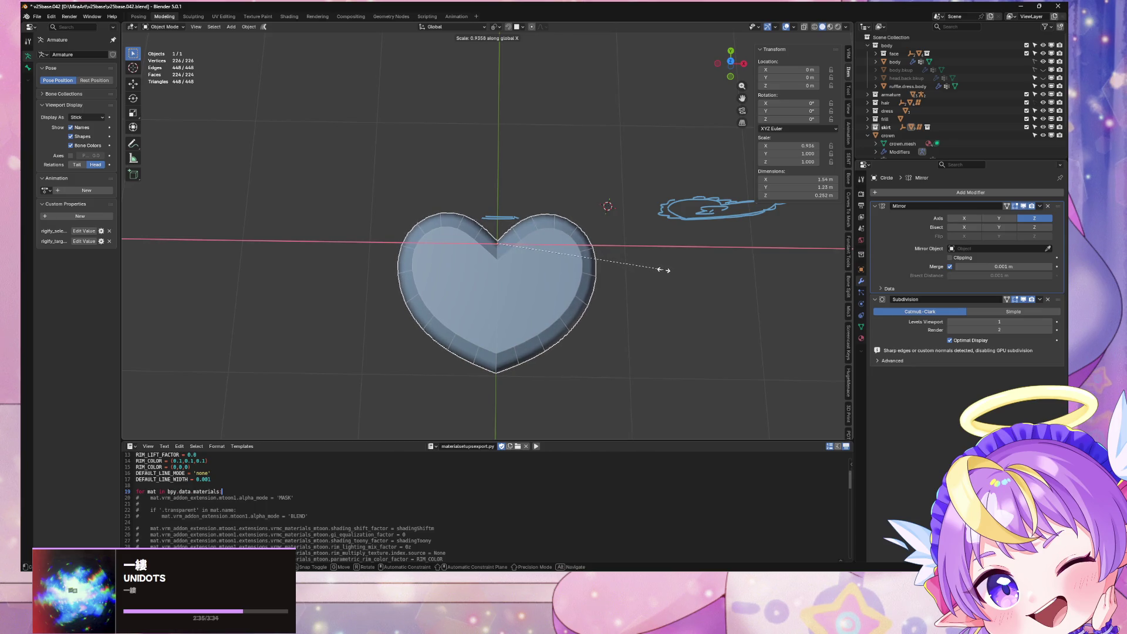
key(Escape)
key(s)
key(x)
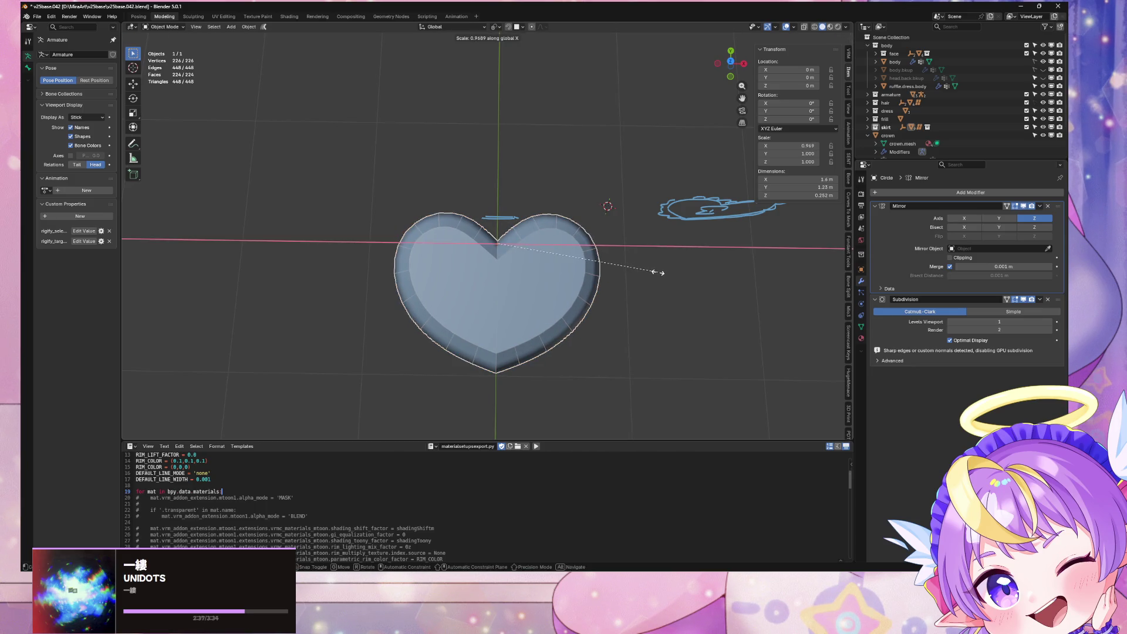
click(651, 273)
mouse_move(661, 294)
middle_down()
mouse_move(646, 247)
mouse_move(656, 252)
middle_up()
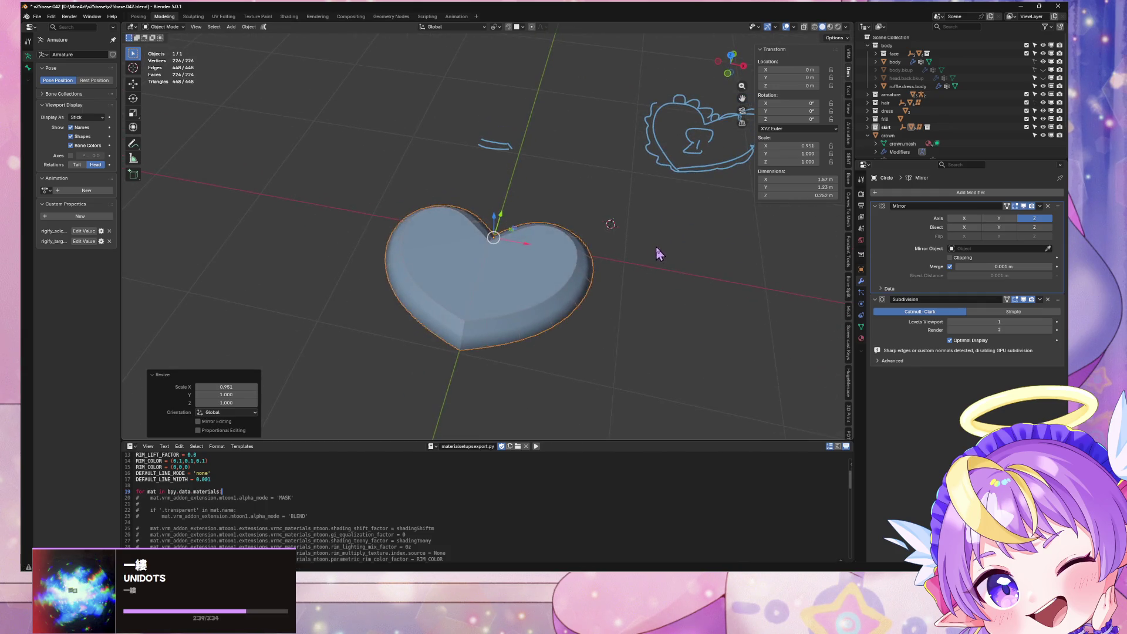
key(Tab)
key(Tab)
scroll(916, 105, down, 3)
Rename the mesh object to 'heart' in the Outliner
click(867, 92)
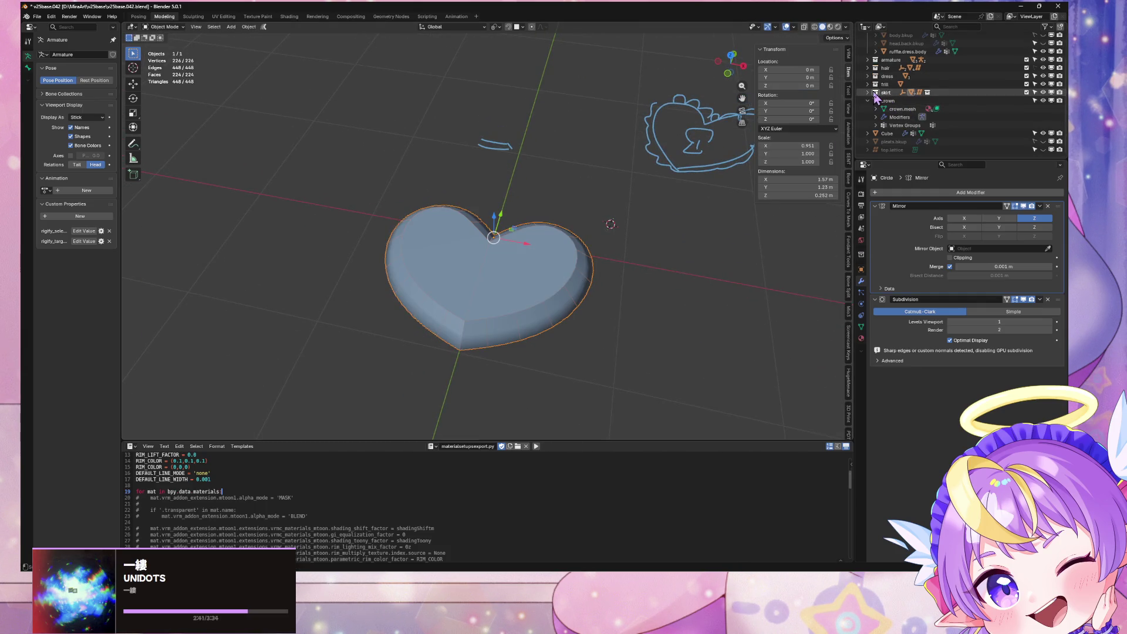
click(875, 100)
click(874, 103)
scroll(903, 106, down, 1)
double_click(923, 92)
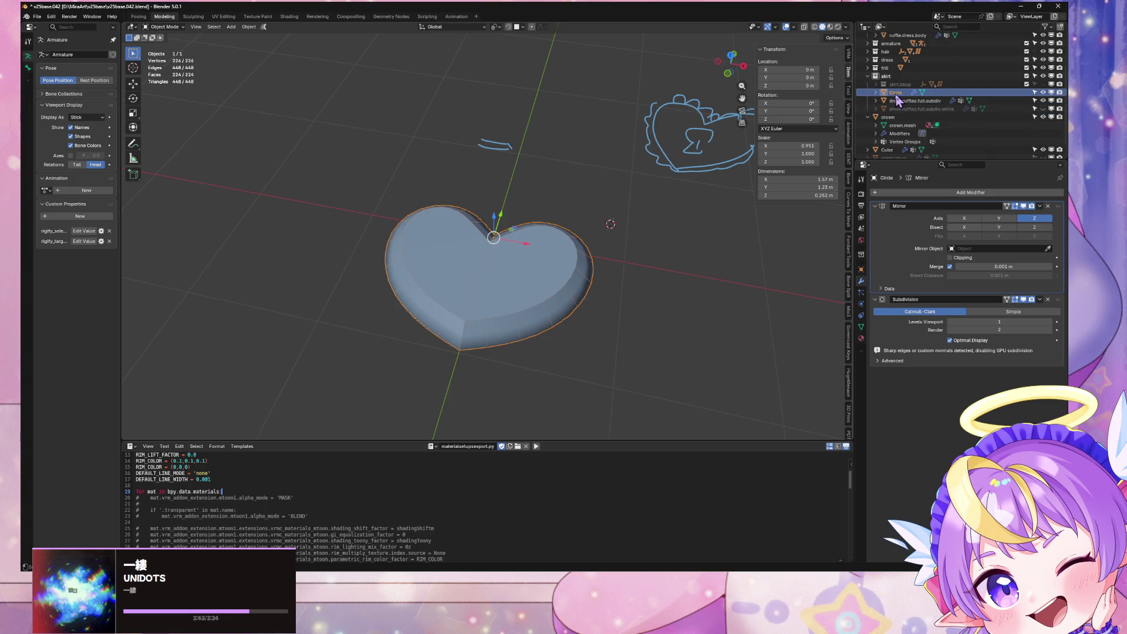
text(heart)
key(Return)
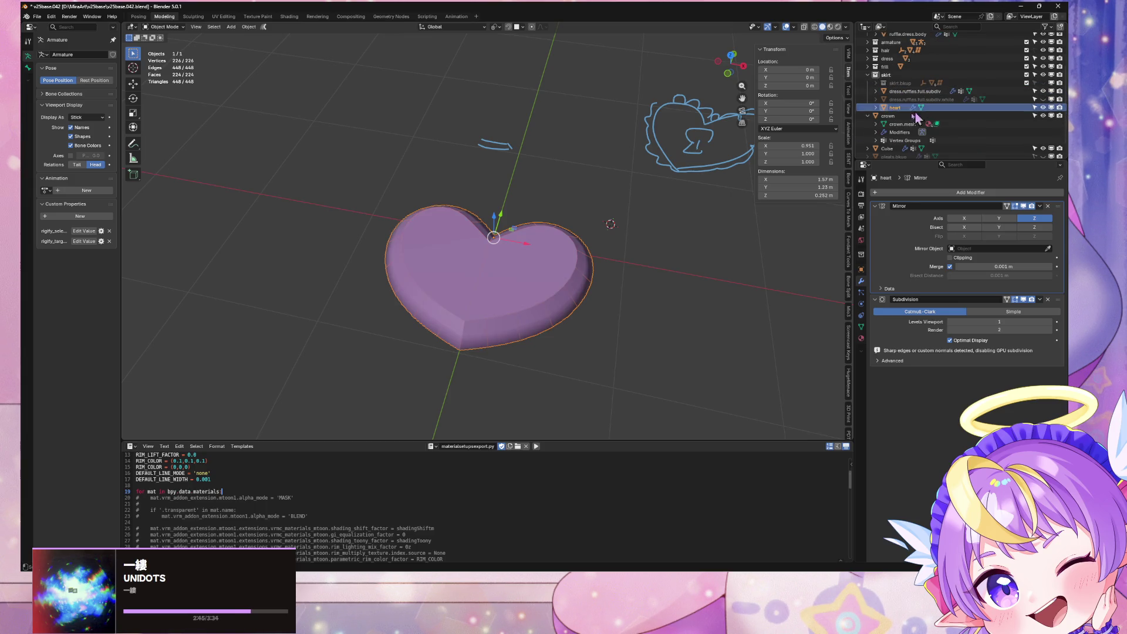
View the heart beside the character and shift its geometry along Y
key(KP_Divide)
mouse_move(601, 208)
middle_down()
mouse_move(621, 202)
mouse_move(599, 186)
middle_up()
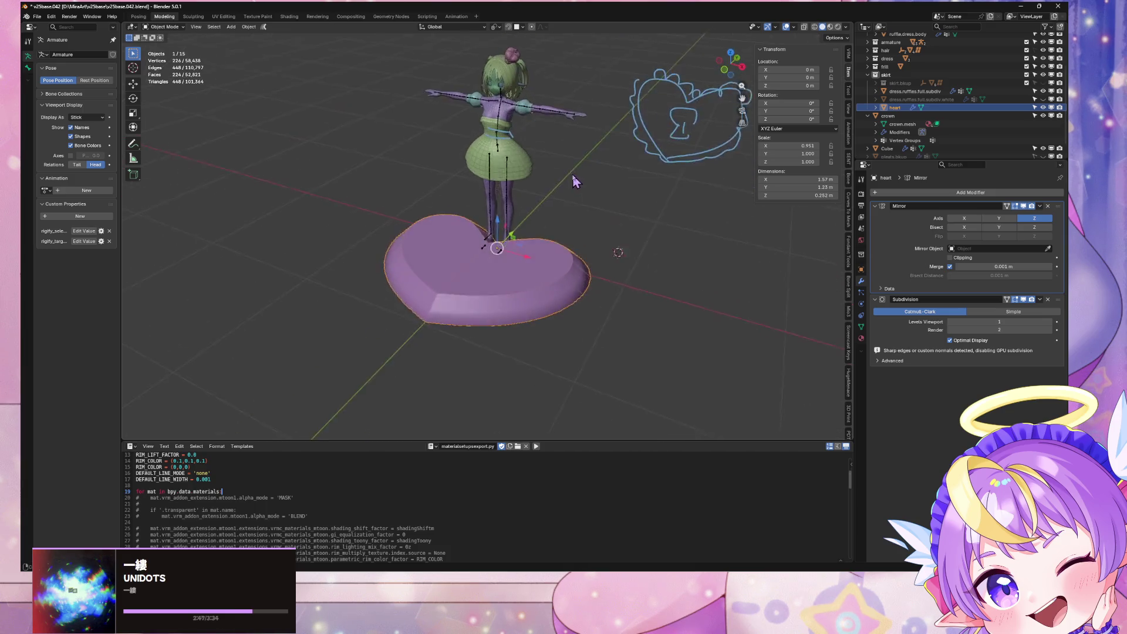
scroll(587, 182, up, 3)
scroll(583, 175, down, 2)
key(Tab)
mouse_move(672, 201)
middle_down()
mouse_move(689, 272)
mouse_move(614, 255)
mouse_move(654, 216)
mouse_move(642, 251)
middle_up()
key(g)
key(y)
click(688, 237)
key(Tab)
Shrink the heart evenly to 0.504 scale
key(s)
key(x)
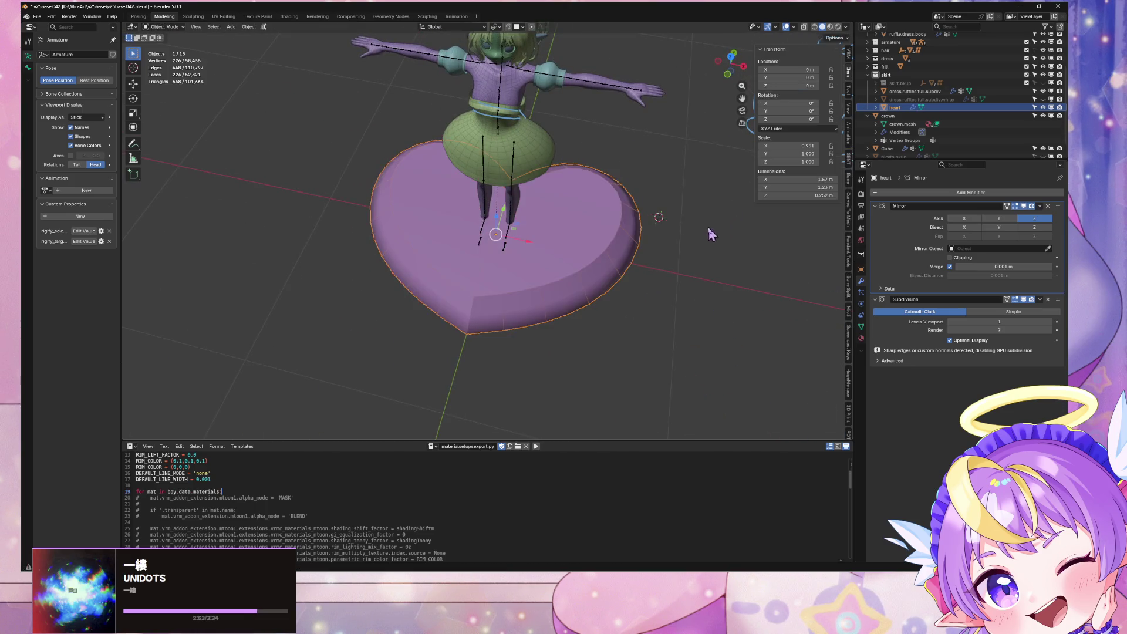
key(x)
key(x)
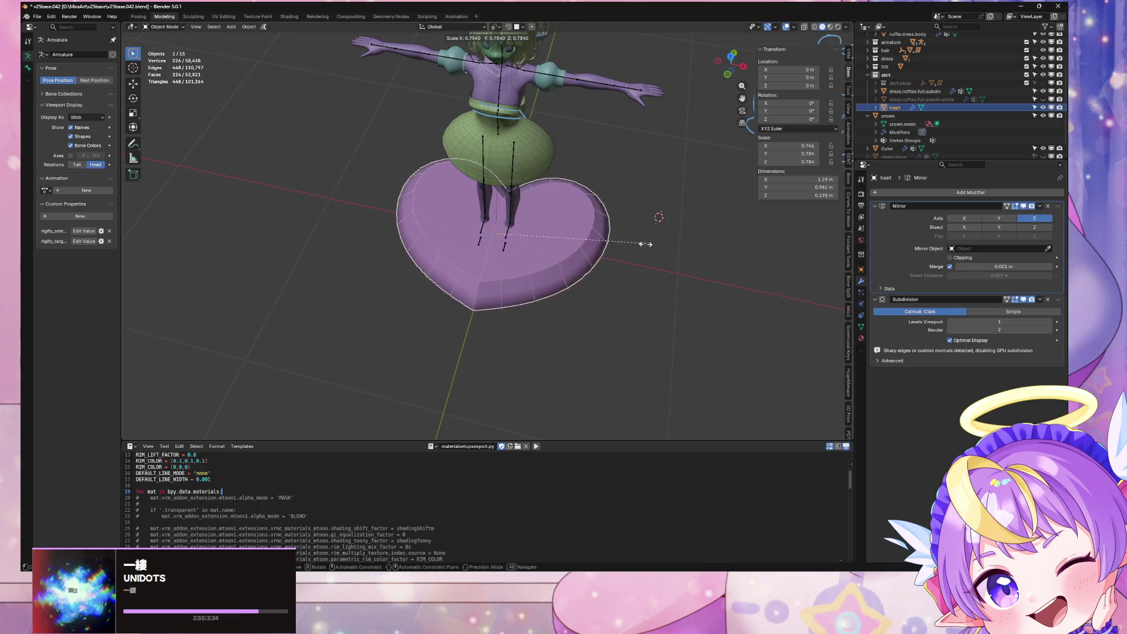
click(589, 259)
middle_drag(588, 259, 563, 256)
key(s)
key(y)
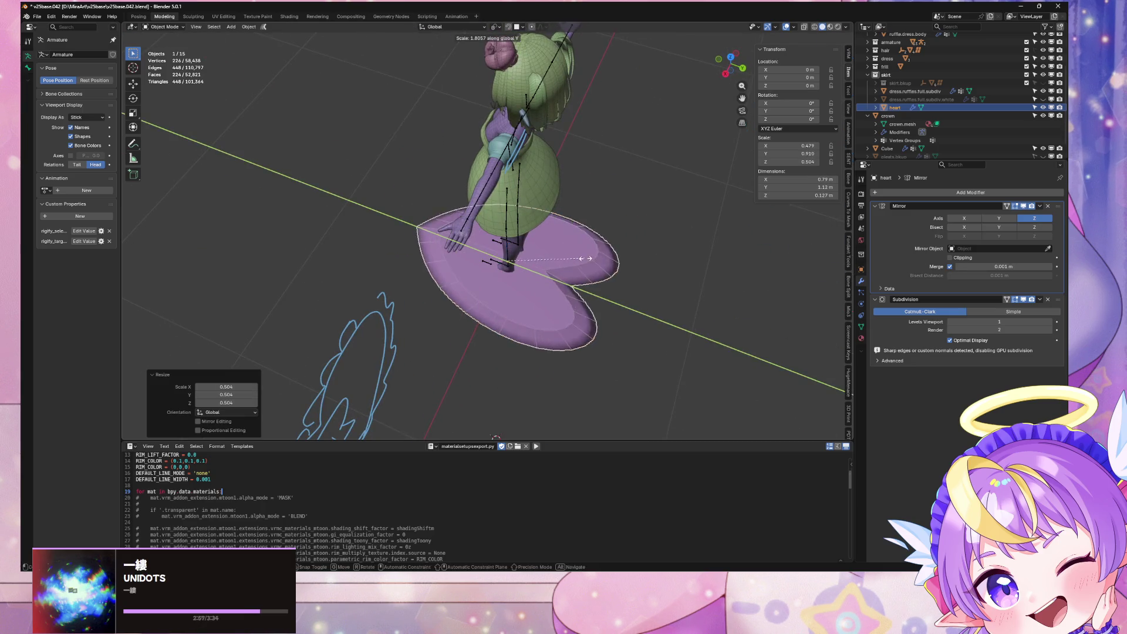
right_click(560, 257)
In isolated top view, scale the heart 0.545 along Y, 0.615 evenly, then along Y again
key(KP_Divide)
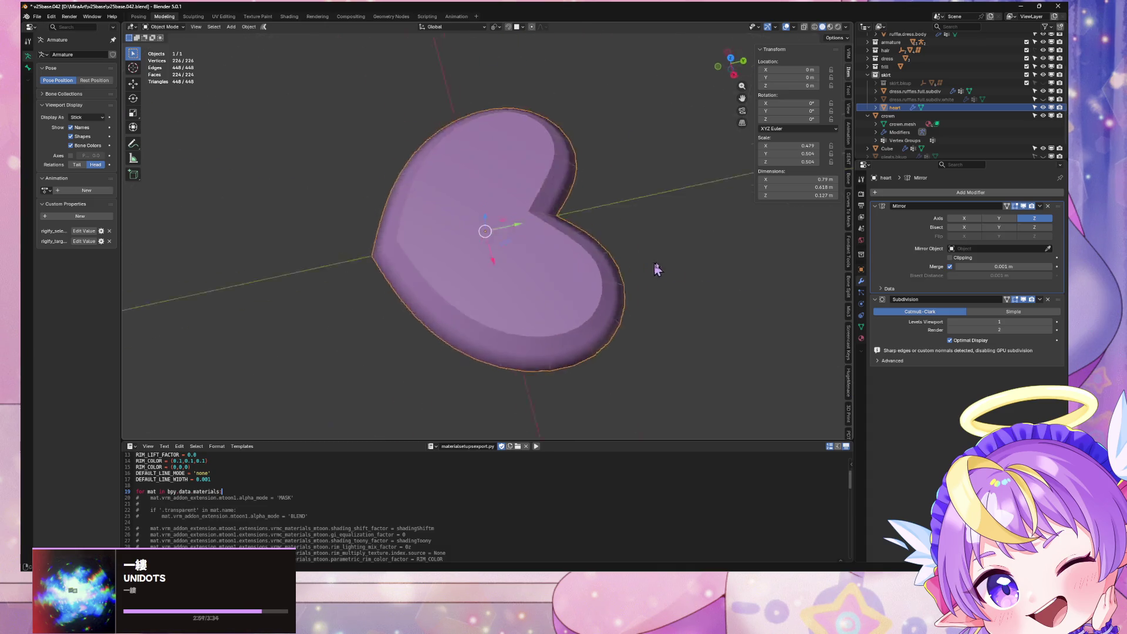
click(731, 60)
key(s)
key(y)
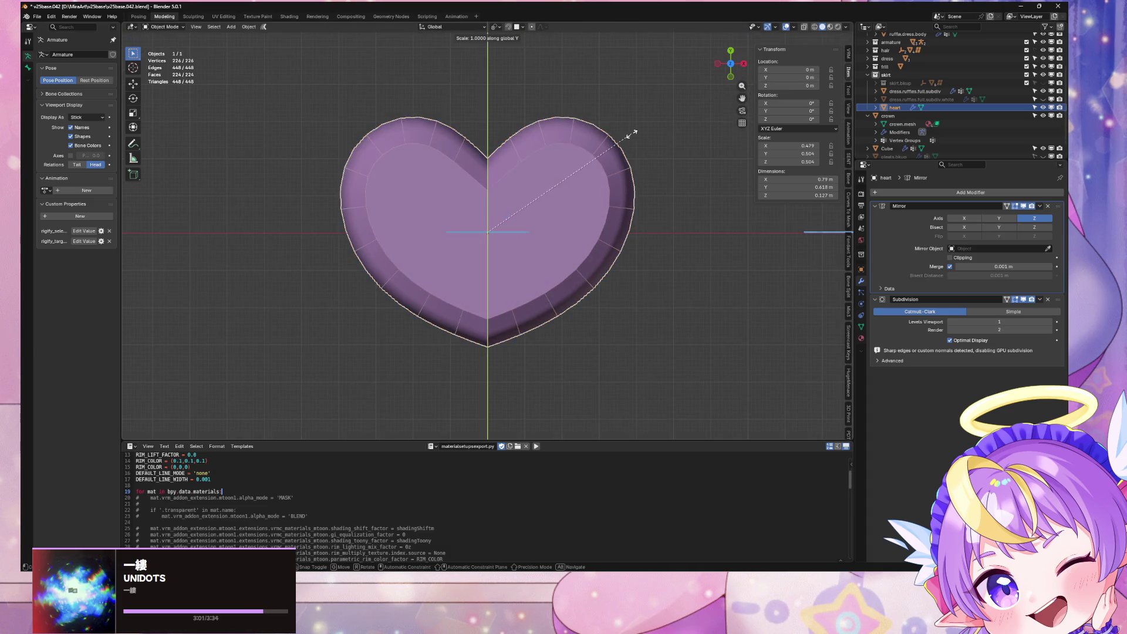
click(632, 112)
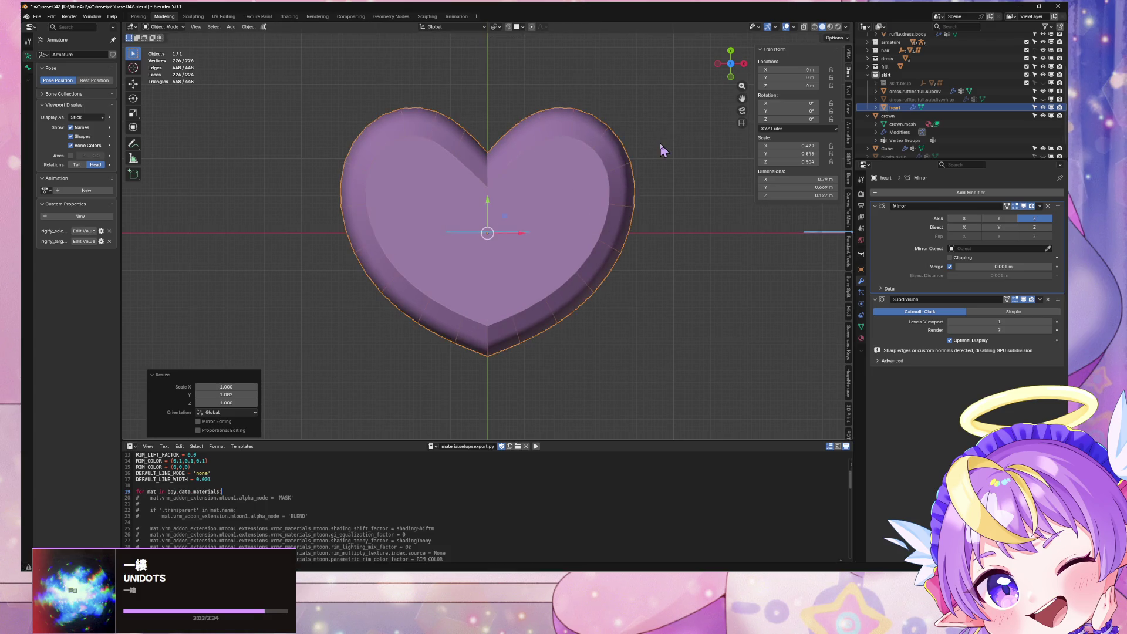
key(s)
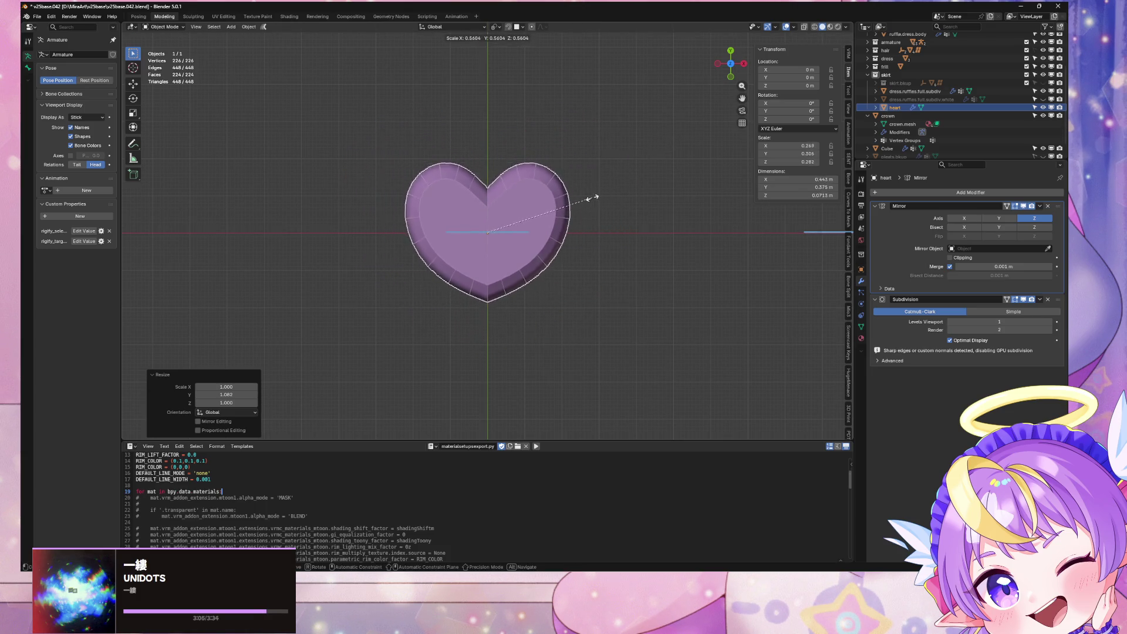
click(601, 201)
mouse_move(641, 178)
middle_down()
mouse_move(510, 151)
mouse_move(607, 131)
mouse_move(645, 163)
mouse_move(611, 162)
middle_up()
key(s)
key(y)
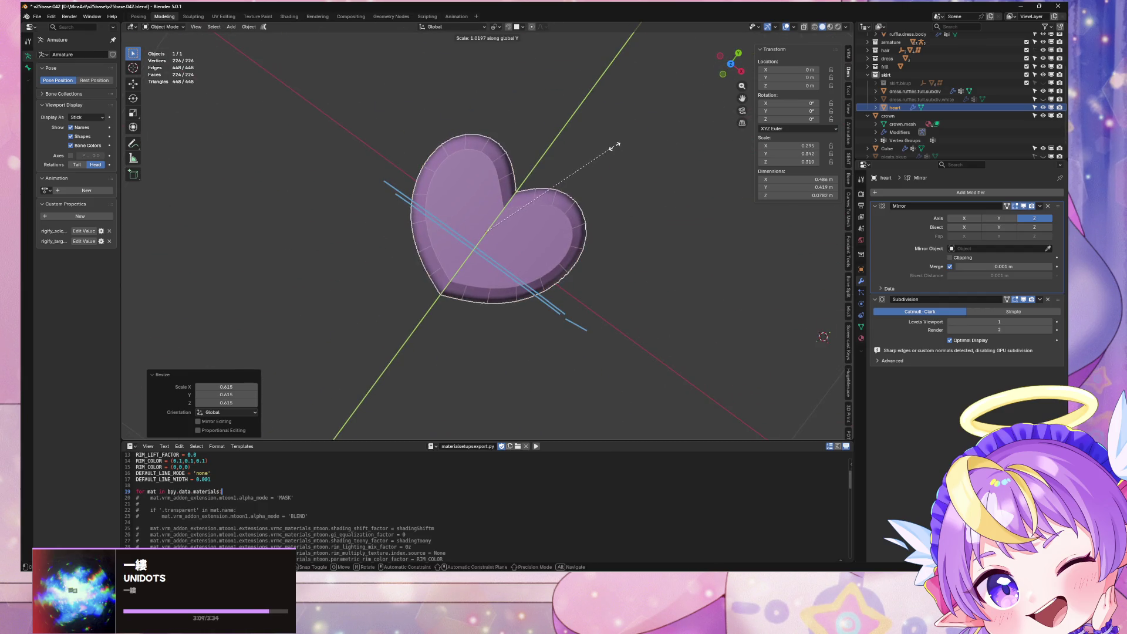
click(621, 169)
Narrow the heart's geometry along X, then scale the whole object evenly to 0.886
key(Tab)
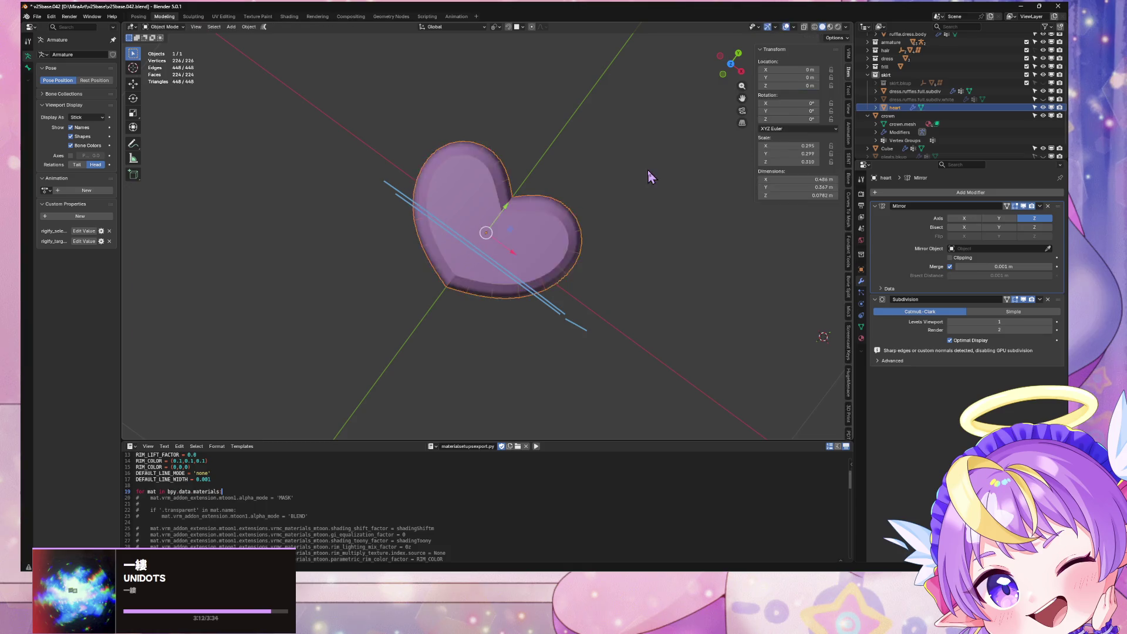
key(shift+KP_6)
key(shift+KP_6)
key(shift+KP_4)
key(shift+KP_4)
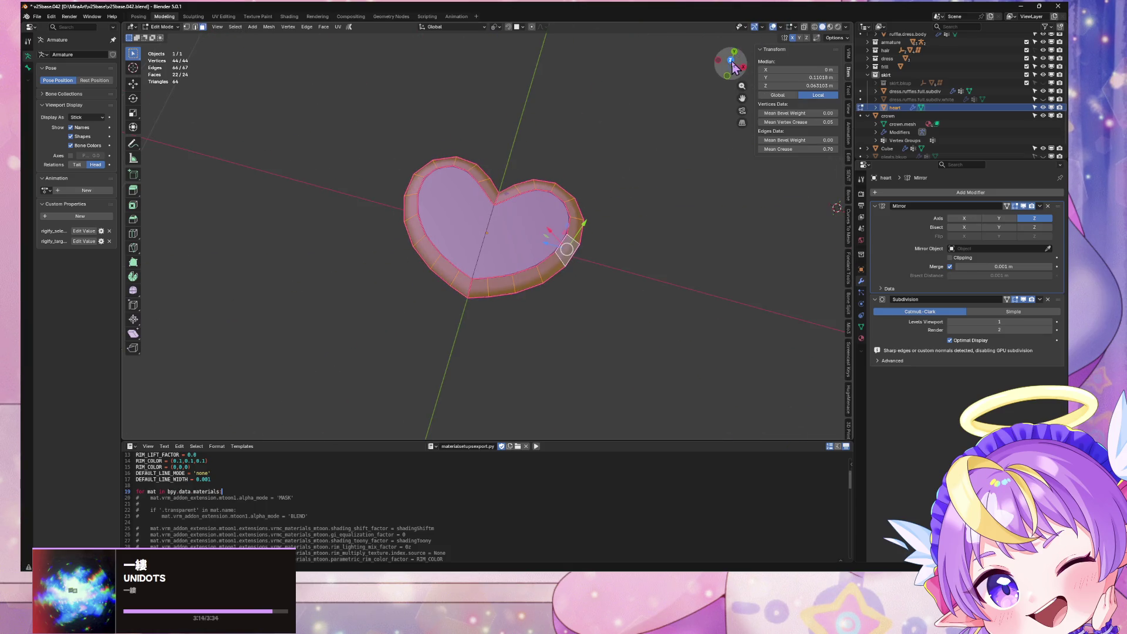
click(730, 61)
key(s)
key(x)
click(698, 188)
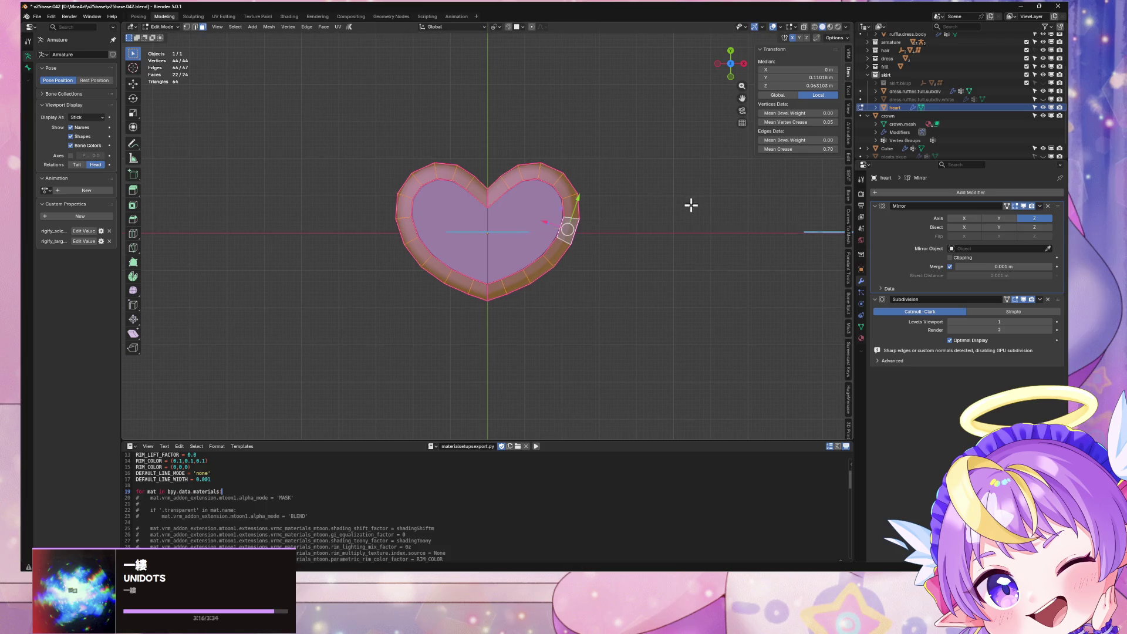
key(Tab)
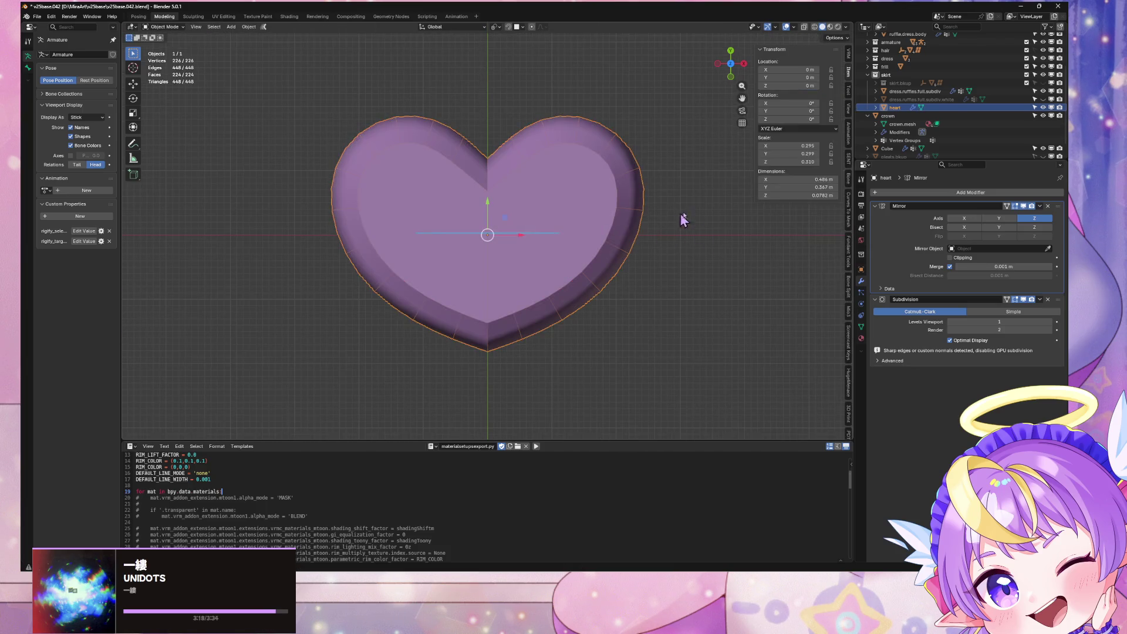
key(s)
click(687, 227)
Narrow the heart once more along X and view it edge-on
key(s)
key(x)
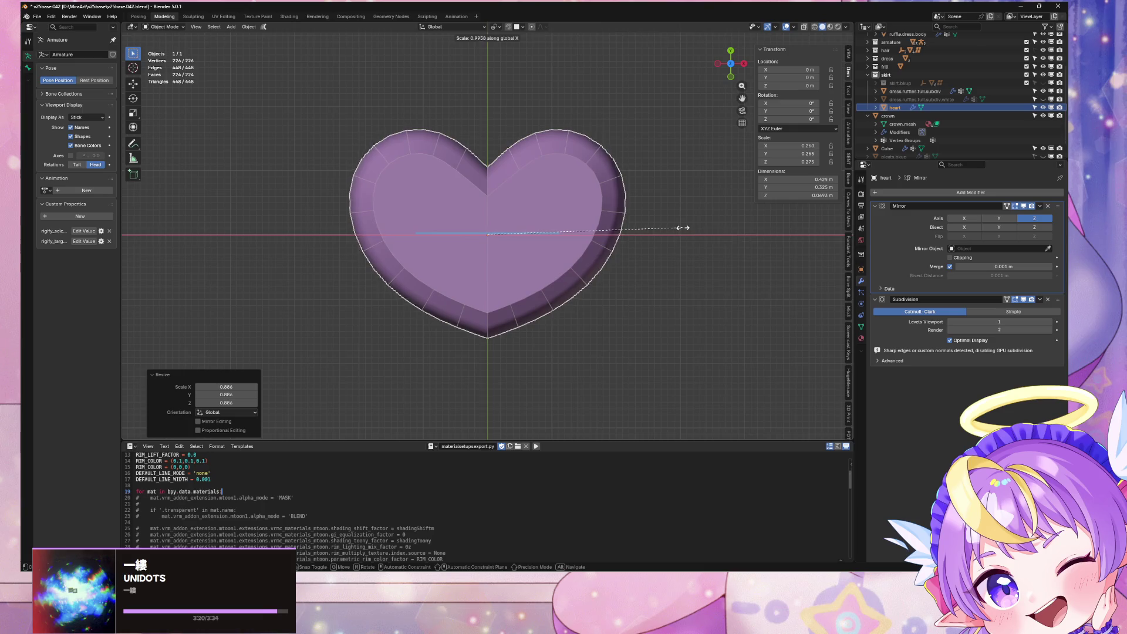
click(666, 229)
middle_drag(666, 229, 673, 268)
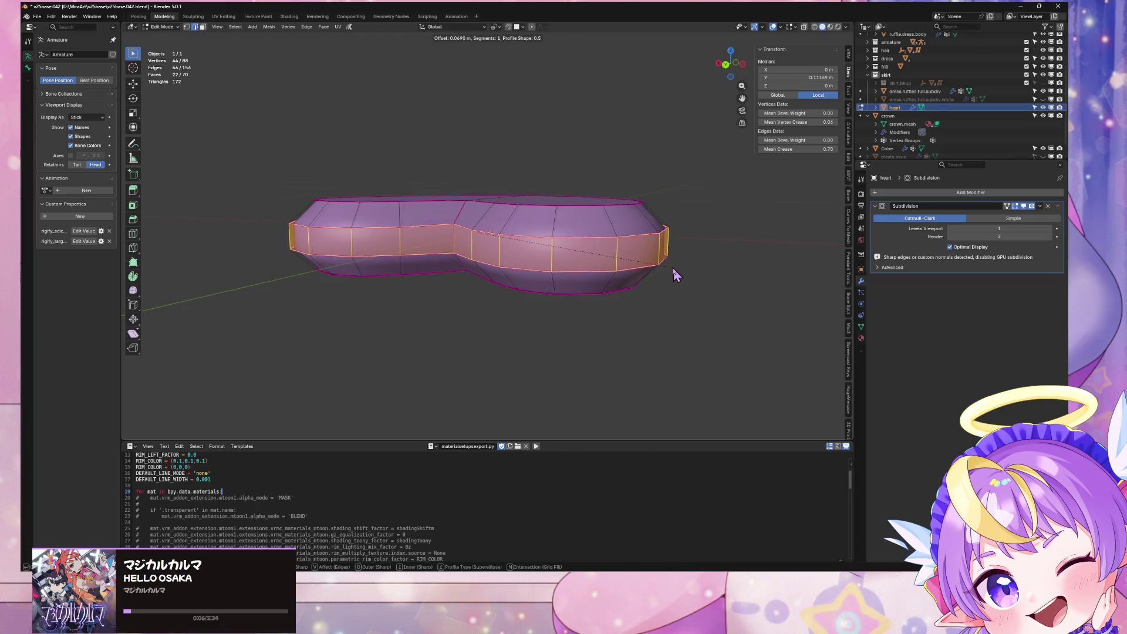
mouse_move(663, 255)
middle_down()
mouse_move(583, 272)
mouse_move(675, 199)
mouse_move(639, 151)
mouse_move(625, 170)
middle_up()
Bevel the heart's rim edge loop with a single segment
key(Tab)
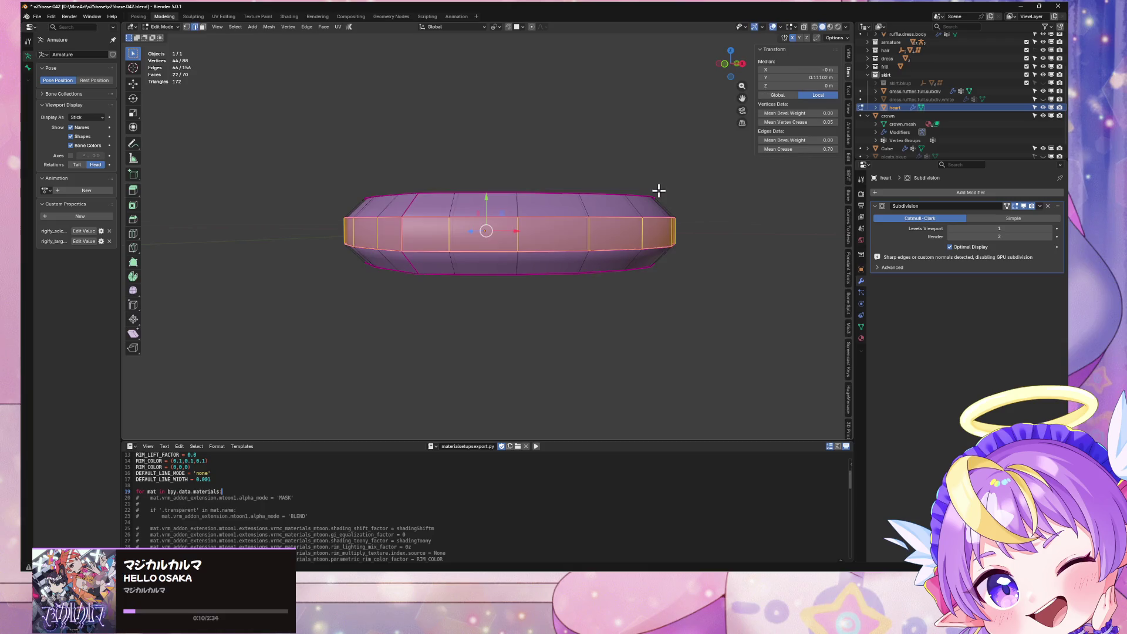
alt+click(657, 192)
right_click(657, 192)
click(663, 196)
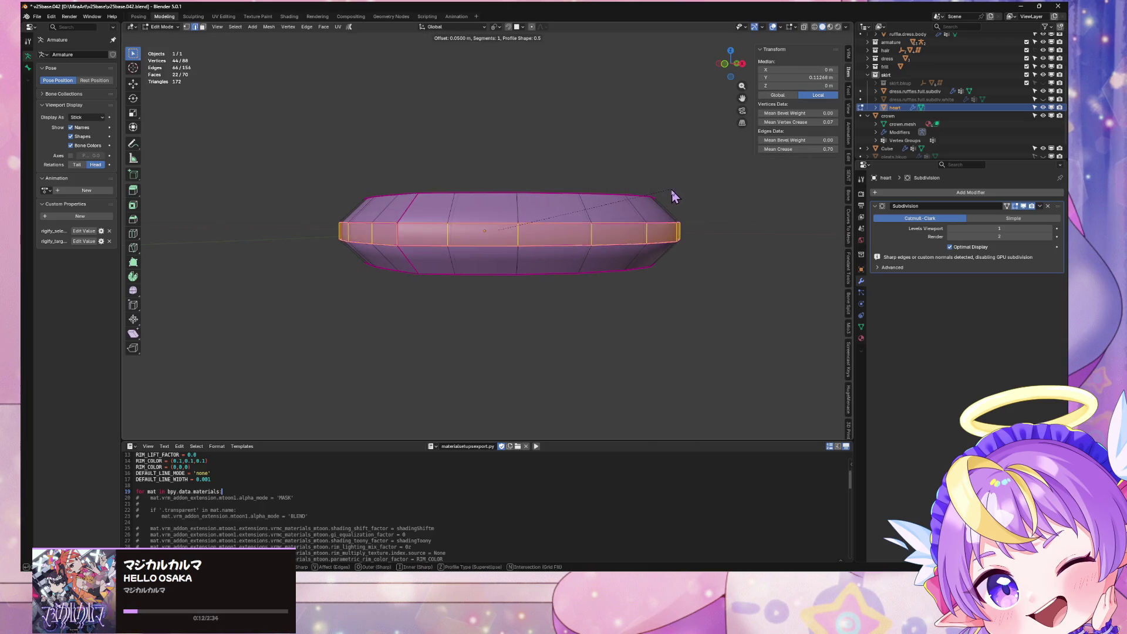
click(675, 188)
Select the heart's vertical centre seam loop in Edit Mode
mouse_move(674, 183)
middle_down()
mouse_move(712, 242)
mouse_move(708, 185)
middle_up()
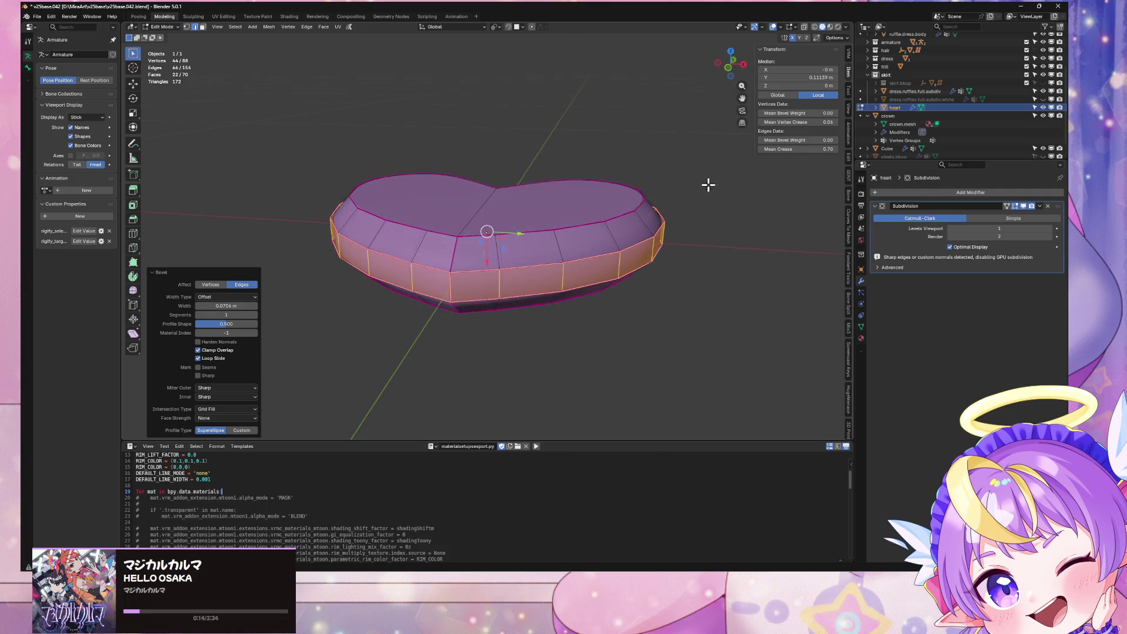
click(474, 271)
key(Tab)
mouse_move(749, 311)
middle_down()
mouse_move(820, 270)
mouse_move(817, 258)
mouse_move(772, 322)
mouse_move(714, 314)
mouse_move(767, 315)
middle_up()
key(Tab)
alt+click(529, 263)
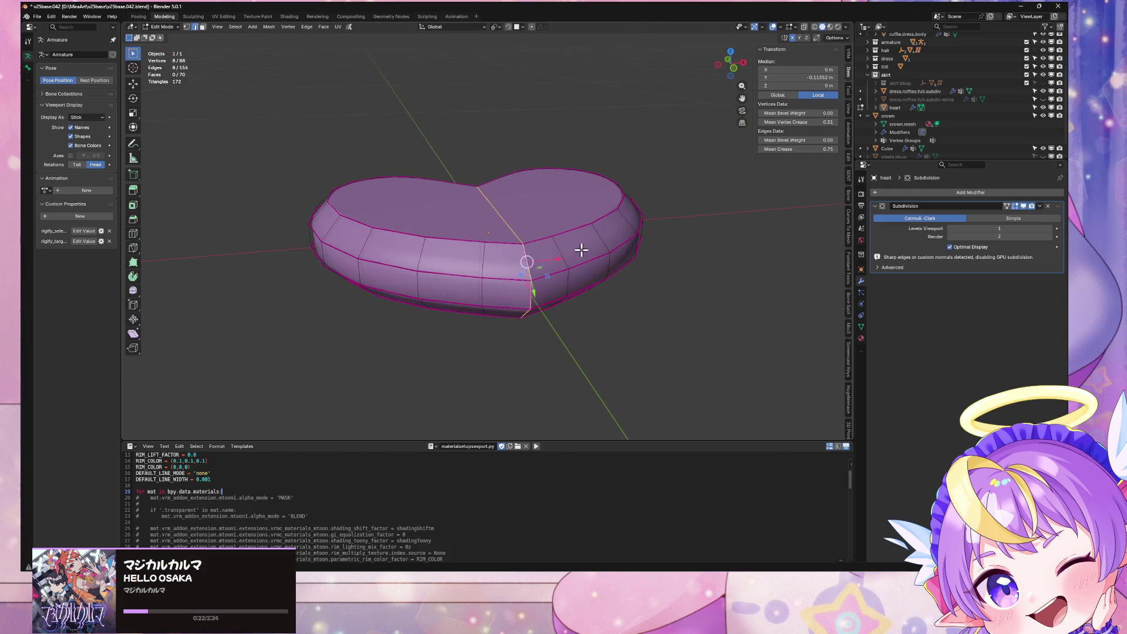
middle_drag(581, 249, 538, 278)
Bevel the centre seam loop and give the bevelled edges a strong crease
right_click(561, 267)
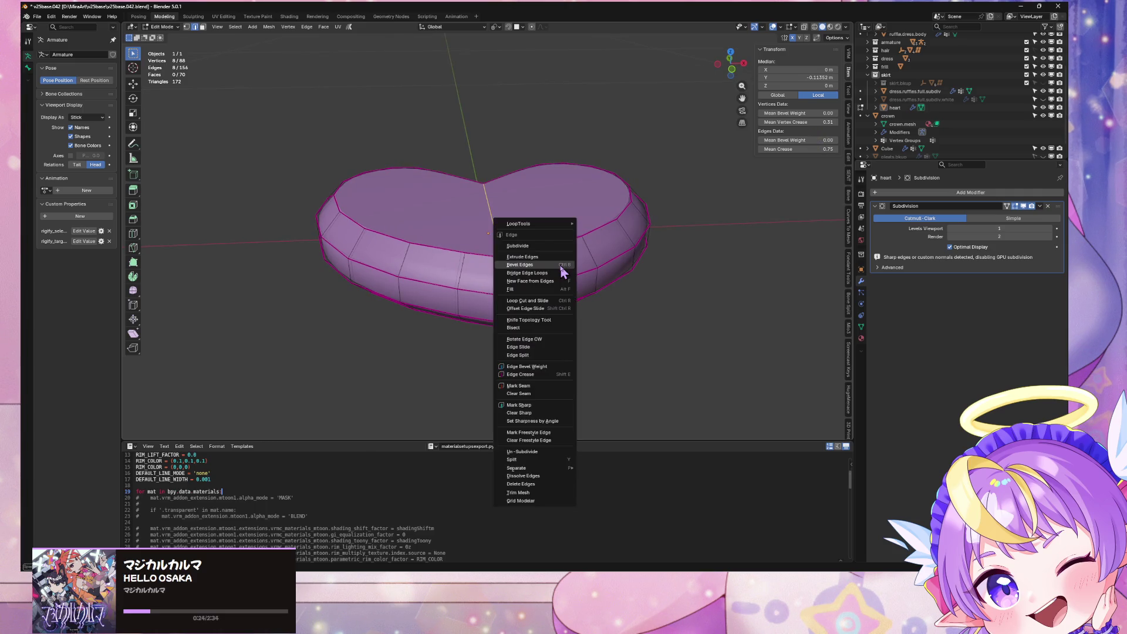
click(564, 270)
click(572, 269)
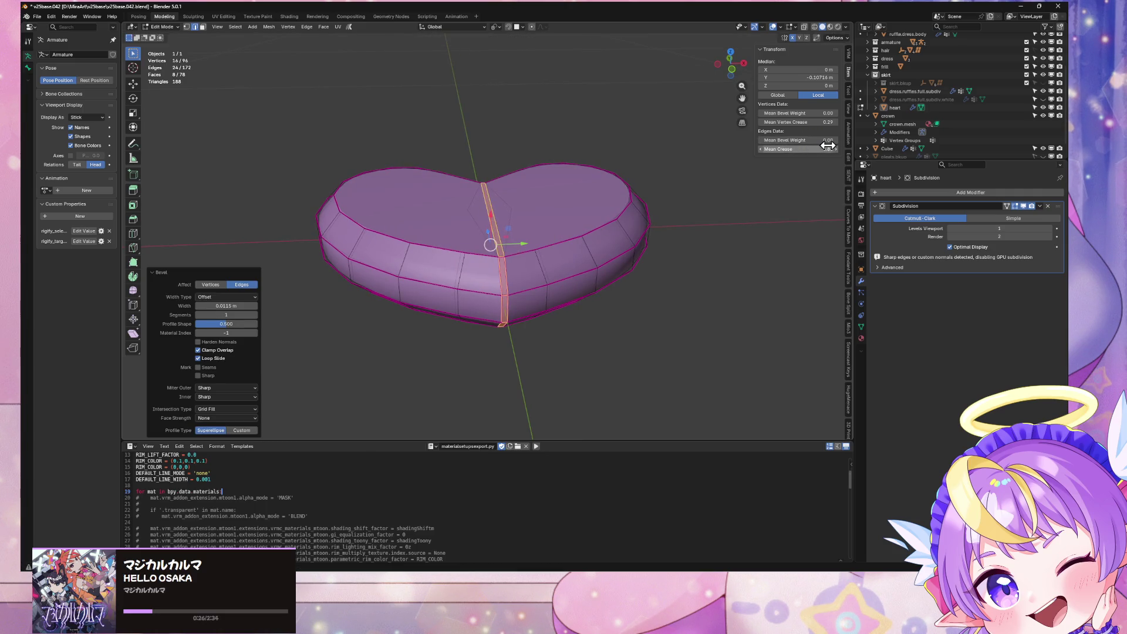
drag(826, 147, 786, 147)
key(KP_7)
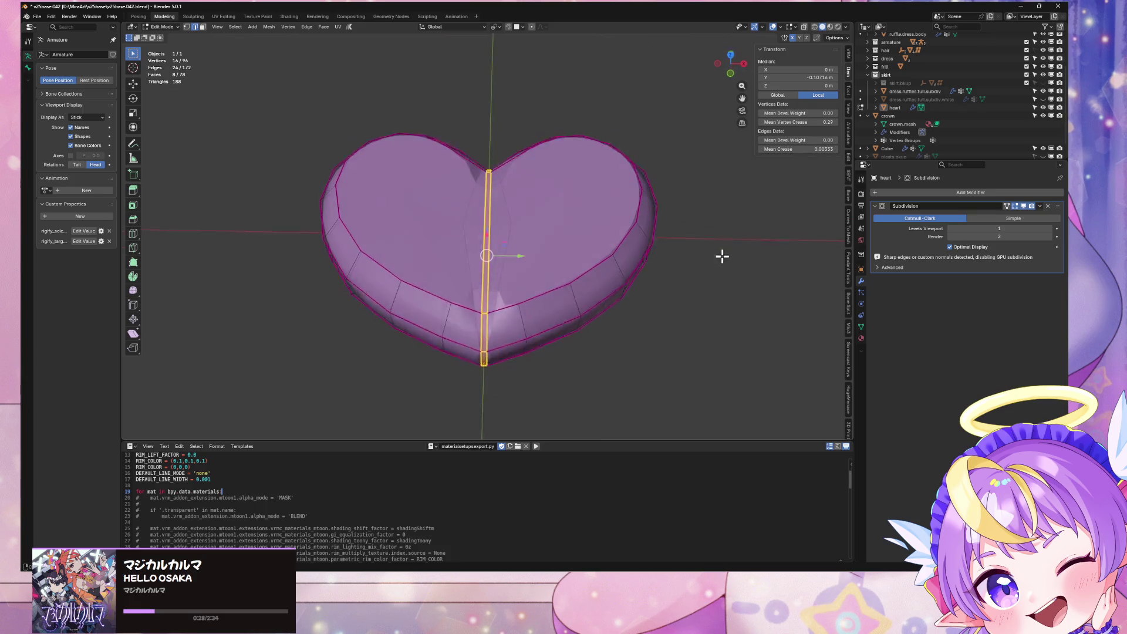
key(shift+e)
click(705, 251)
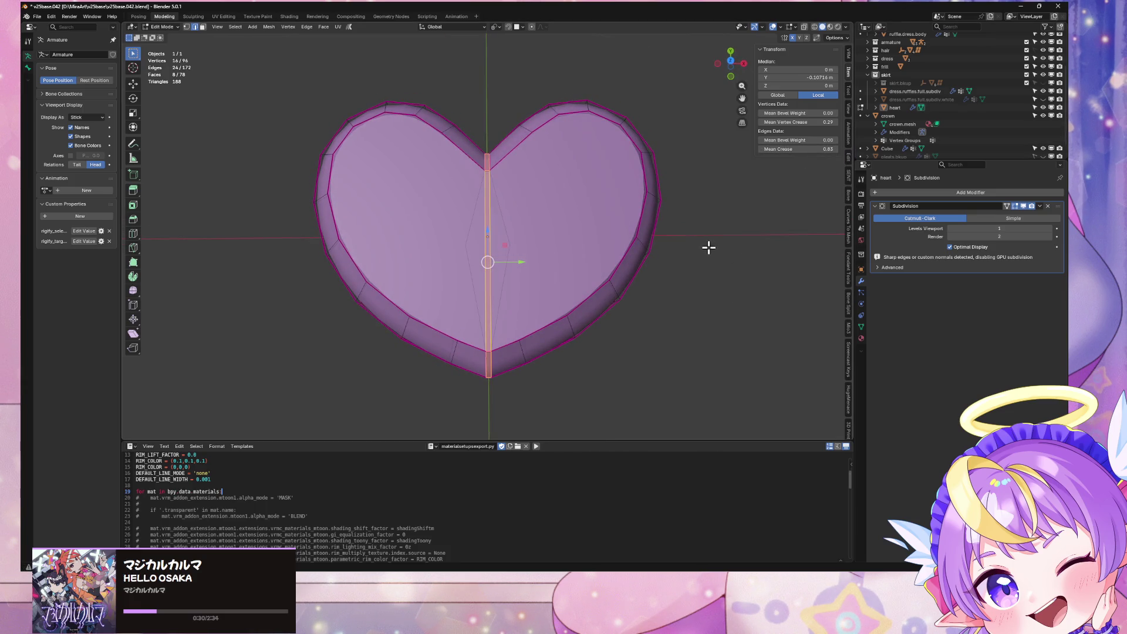
mouse_move(708, 247)
middle_down()
mouse_move(717, 191)
mouse_move(732, 219)
middle_up()
Dissolve a single centre edge on top of the heart
click(547, 256)
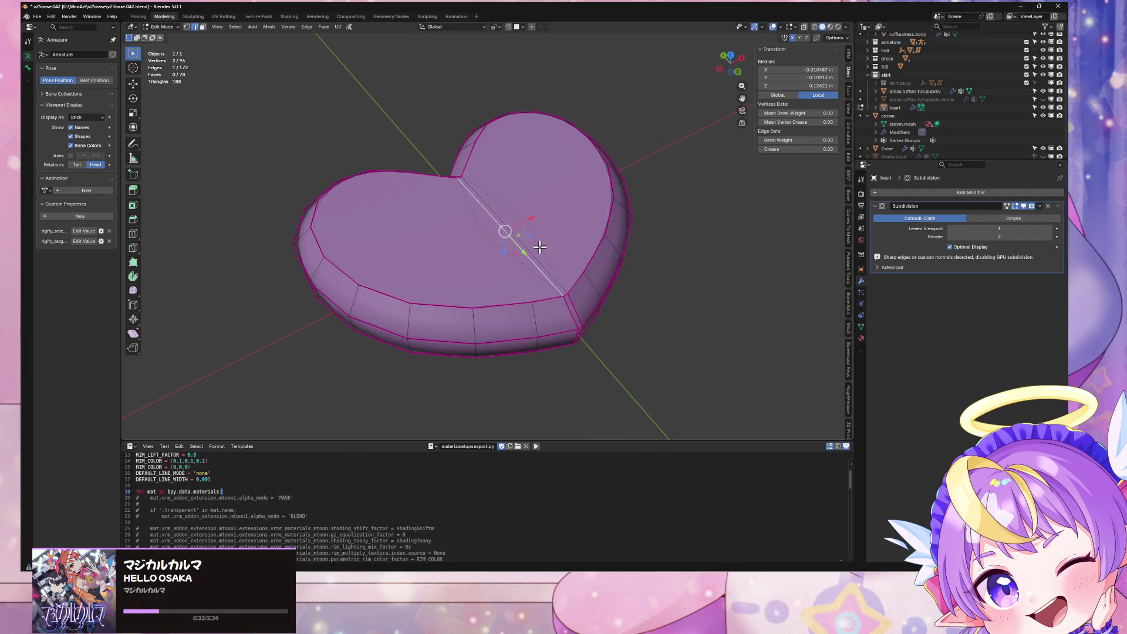
key(KP_7)
key(ctrl+x)
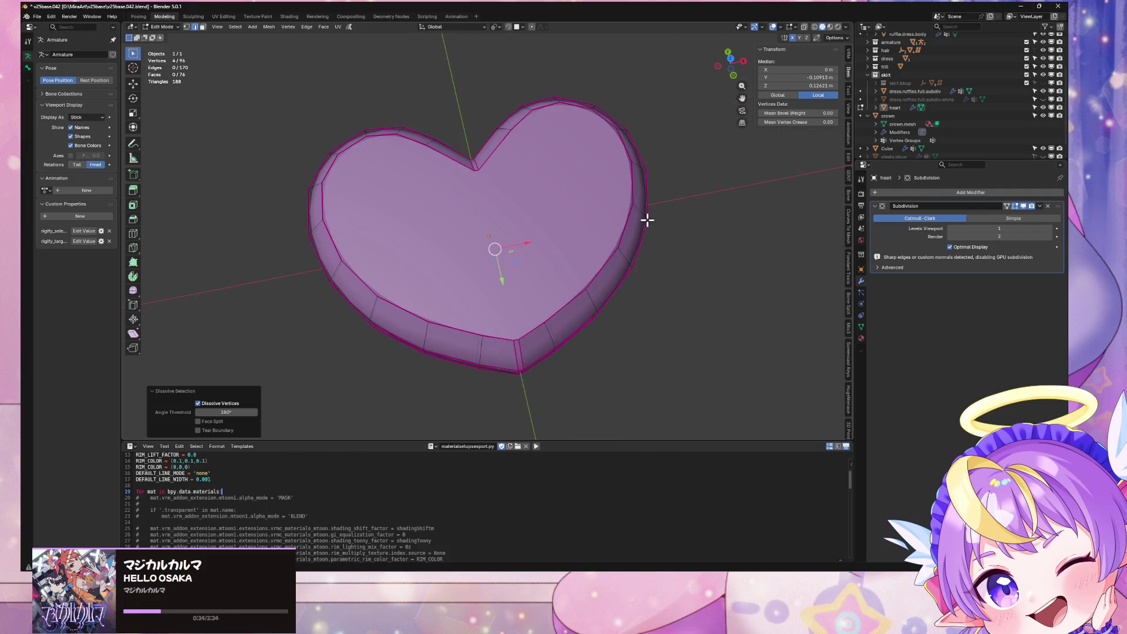
middle_drag(646, 218, 629, 111)
key(Tab)
mouse_move(671, 149)
middle_down()
mouse_move(622, 228)
mouse_move(621, 209)
middle_up()
key(KP_7)
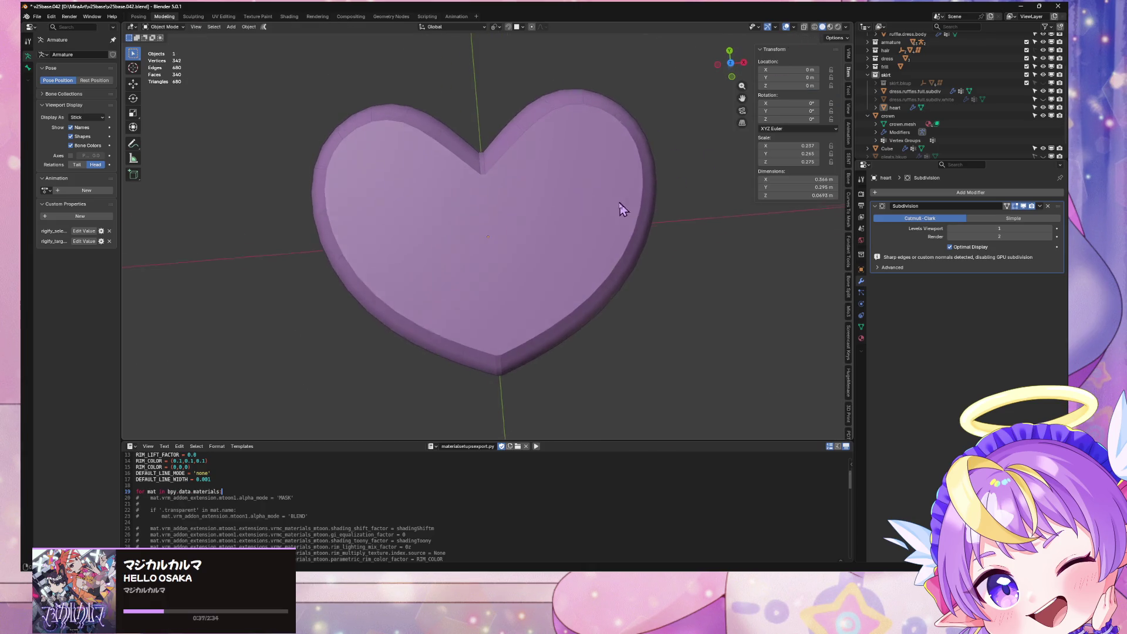
Inspect the bevelled centre strip from the side, then undo it
key(Tab)
middle_drag(687, 144, 691, 184)
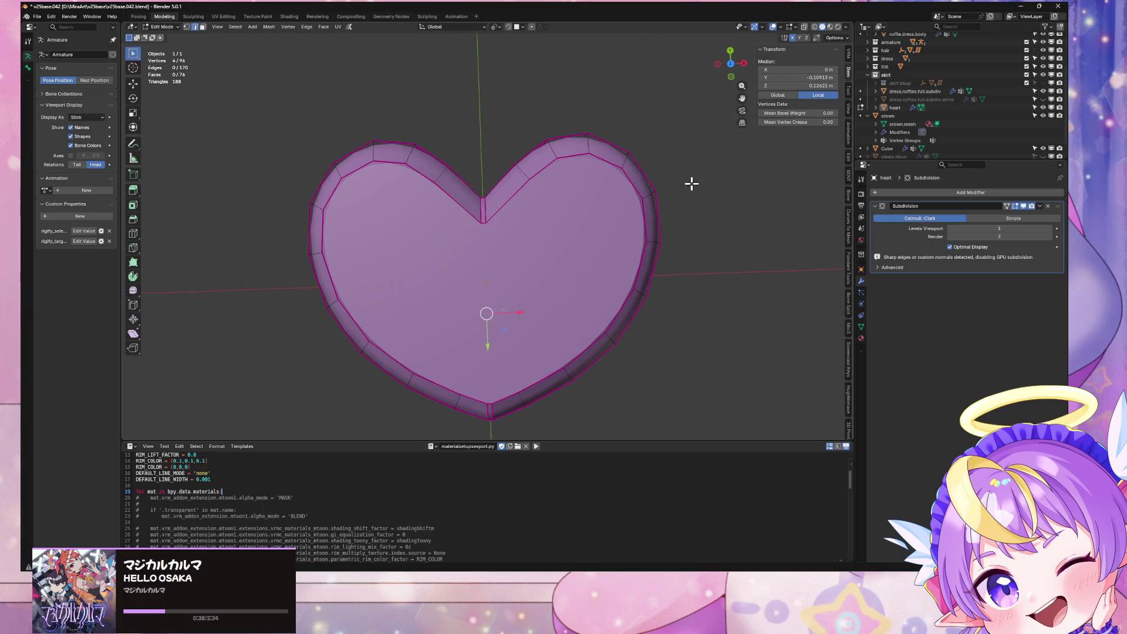
scroll(682, 181, down, 6)
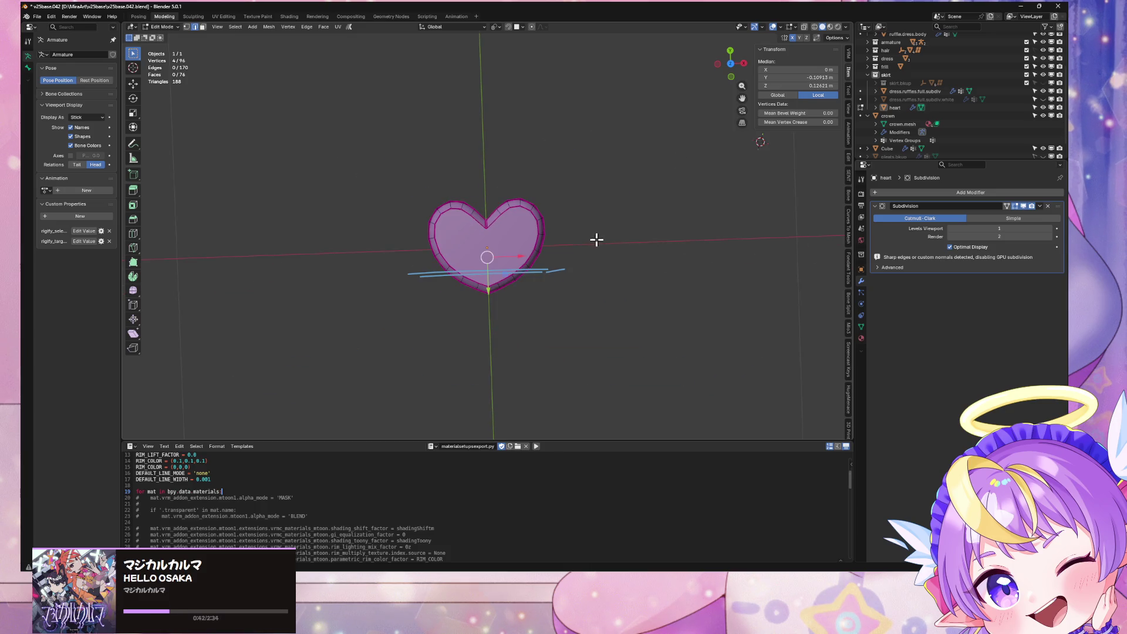
scroll(596, 239, up, 5)
mouse_move(645, 270)
middle_down()
mouse_move(652, 251)
mouse_move(609, 182)
mouse_move(641, 193)
middle_up()
key(Tab)
key(Tab)
key(j)
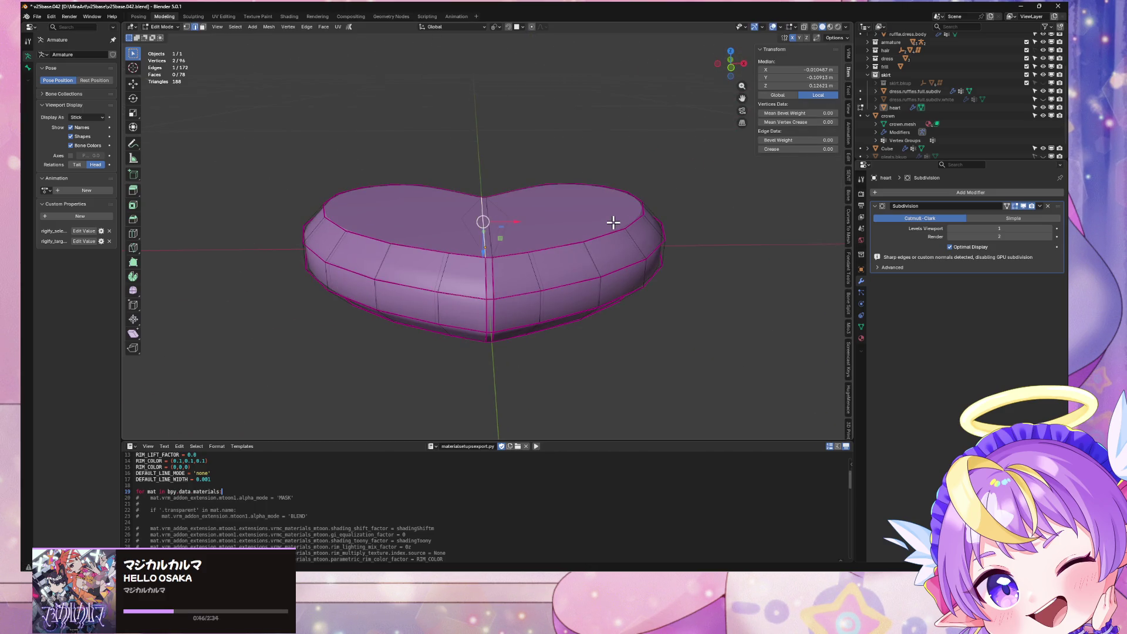
key(ctrl+z)
key(Tab)
key(KP_7)
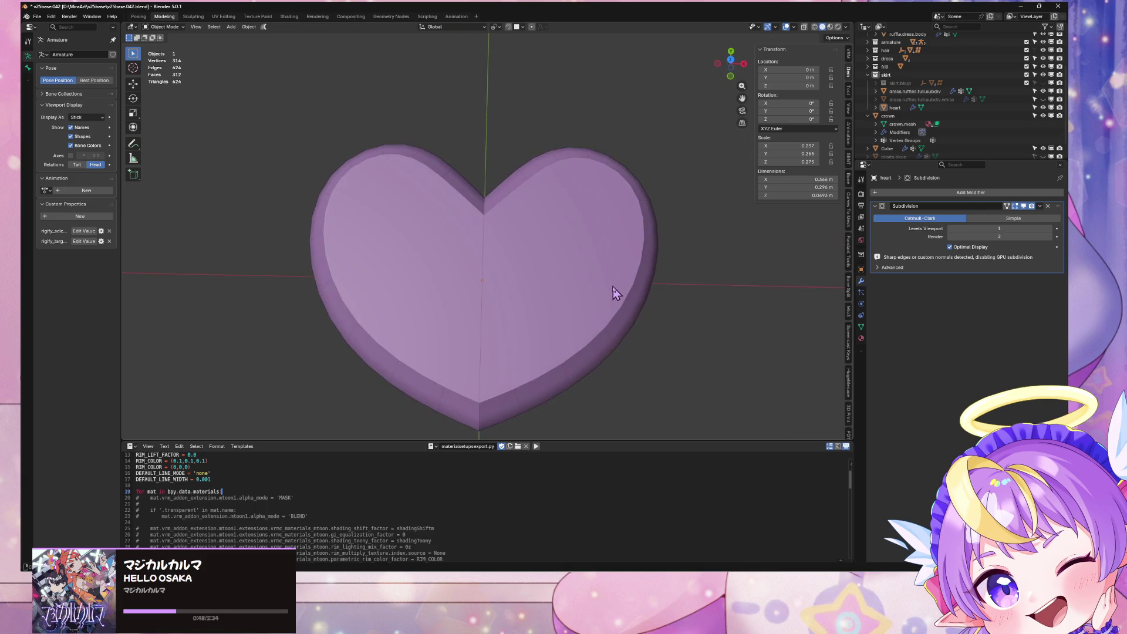
Re-bevel the centre edge loop with a narrow width and return to Object Mode
click(573, 311)
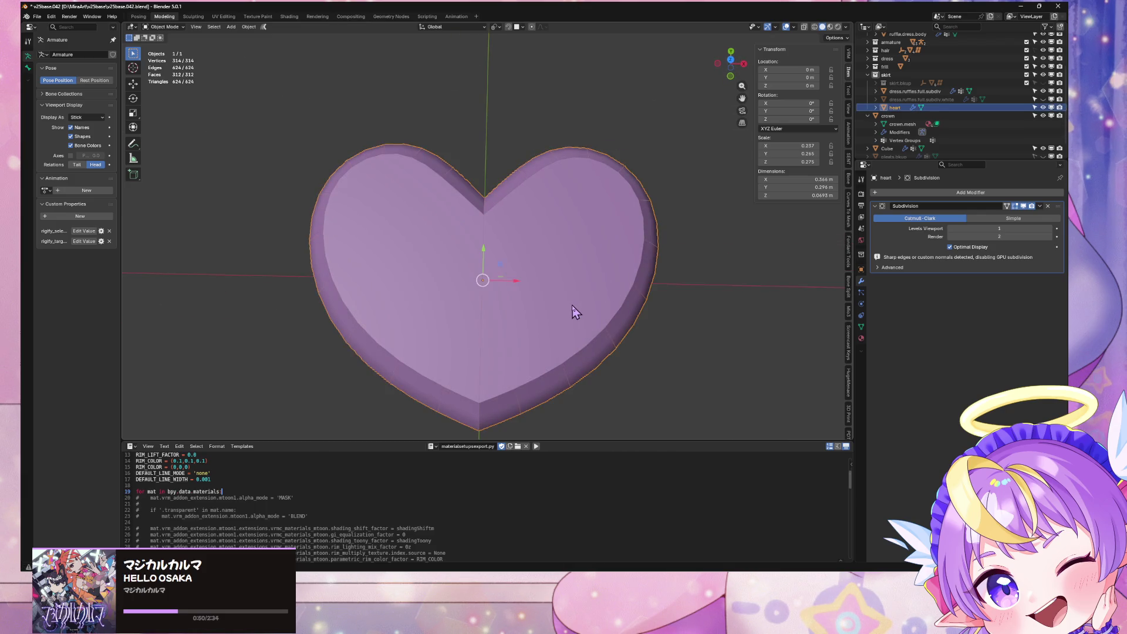
middle_drag(572, 311, 568, 249)
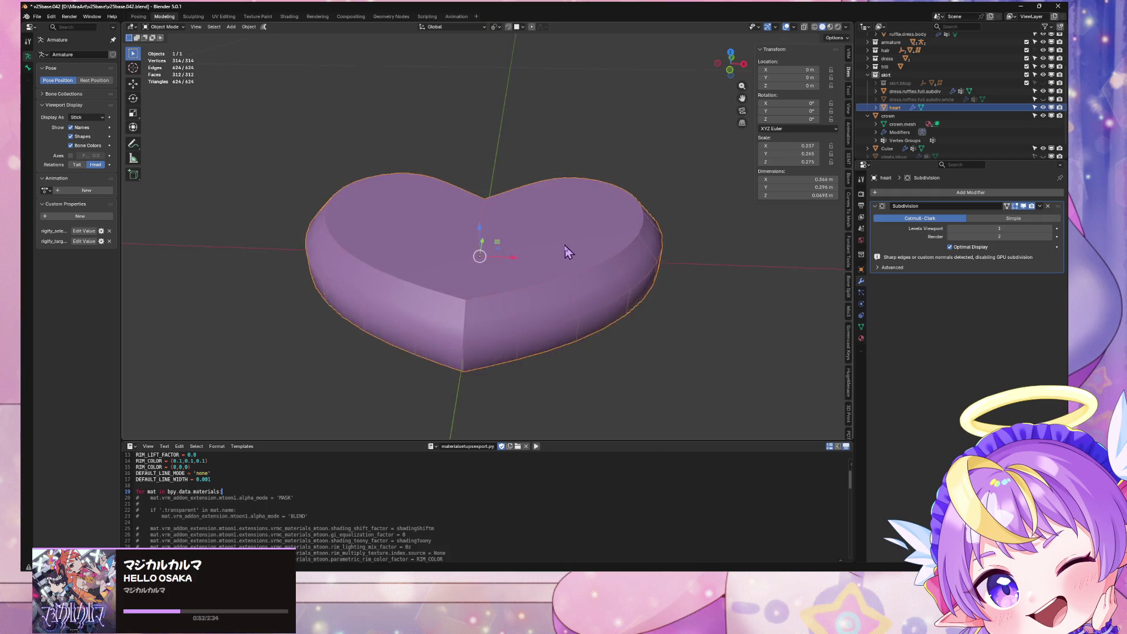
key(Tab)
right_click(469, 320)
click(469, 322)
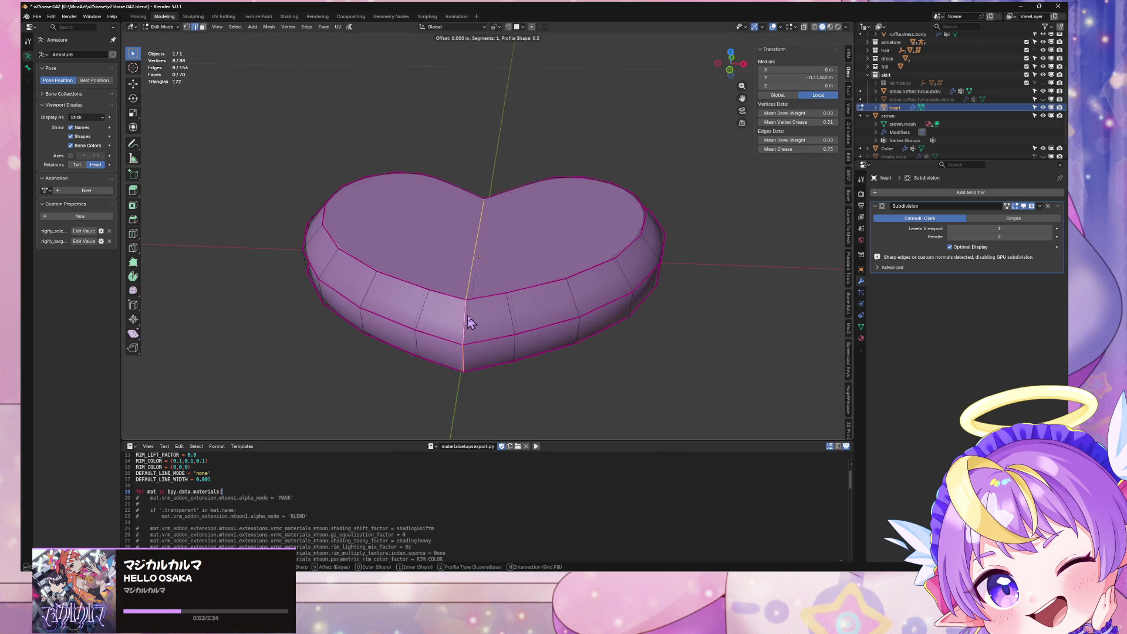
click(514, 320)
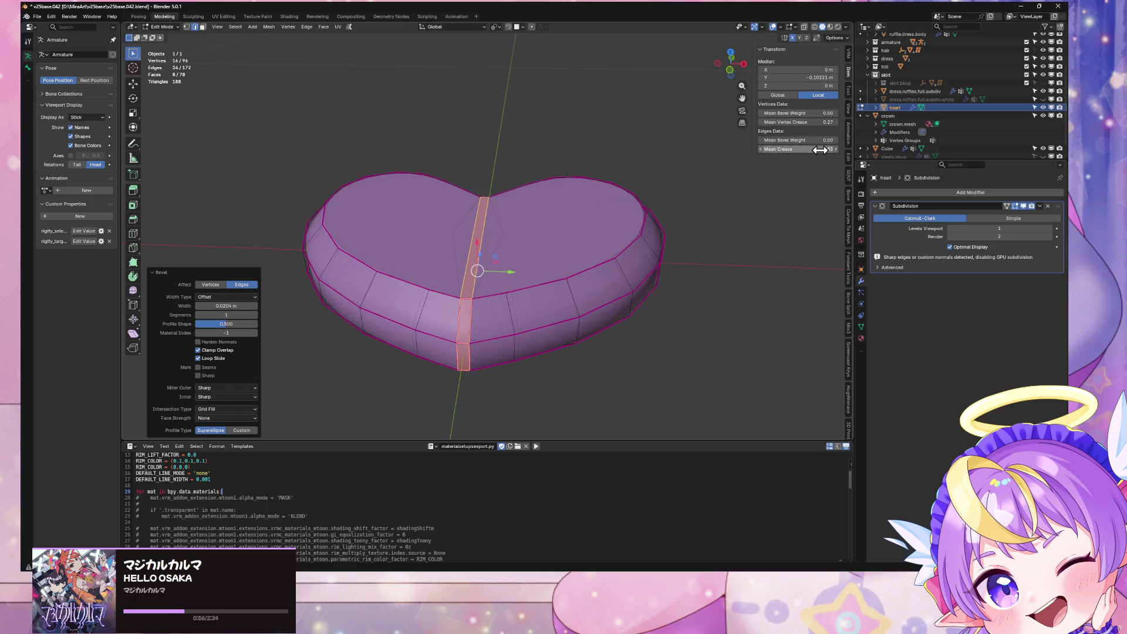
key(Tab)
mouse_move(628, 253)
middle_down()
mouse_move(623, 321)
mouse_move(596, 319)
mouse_move(607, 292)
middle_up()
Select the rim vertices on the heart's top-right lobe from a straight top view
scroll(645, 287, down, 3)
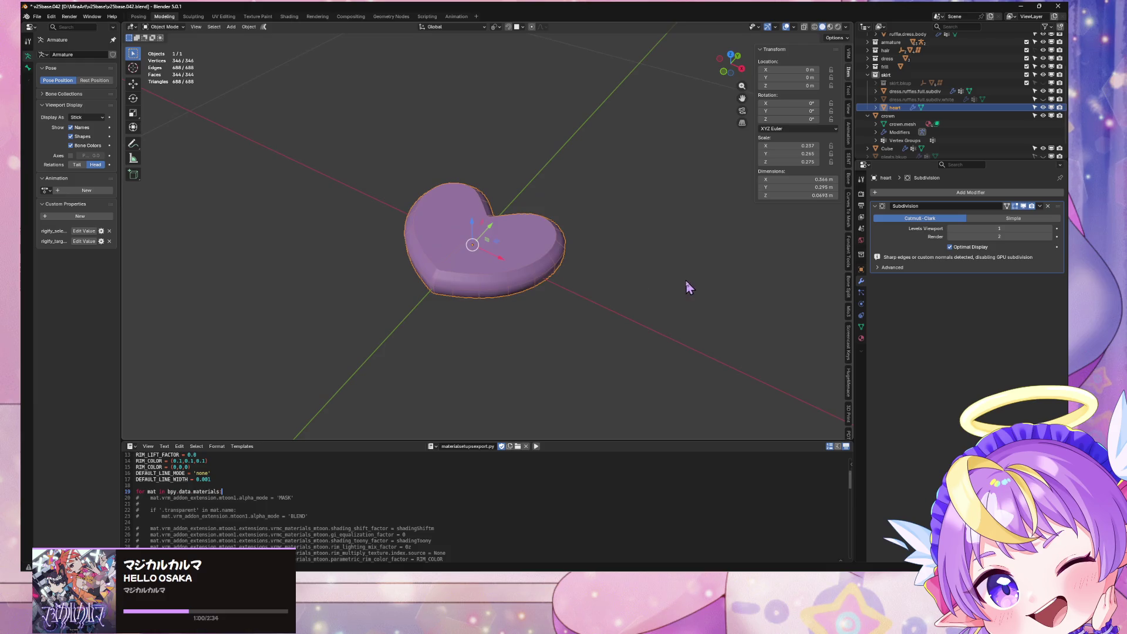
click(687, 284)
mouse_move(687, 284)
middle_down()
mouse_move(598, 327)
mouse_move(737, 295)
middle_up()
key(KP_7)
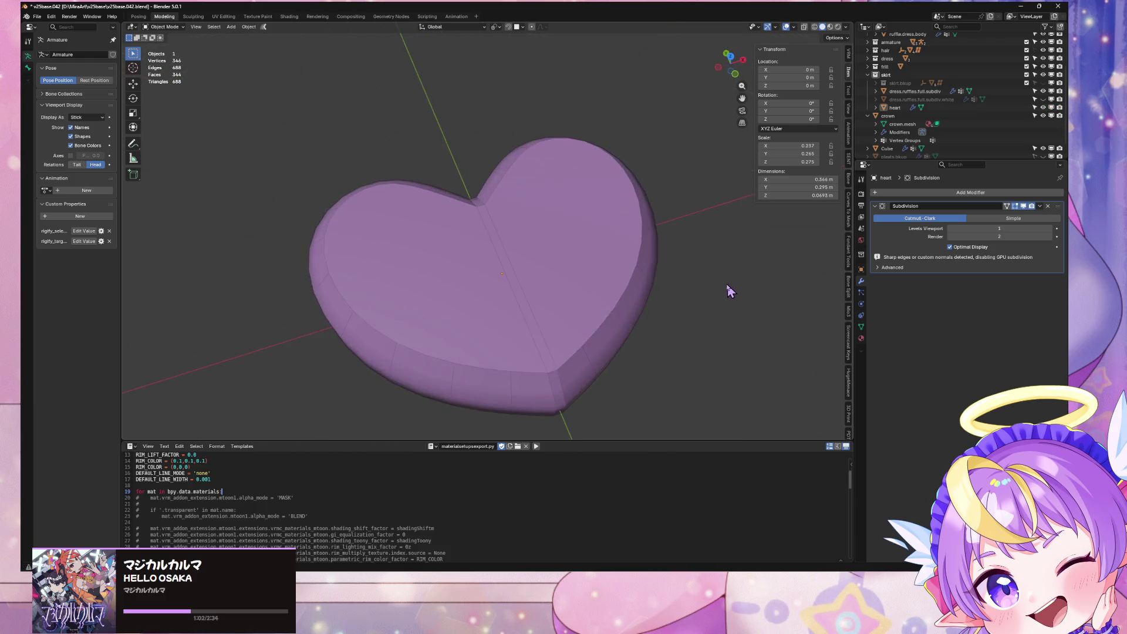
drag(729, 60, 733, 82)
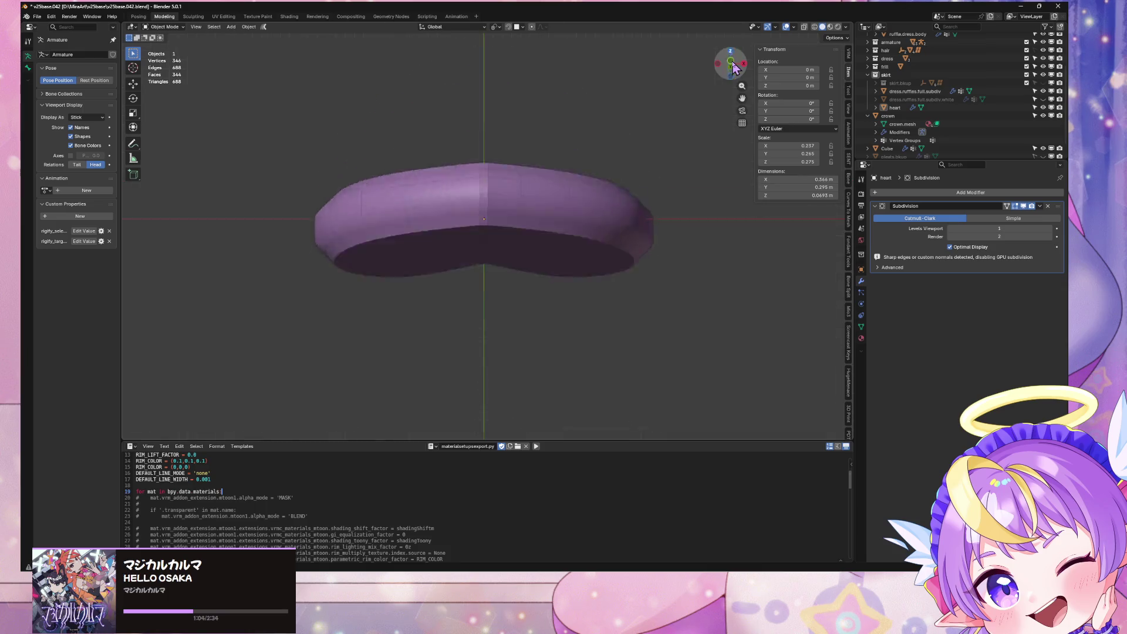
key(KP_7)
key(Tab)
alt+click(588, 149)
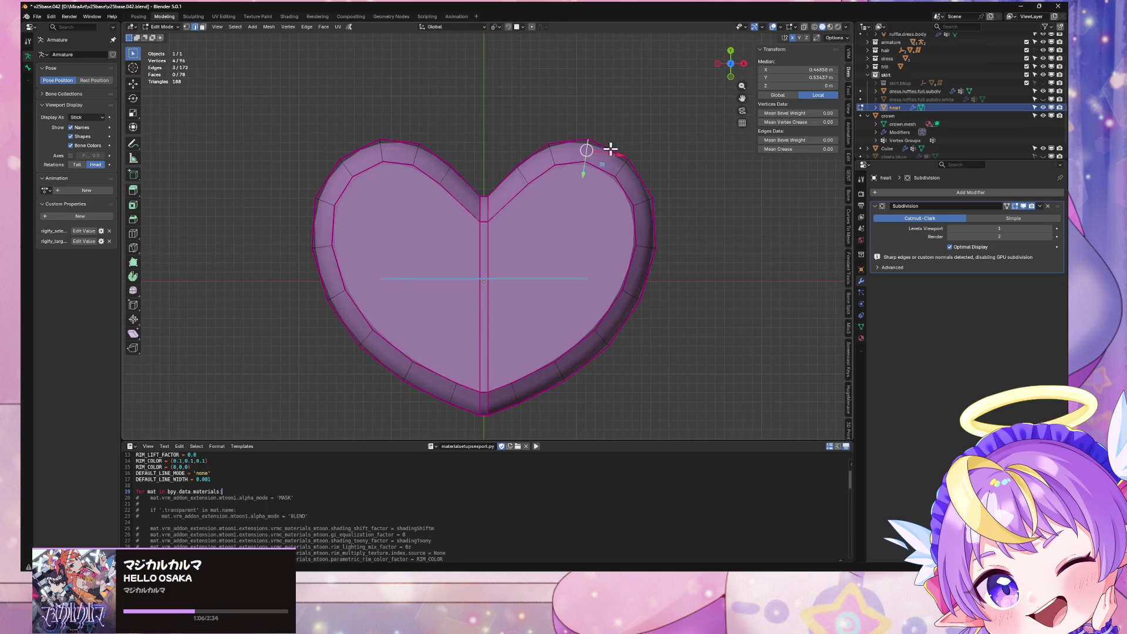
key(g)
key(y)
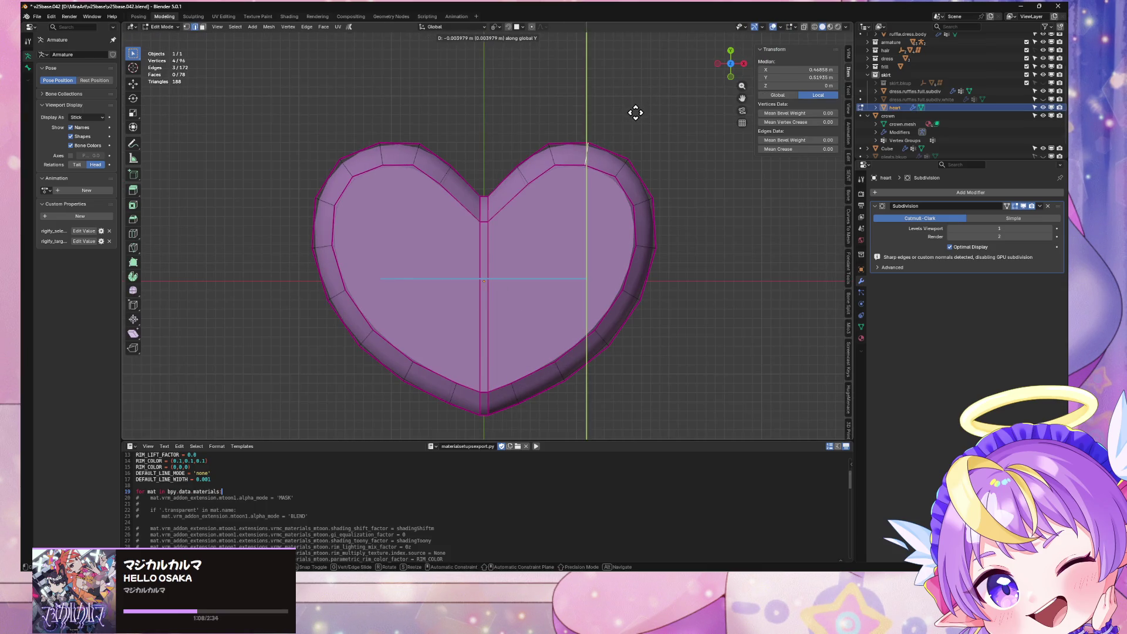
key(Escape)
Lower the lobe vertices along Y to 0.491 m with proportional editing and reduced influence
click(531, 26)
key(g)
key(y)
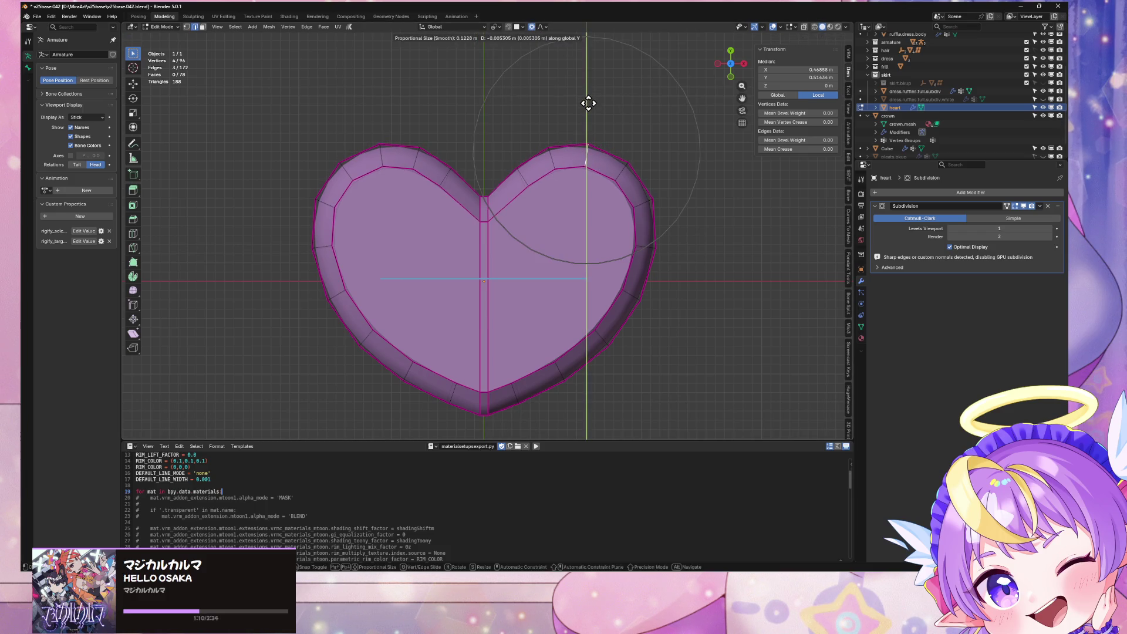
scroll(588, 105, up, 1)
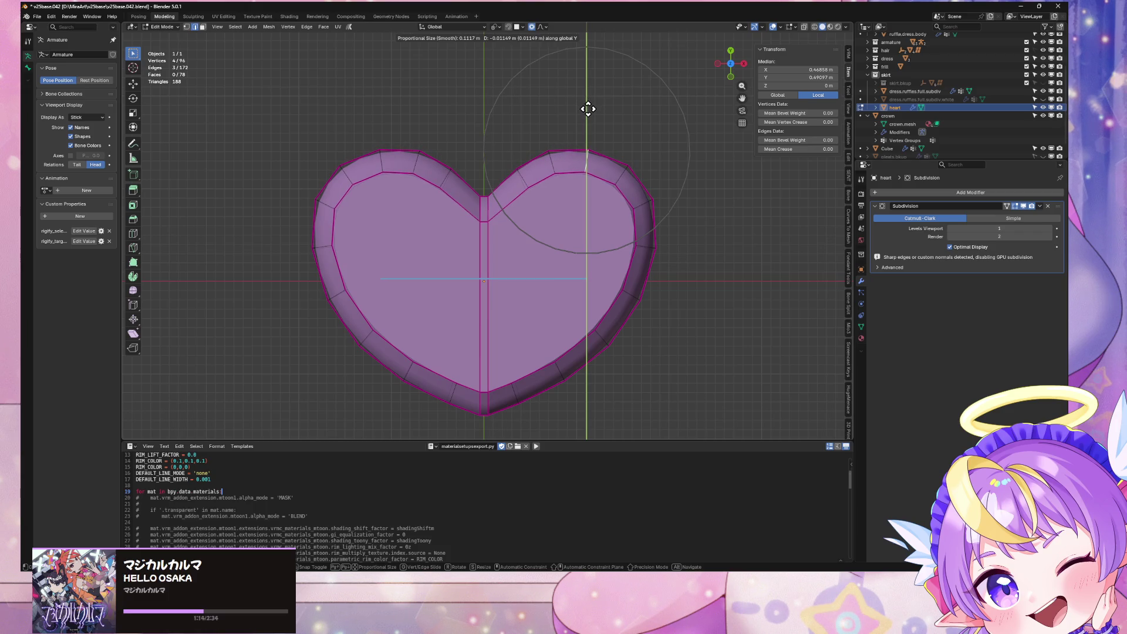
click(588, 108)
key(Tab)
mouse_move(737, 228)
middle_down()
mouse_move(513, 233)
mouse_move(696, 211)
middle_up()
scroll(662, 294, down, 5)
mouse_move(662, 294)
middle_down()
mouse_move(674, 280)
mouse_move(687, 286)
mouse_move(636, 291)
mouse_move(662, 292)
mouse_move(649, 300)
middle_up()
scroll(688, 286, up, 4)
key(Tab)
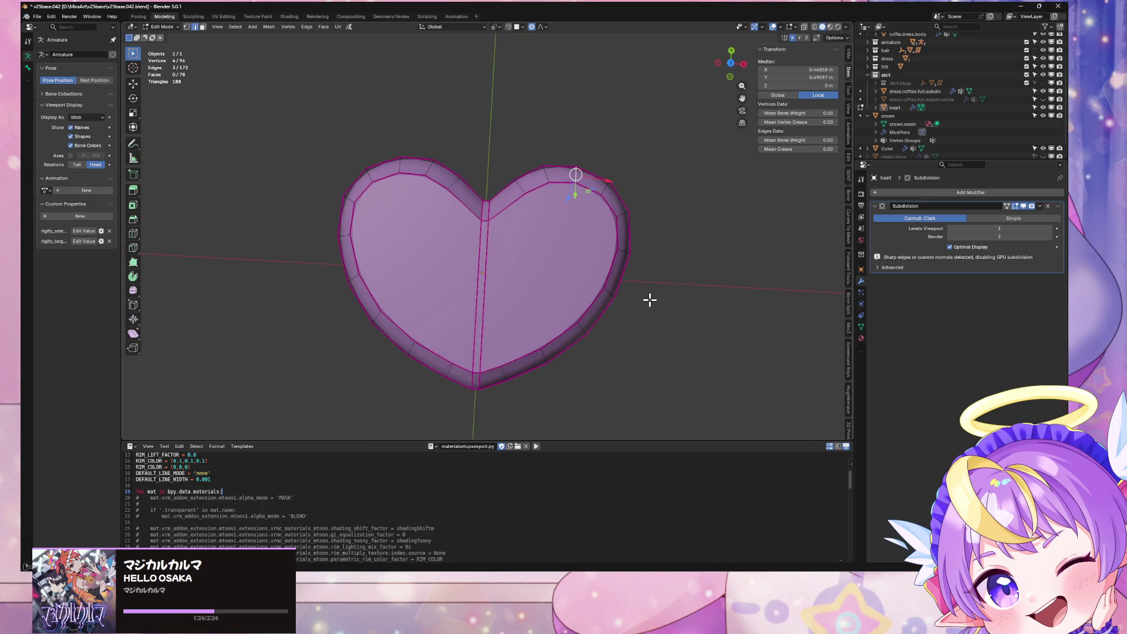
In top orthographic view, slide the selected rim vertices along their edges twice
scroll(649, 299, up, 2)
key(KP_7)
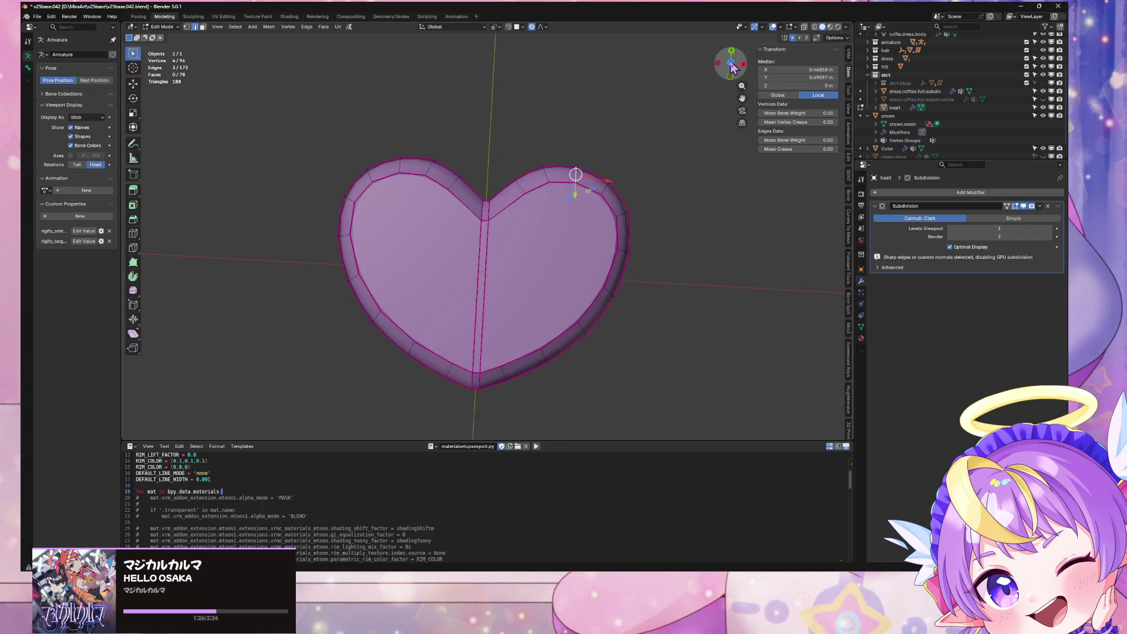
click(730, 62)
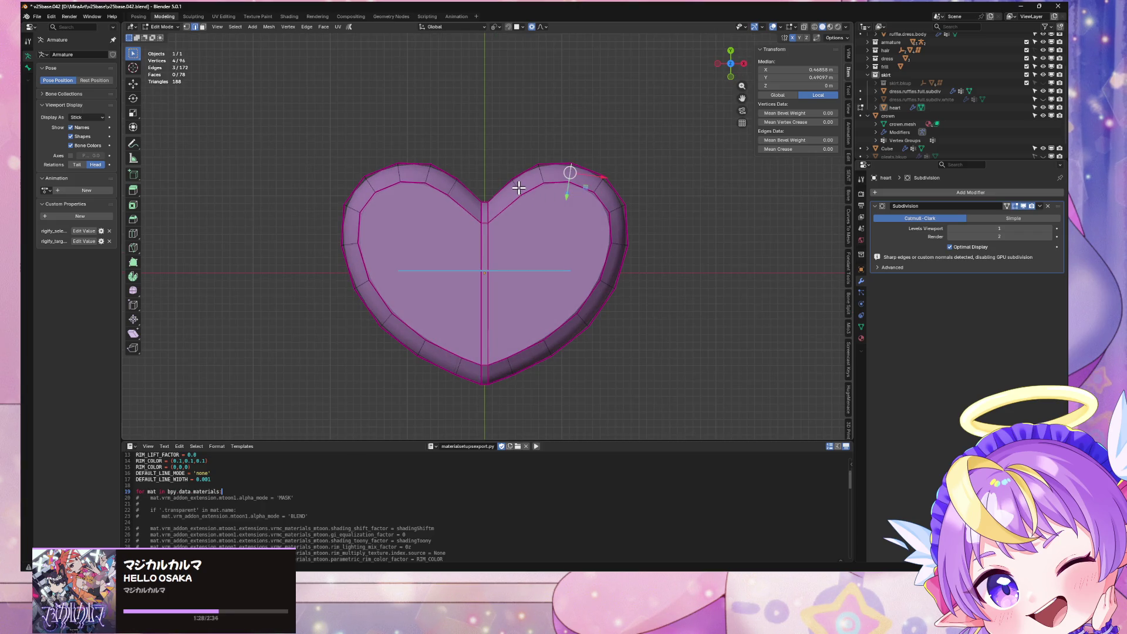
key(shift+v)
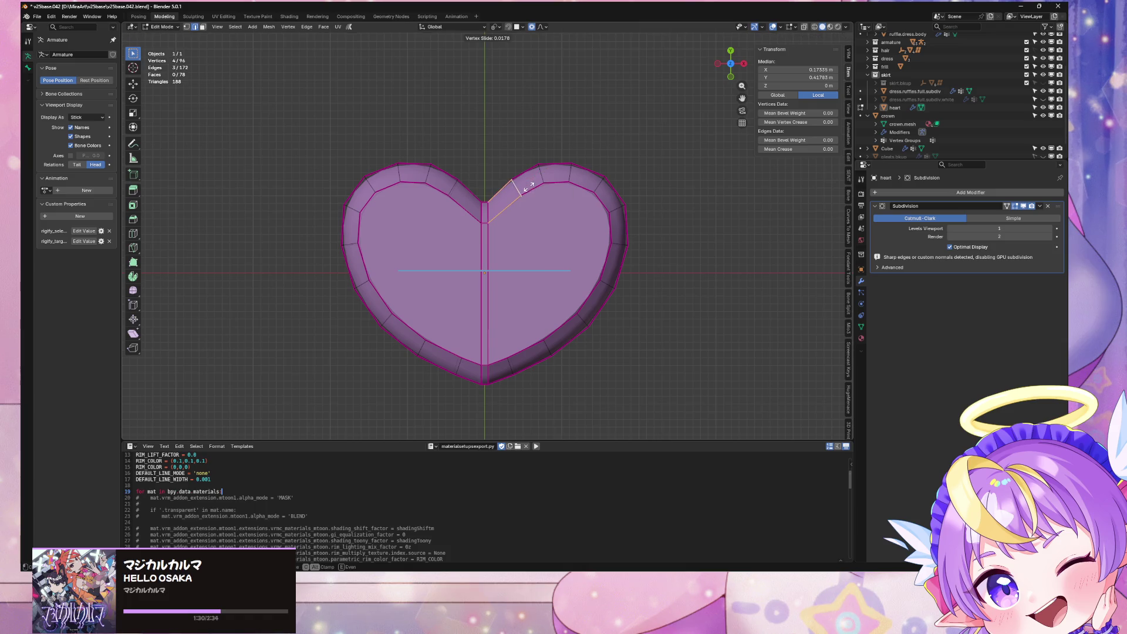
click(526, 189)
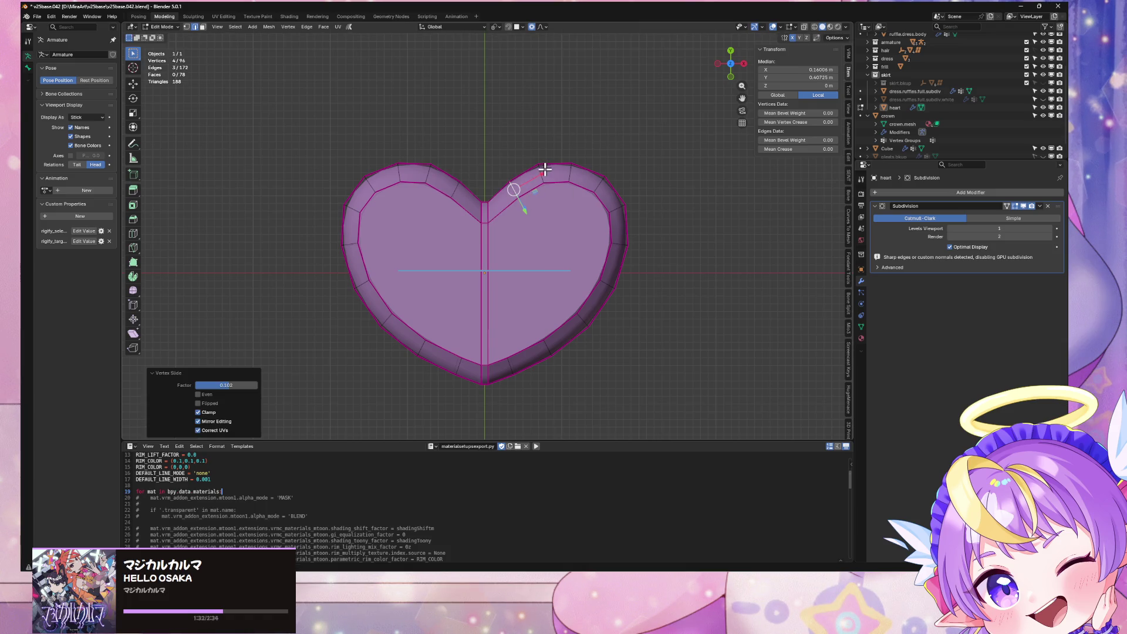
key(shift+v)
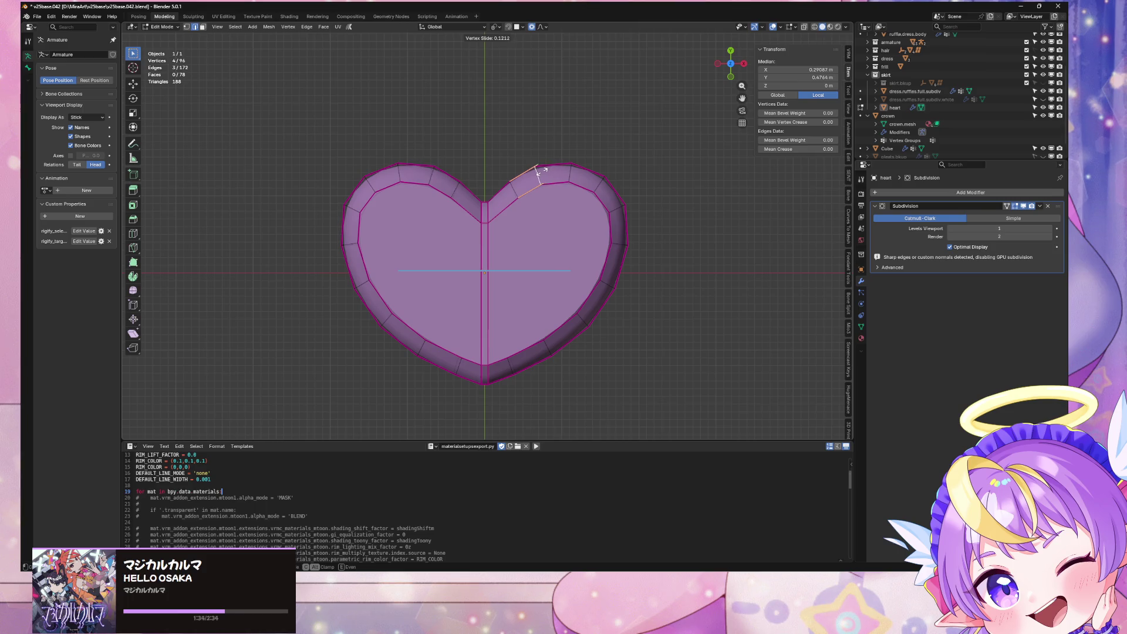
click(543, 171)
Select the next rim edge to the right and slide its vertices along the rim
click(603, 181)
key(shift+v)
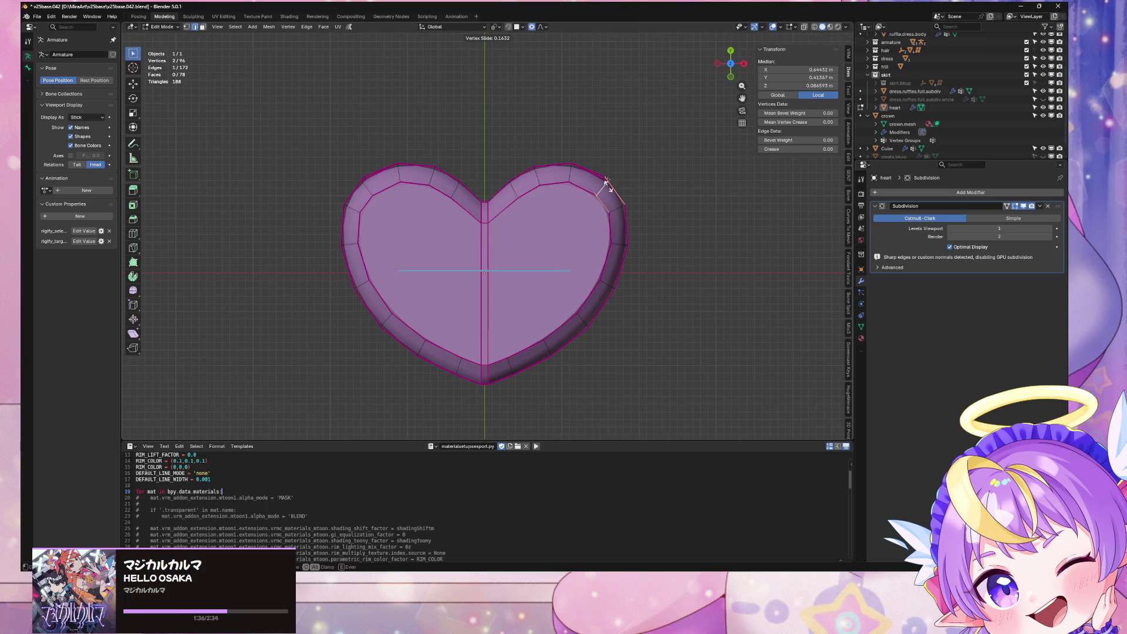
right_click(606, 182)
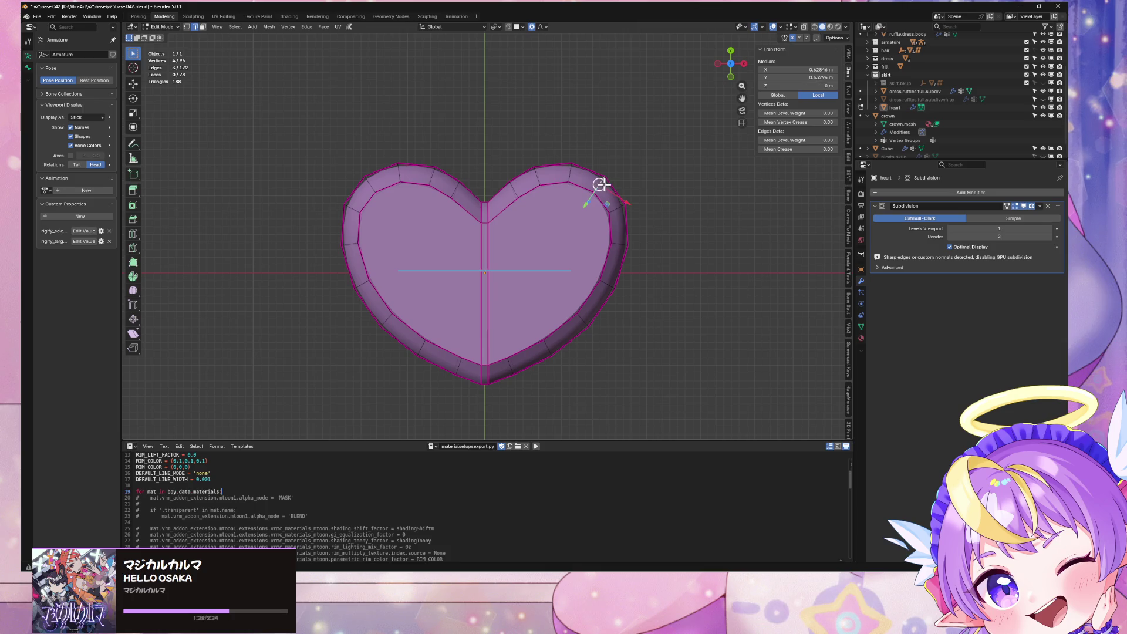
key(shift+v)
click(607, 183)
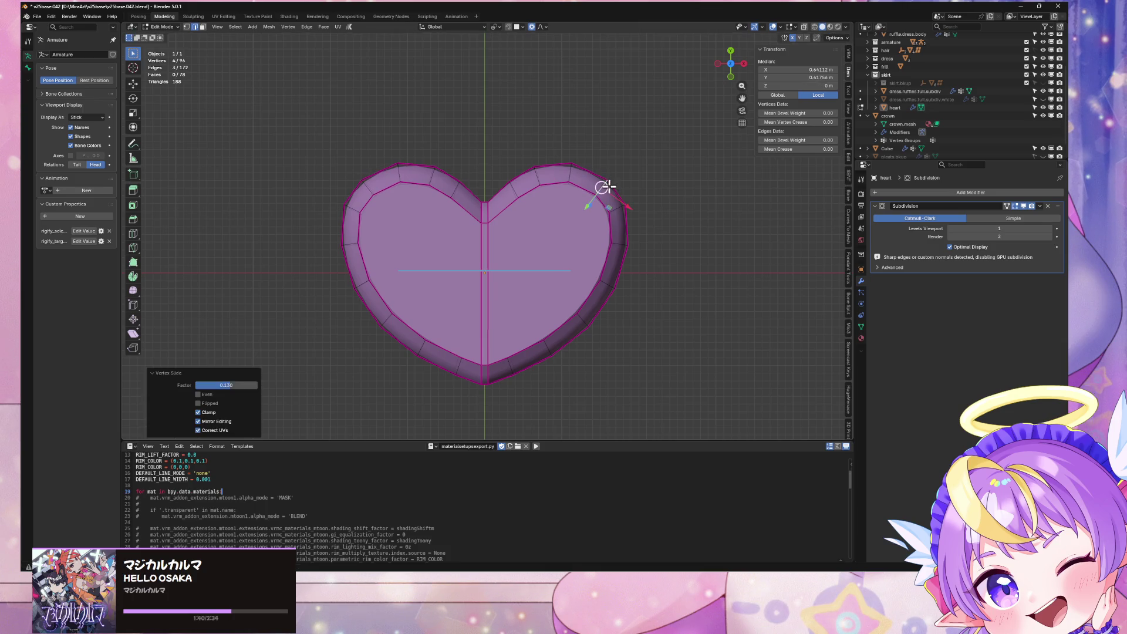
Return to Object Mode and zoom out to see the whole heart
key(Tab)
scroll(687, 226, down, 4)
scroll(690, 232, up, 4)
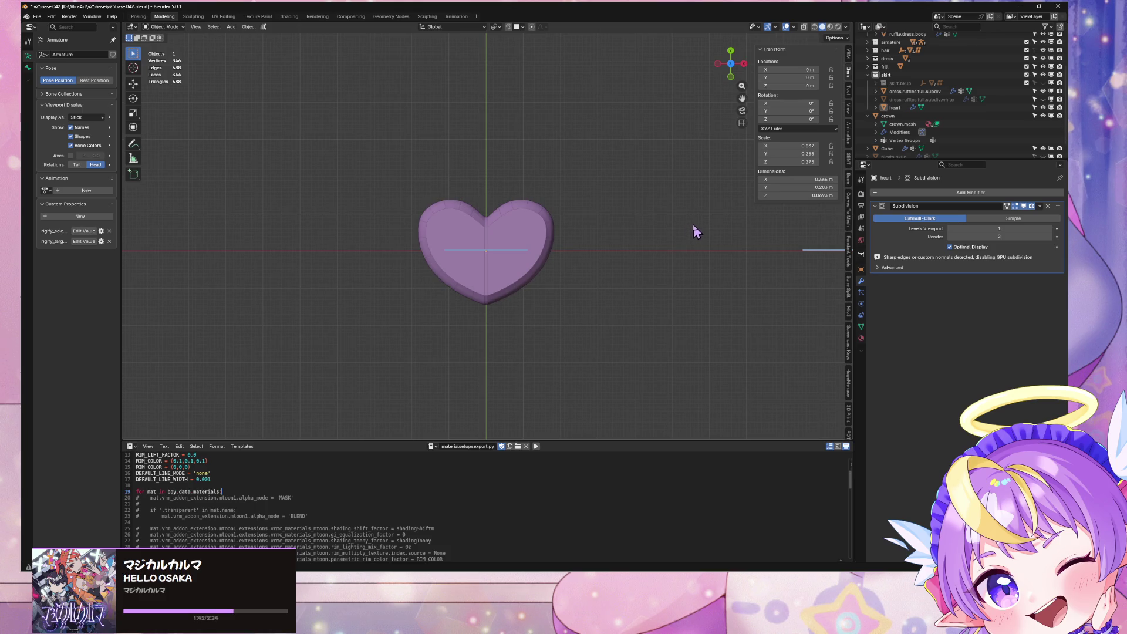
Select the faces at the heart's bottom tip and switch to top orthographic view
key(Tab)
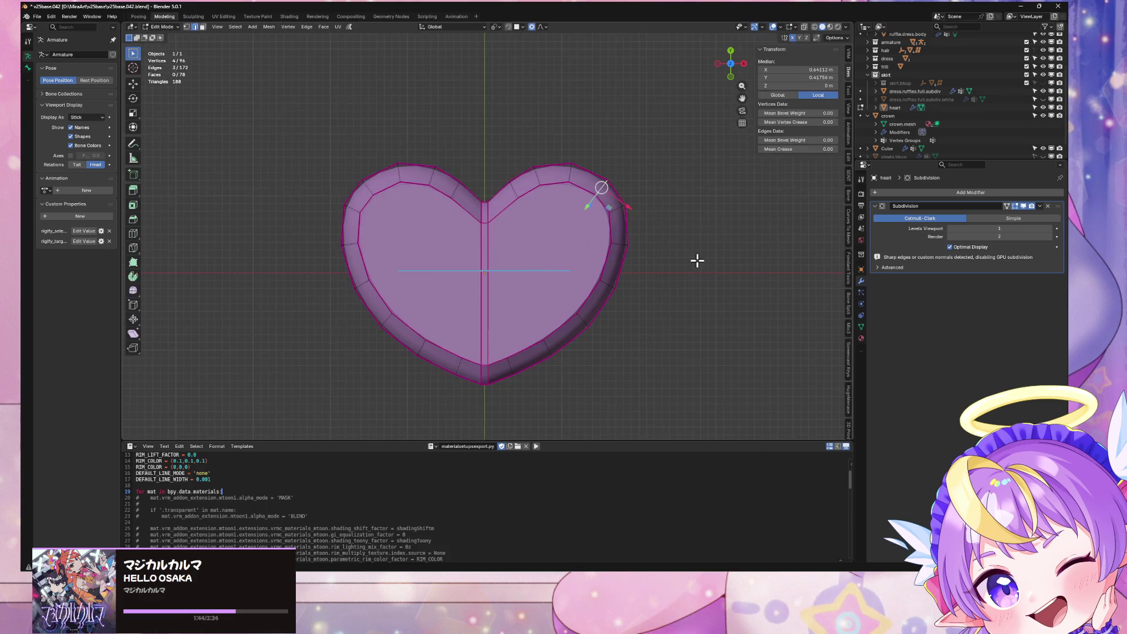
key(Tab)
key(Tab)
shift+middle_drag(558, 326, 551, 267)
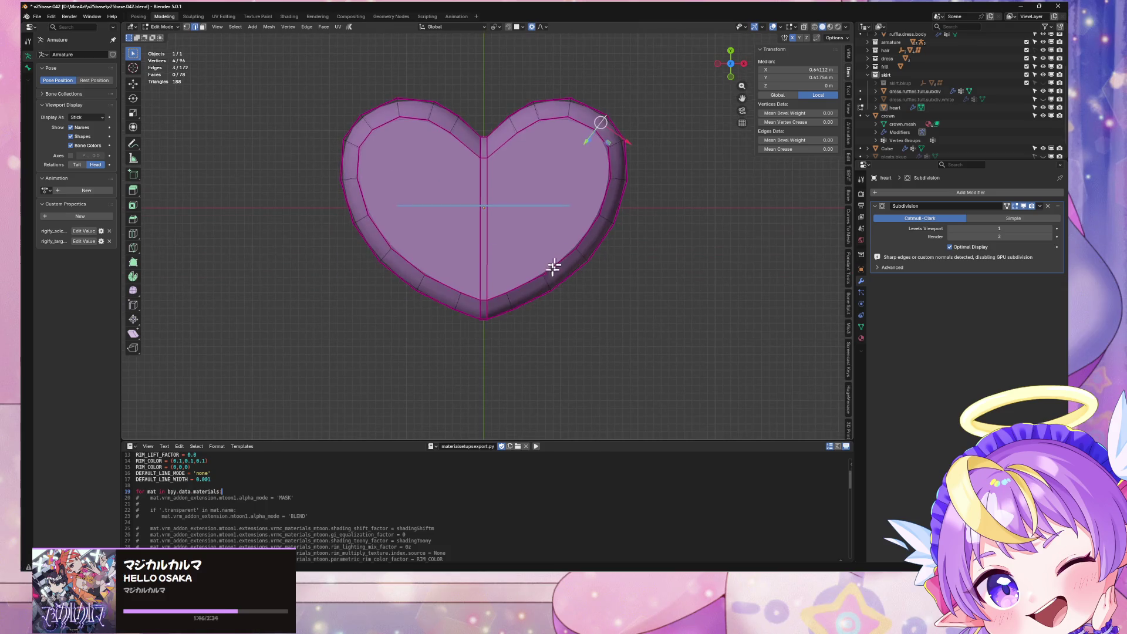
key(alt+a)
click(483, 309)
alt+click(482, 308)
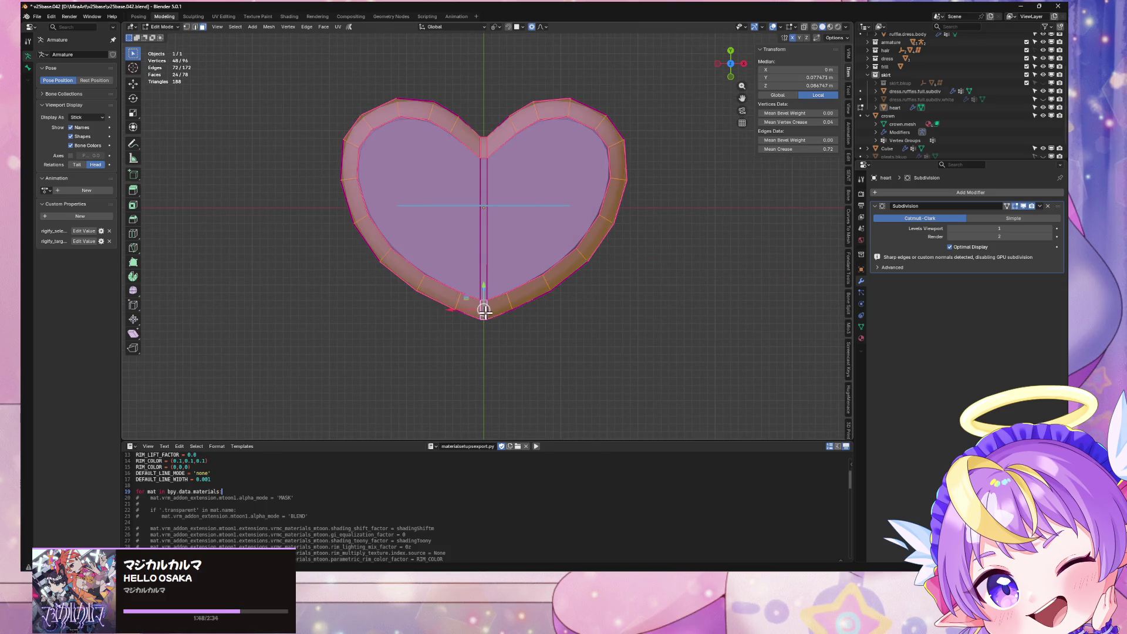
mouse_move(479, 307)
middle_down()
mouse_move(501, 199)
mouse_move(486, 233)
mouse_move(536, 251)
middle_up()
click(481, 249)
shift+click(482, 216)
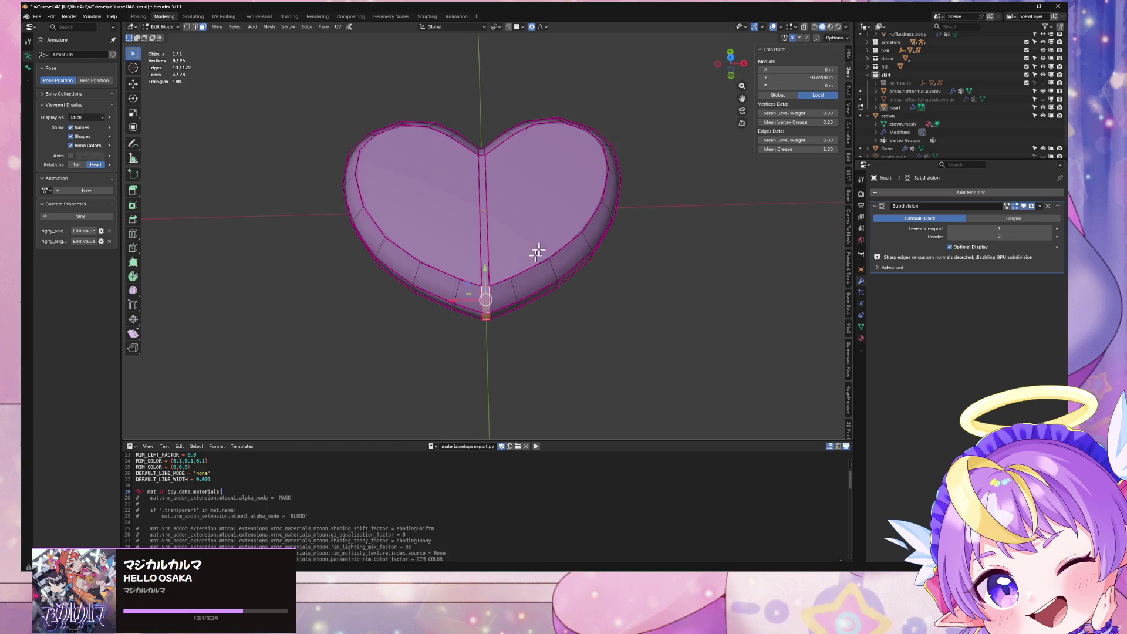
click(730, 61)
Move the bottom faces along Y, then set the proportional falloff to Sharp
key(g)
key(y)
click(620, 52)
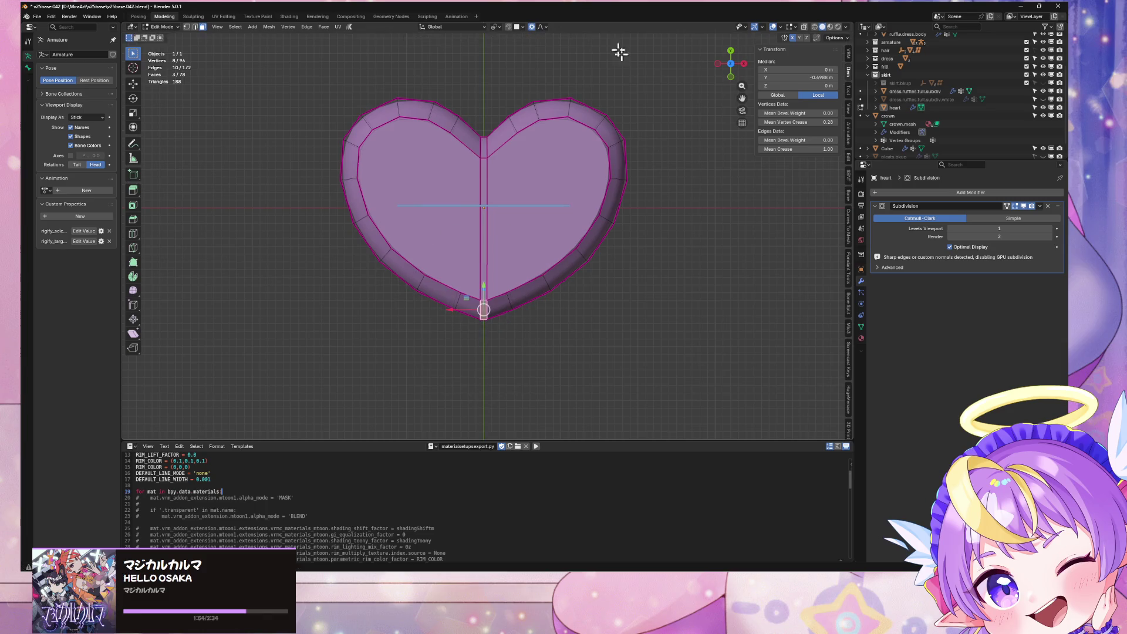
click(541, 27)
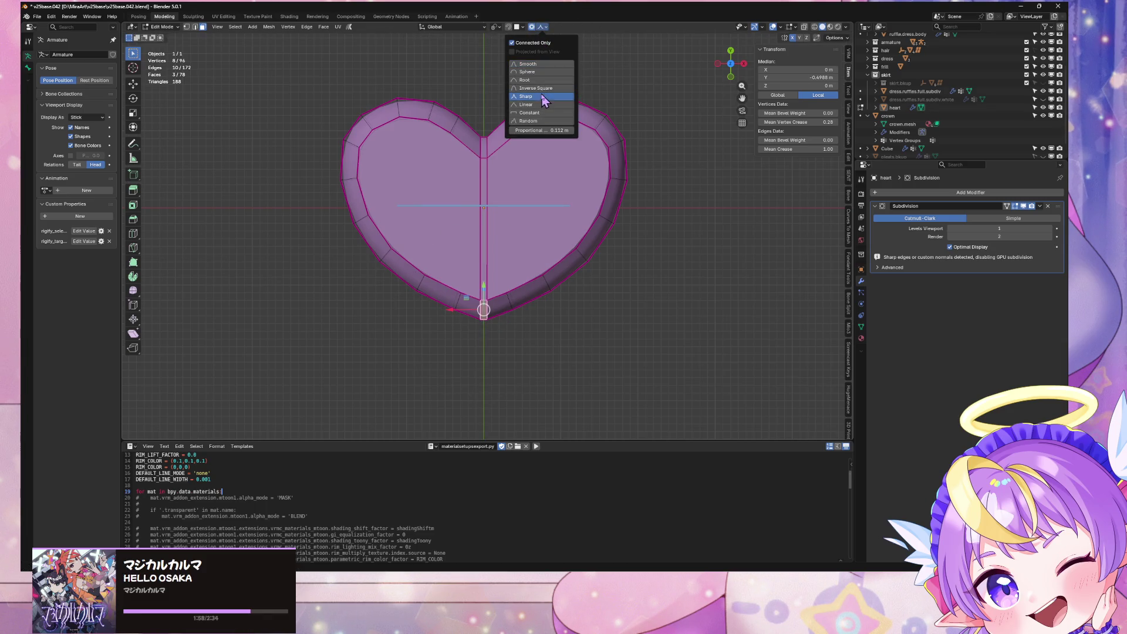
click(543, 96)
Pull the bottom tip along Y again, enlarging the proportional radius to lengthen the point
key(g)
key(y)
scroll(535, 196, down, 2)
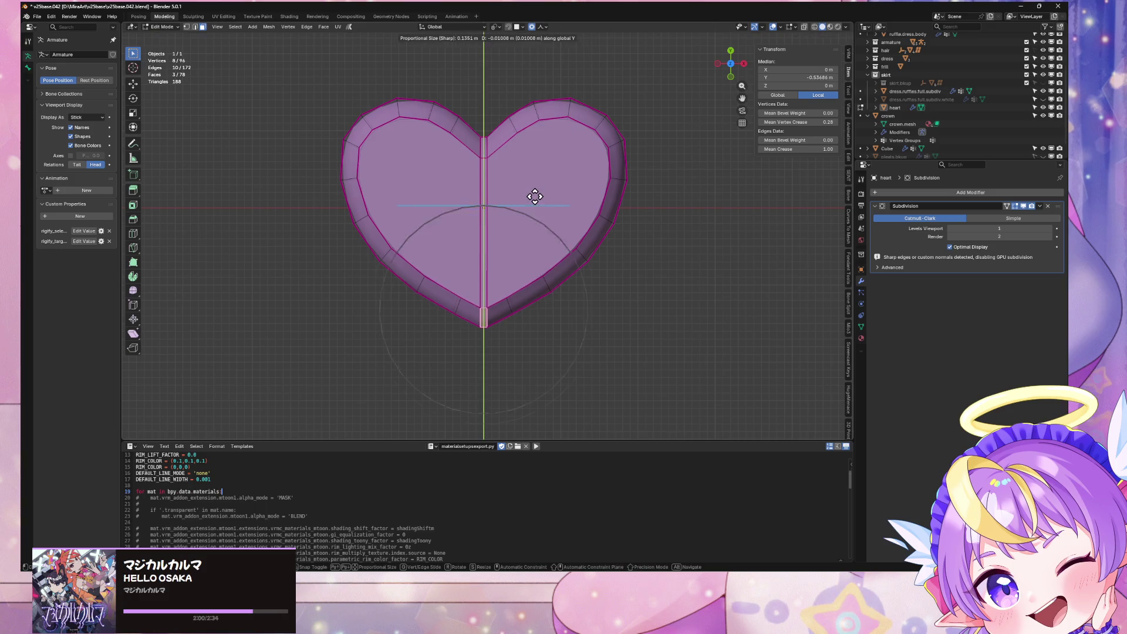
scroll(534, 200, down, 5)
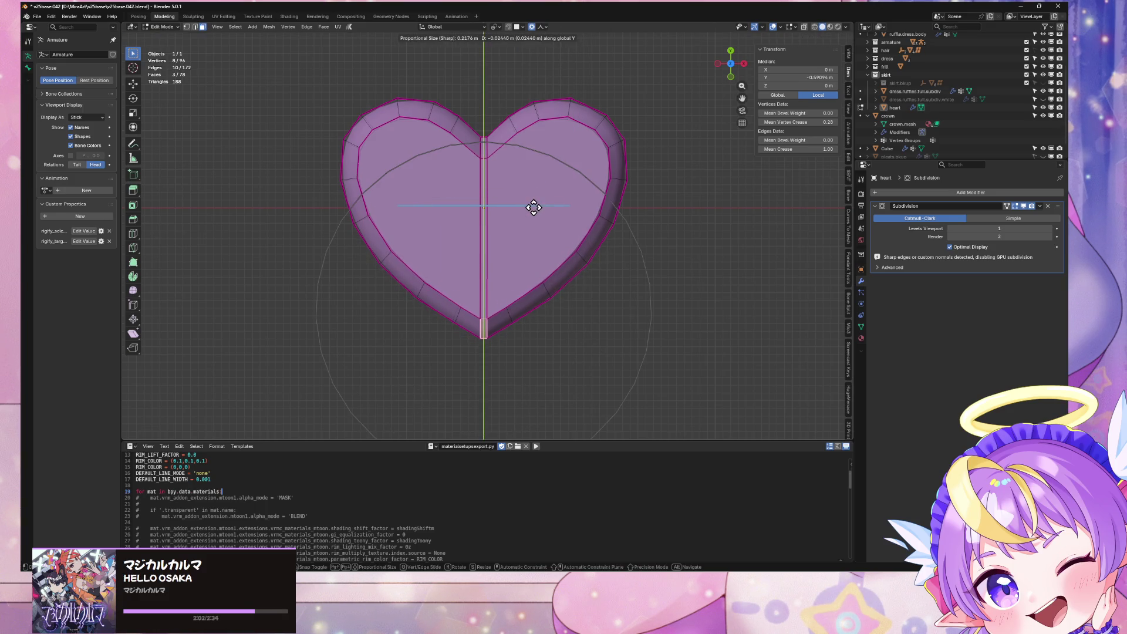
scroll(534, 209, down, 1)
scroll(534, 213, down, 1)
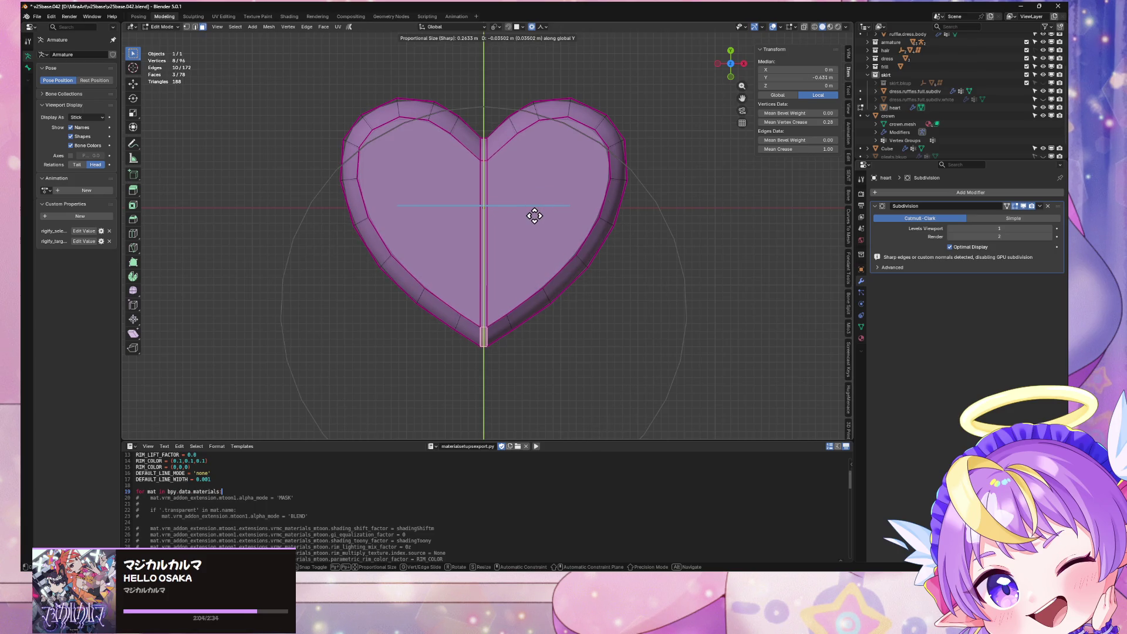
Confirm the lengthened bottom tip and orbit around to inspect the heart
click(534, 214)
key(Tab)
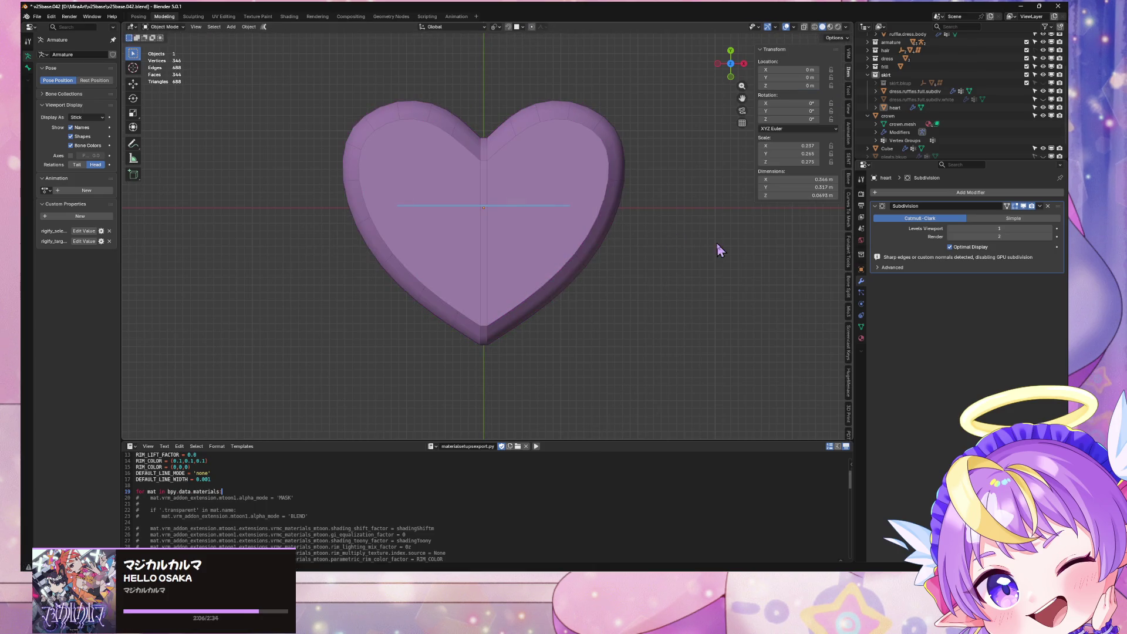
mouse_move(717, 243)
middle_down()
mouse_move(661, 208)
mouse_move(581, 125)
mouse_move(589, 75)
mouse_move(679, 96)
mouse_move(674, 151)
mouse_move(596, 209)
mouse_move(679, 107)
mouse_move(676, 93)
mouse_move(616, 126)
mouse_move(621, 143)
mouse_move(607, 151)
middle_up()
key(Tab)
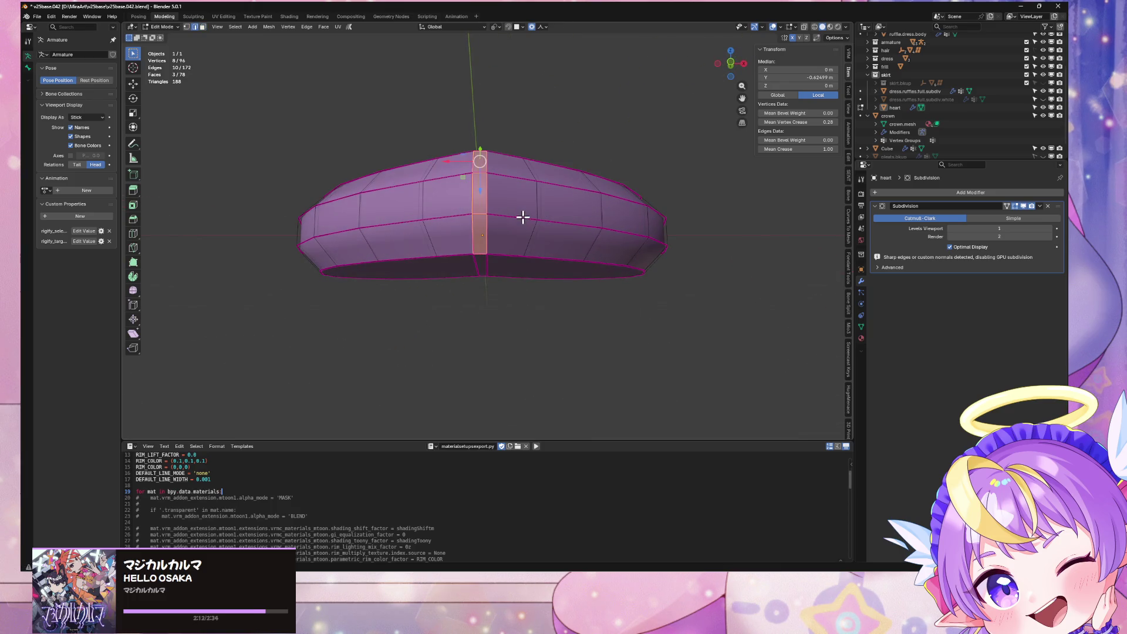
middle_drag(523, 218, 532, 253)
Select the two edge loops running around the heart's rim
alt+click(526, 308)
alt+shift+click(530, 323)
mouse_move(530, 322)
middle_down()
mouse_move(616, 201)
mouse_move(852, 148)
middle_up()
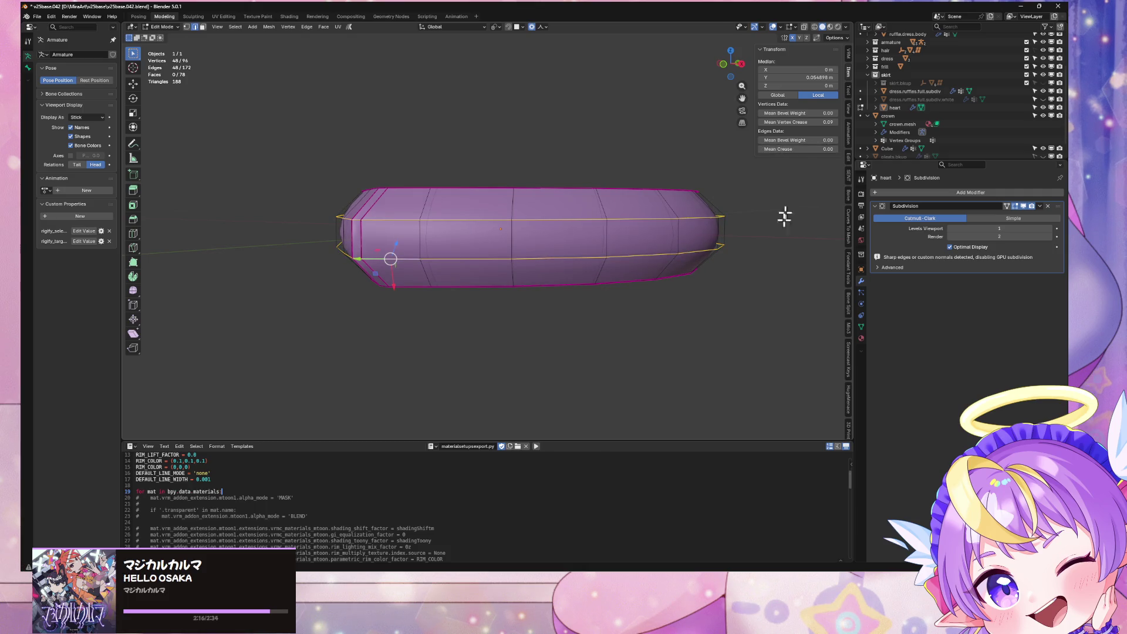
key(Tab)
mouse_move(784, 217)
middle_down()
mouse_move(760, 251)
mouse_move(786, 271)
mouse_move(685, 252)
middle_up()
key(Tab)
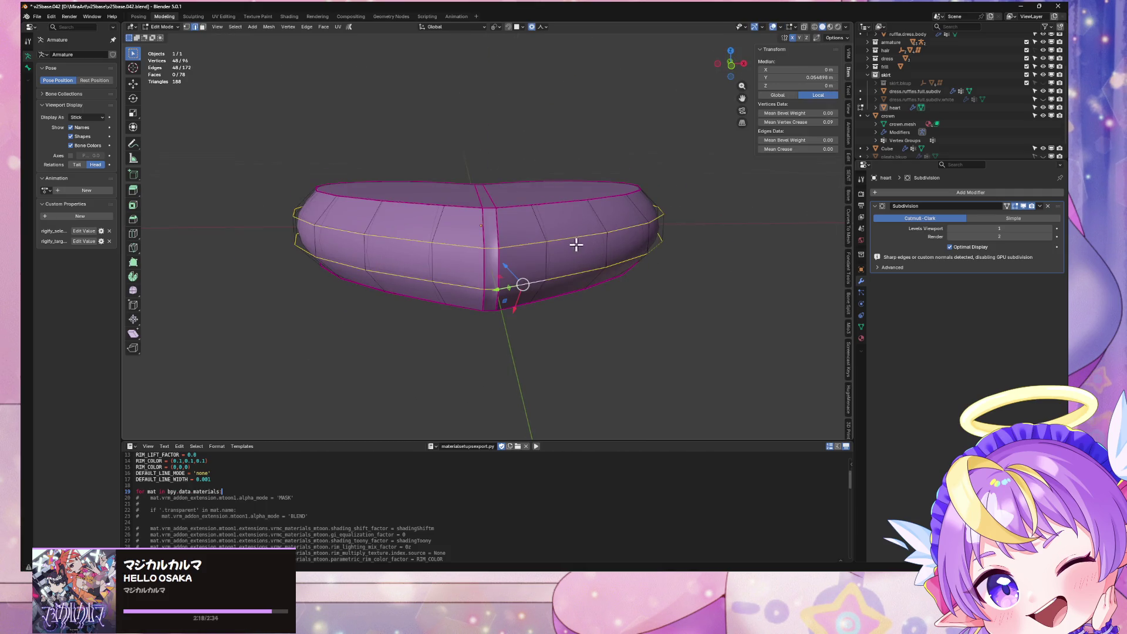
Give the rim loops a full crease of 1 and mark them sharp
key(shift+e)
key(1)
key(Return)
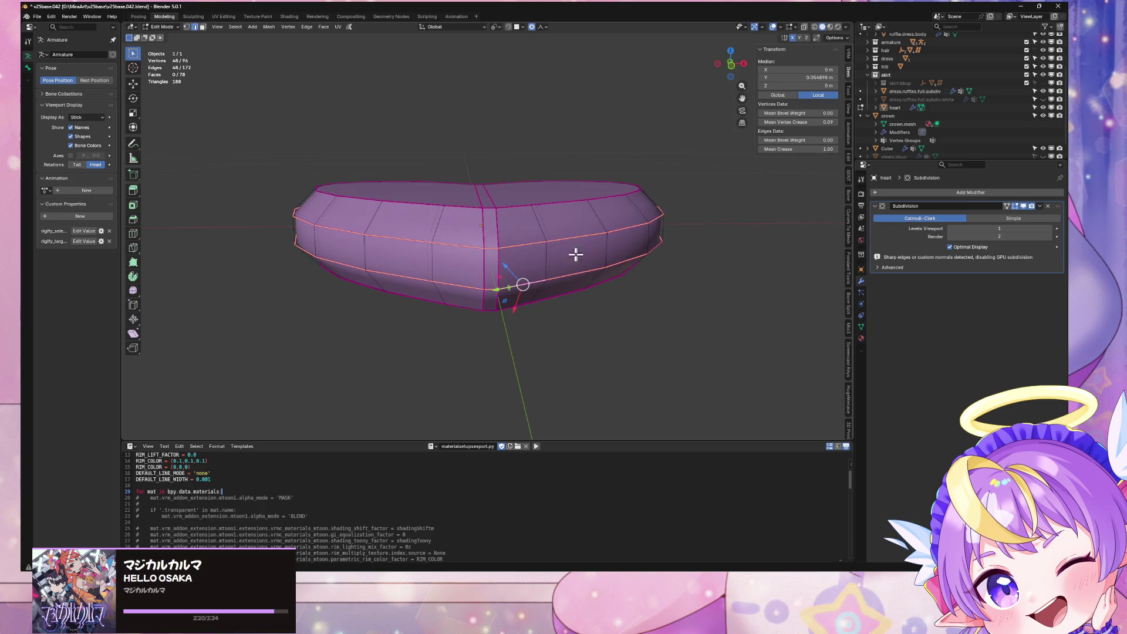
right_click(584, 251)
click(583, 261)
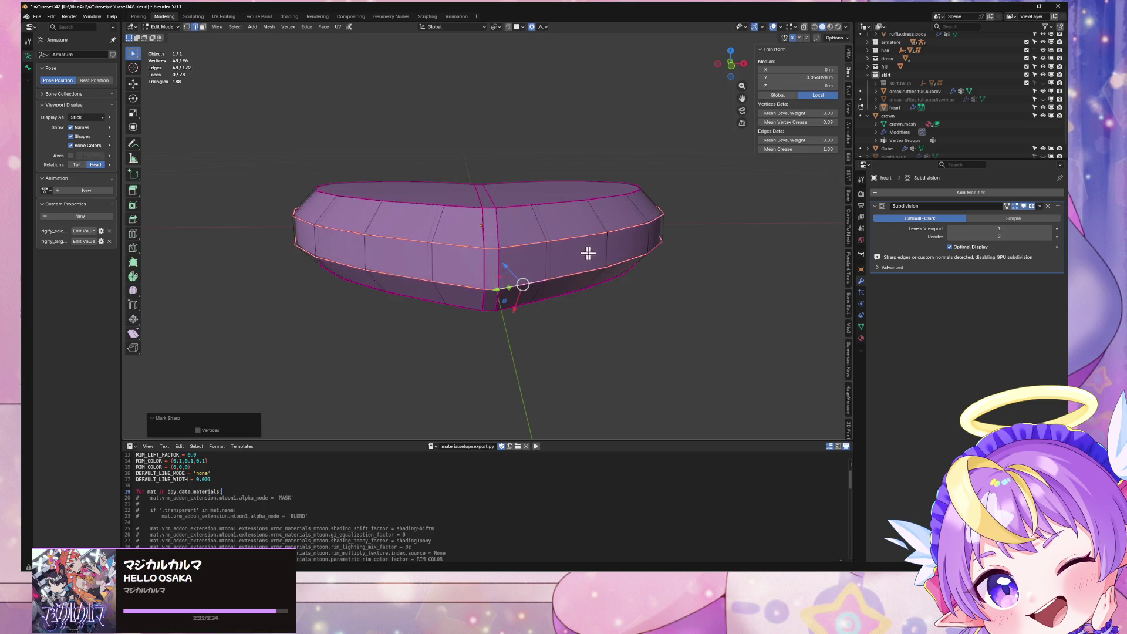
Toggle out of Edit Mode and orbit around to check the crisp rim
key(Tab)
mouse_move(727, 264)
middle_down()
mouse_move(693, 322)
mouse_move(608, 284)
mouse_move(652, 294)
mouse_move(716, 264)
mouse_move(745, 224)
mouse_move(132, 241)
middle_up()
key(Tab)
key(Tab)
scroll(655, 274, down, 5)
middle_drag(458, 233, 374, 277)
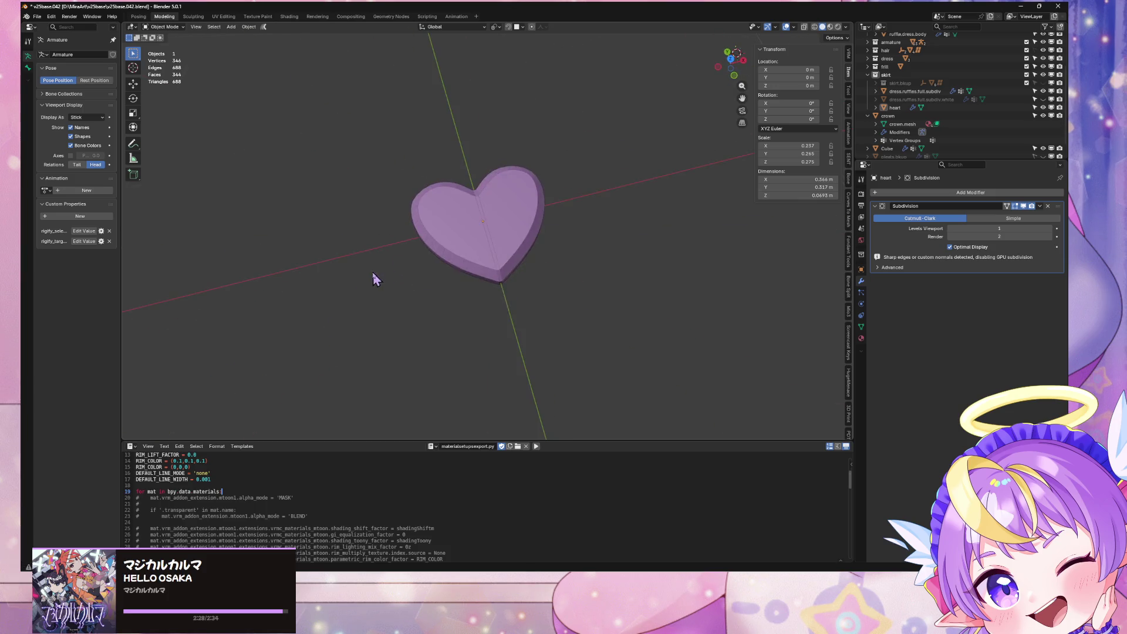
scroll(525, 239, up, 5)
Push the right rim vertices outward along X with sharp proportional editing, to X 0.74488
key(Tab)
click(729, 63)
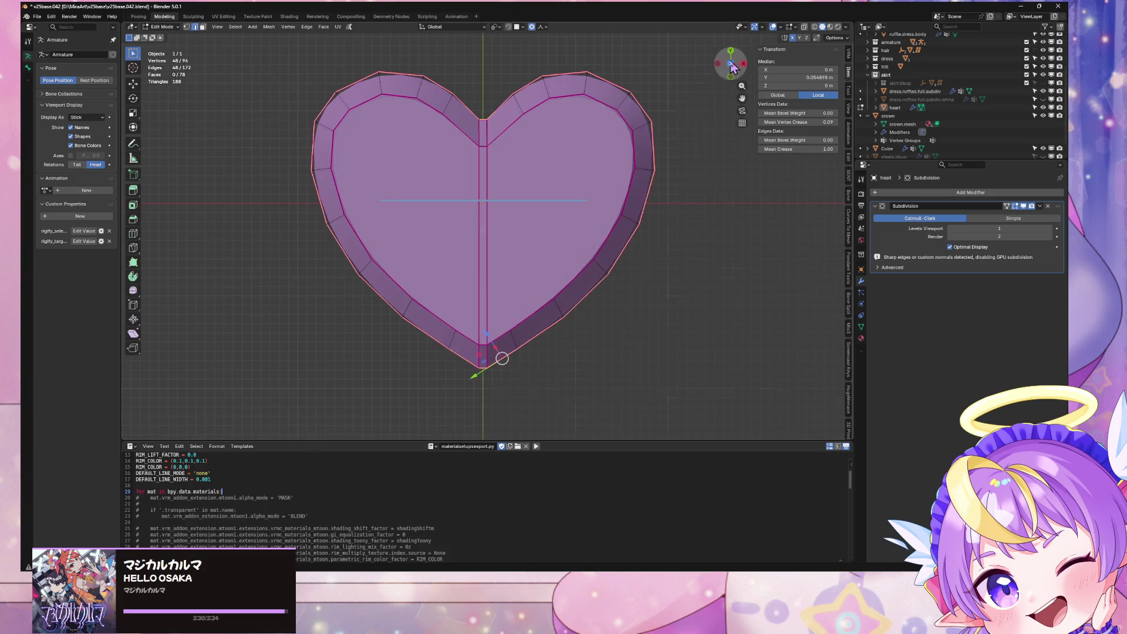
alt+click(644, 168)
key(g)
key(y)
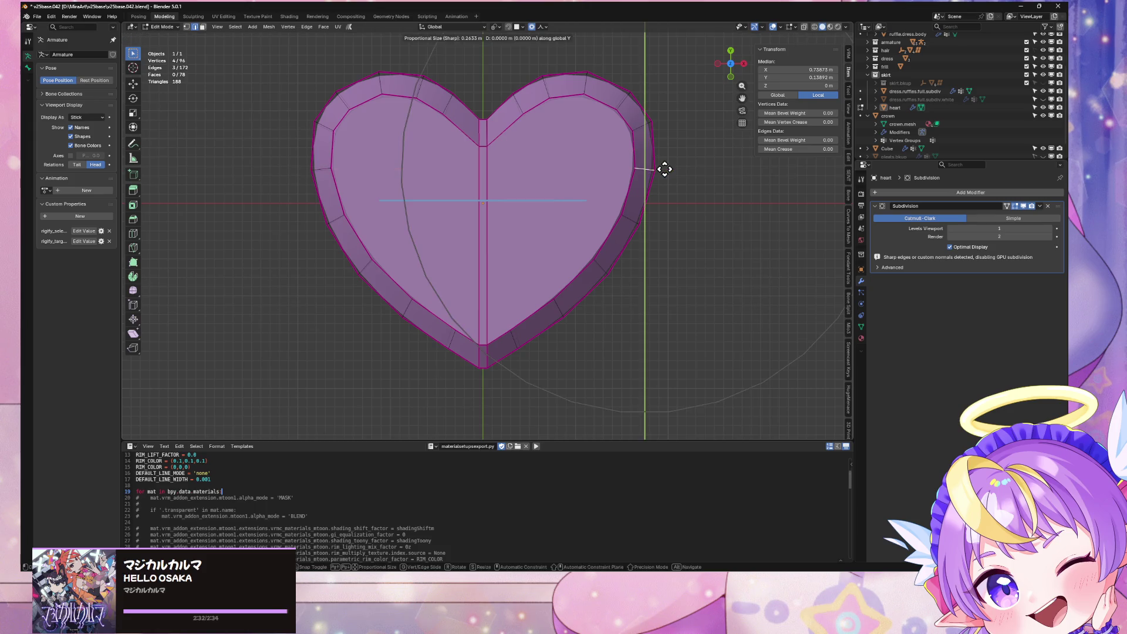
key(x)
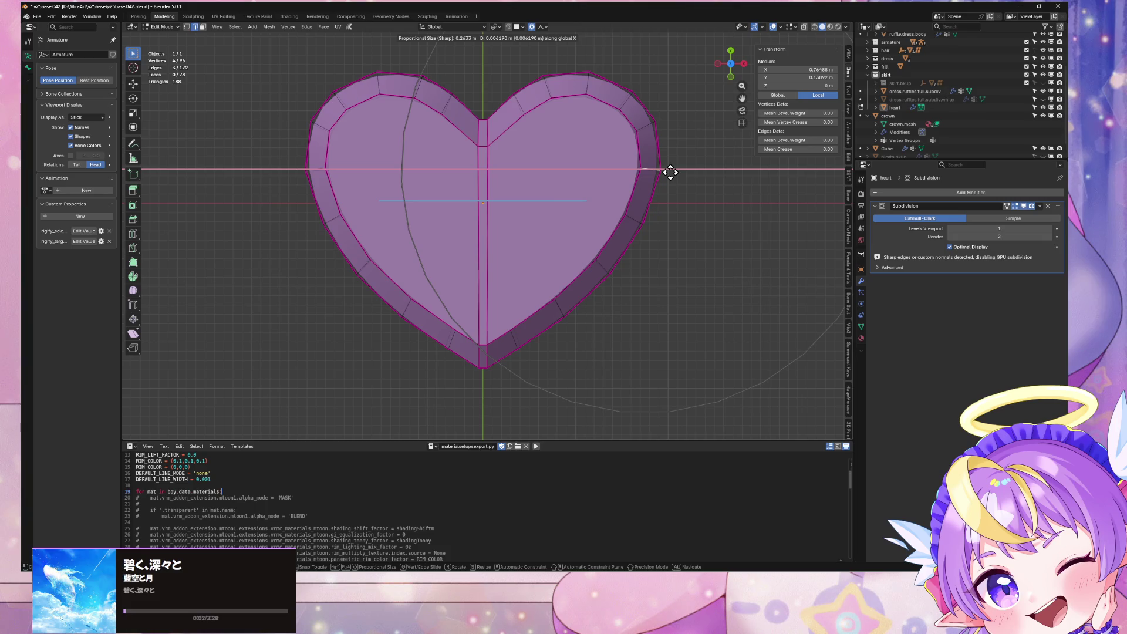
click(670, 172)
Return to Object Mode and view the widened heart from an angle, then top-down
key(Tab)
mouse_move(681, 315)
middle_down()
mouse_move(581, 164)
mouse_move(519, 133)
mouse_move(510, 158)
mouse_move(558, 235)
mouse_move(649, 301)
mouse_move(597, 309)
mouse_move(622, 304)
middle_up()
scroll(599, 298, up, 4)
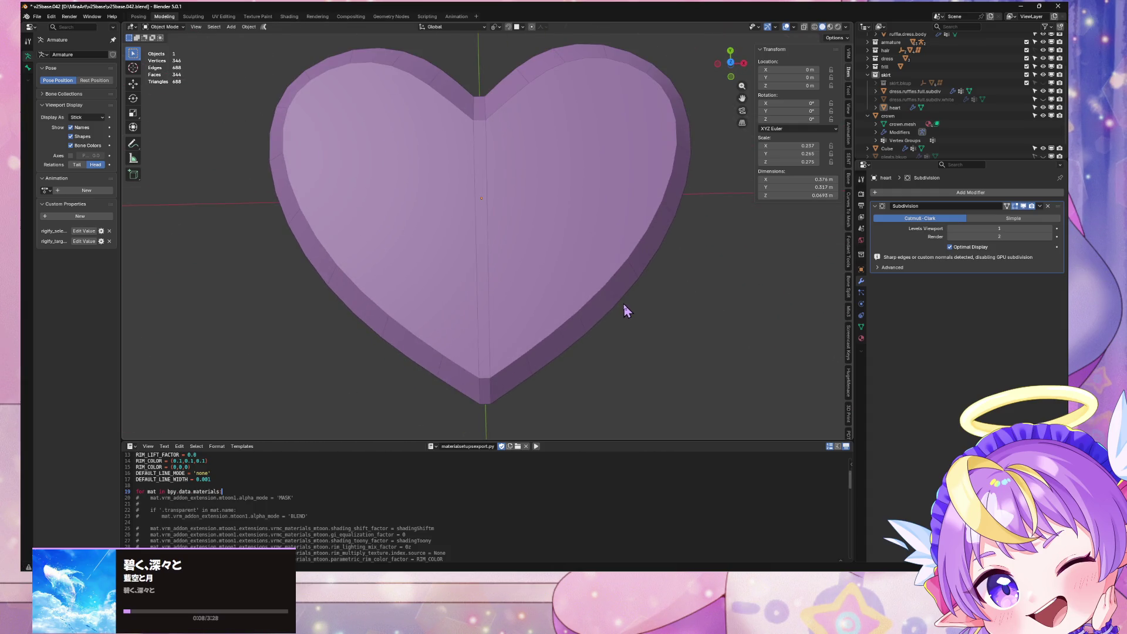
click(730, 62)
Dissolve the two central seam edges on the heart's top into one face
click(574, 171)
key(Tab)
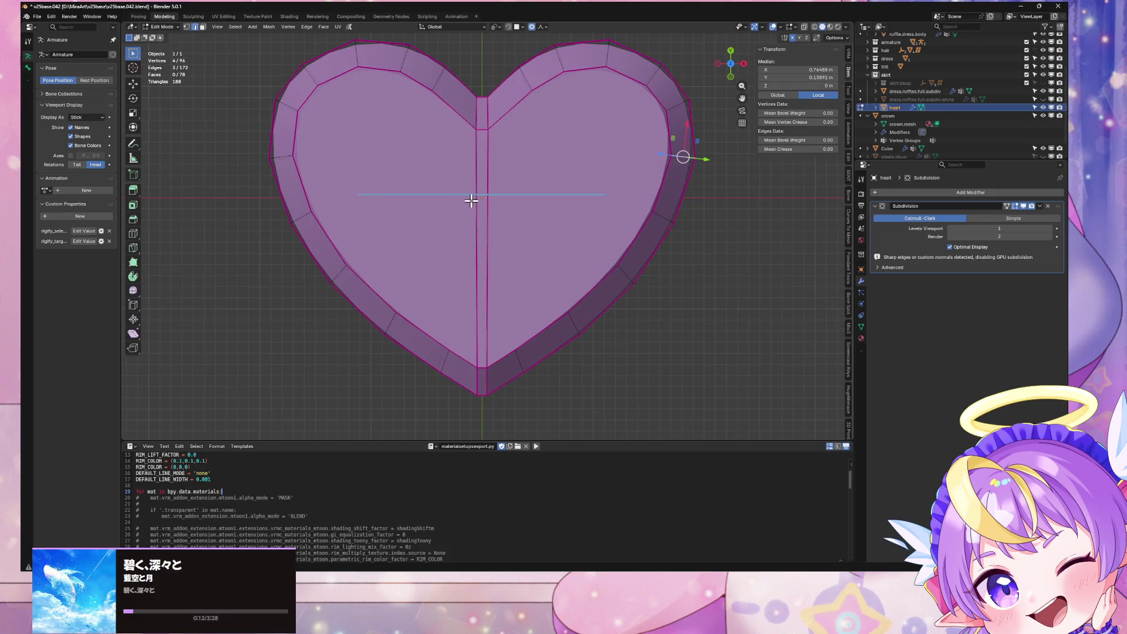
click(475, 201)
shift+click(487, 203)
key(ctrl+x)
Select the heart's top face in face mode and inset it about 0.01265 m
mouse_move(571, 197)
middle_down()
mouse_move(541, 90)
mouse_move(462, 227)
middle_up()
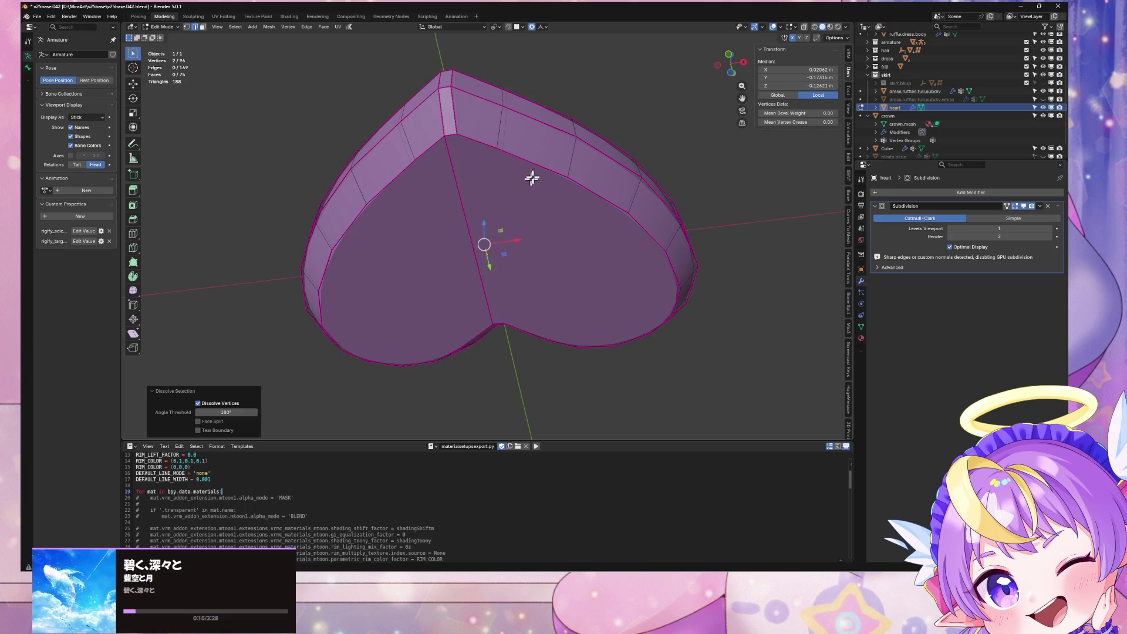
mouse_move(531, 178)
middle_down()
mouse_move(546, 153)
mouse_move(478, 209)
mouse_move(523, 254)
mouse_move(661, 86)
middle_up()
click(730, 53)
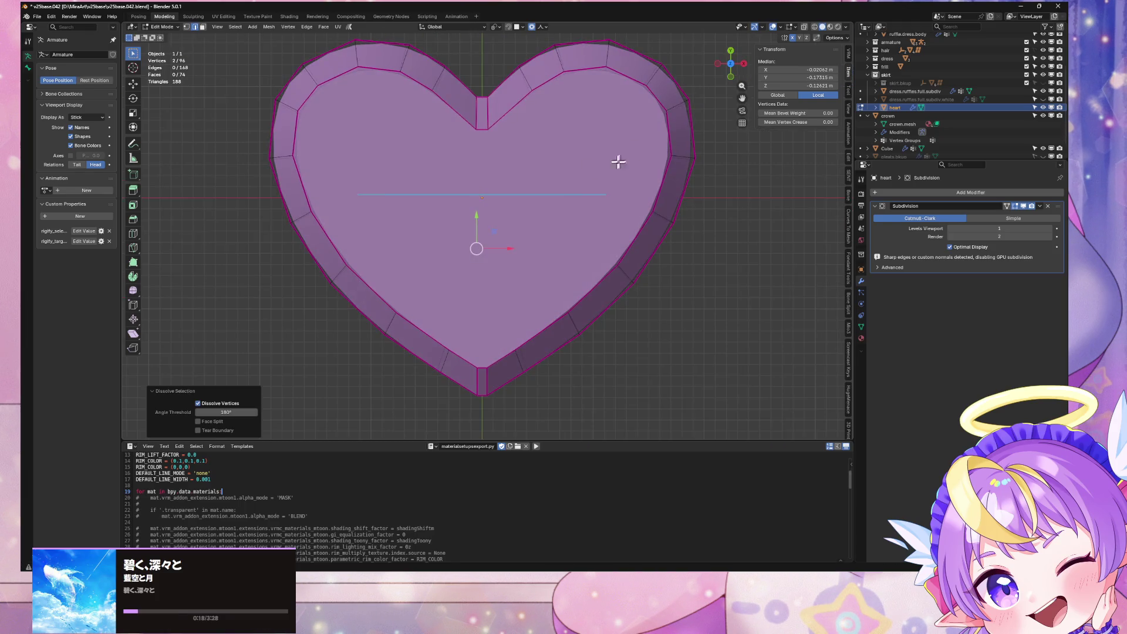
key(3)
click(580, 169)
key(i)
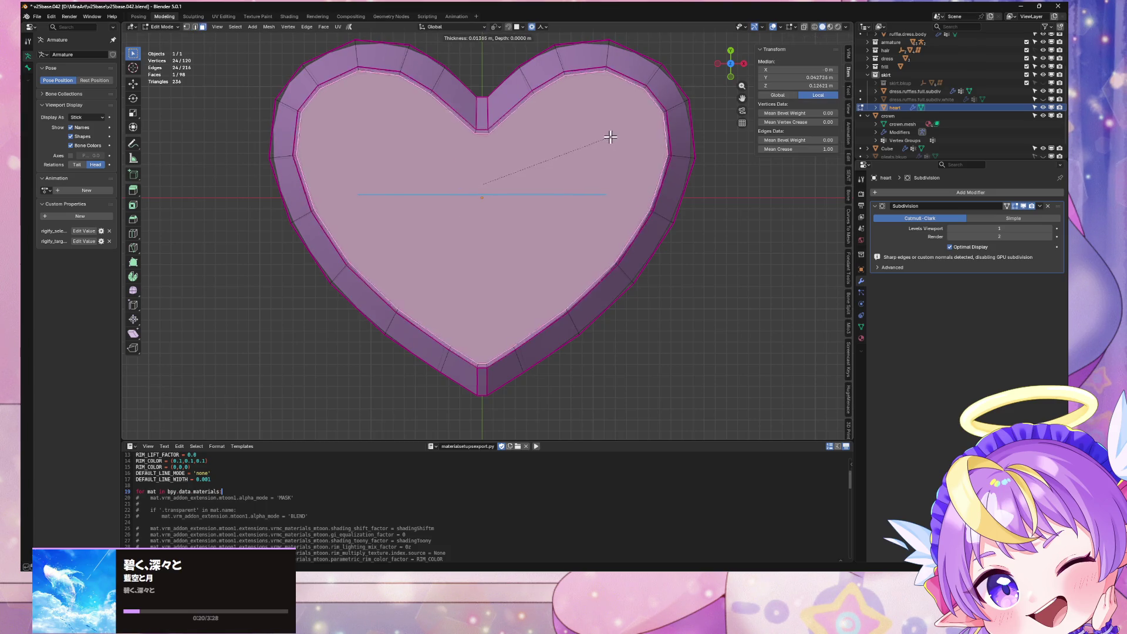
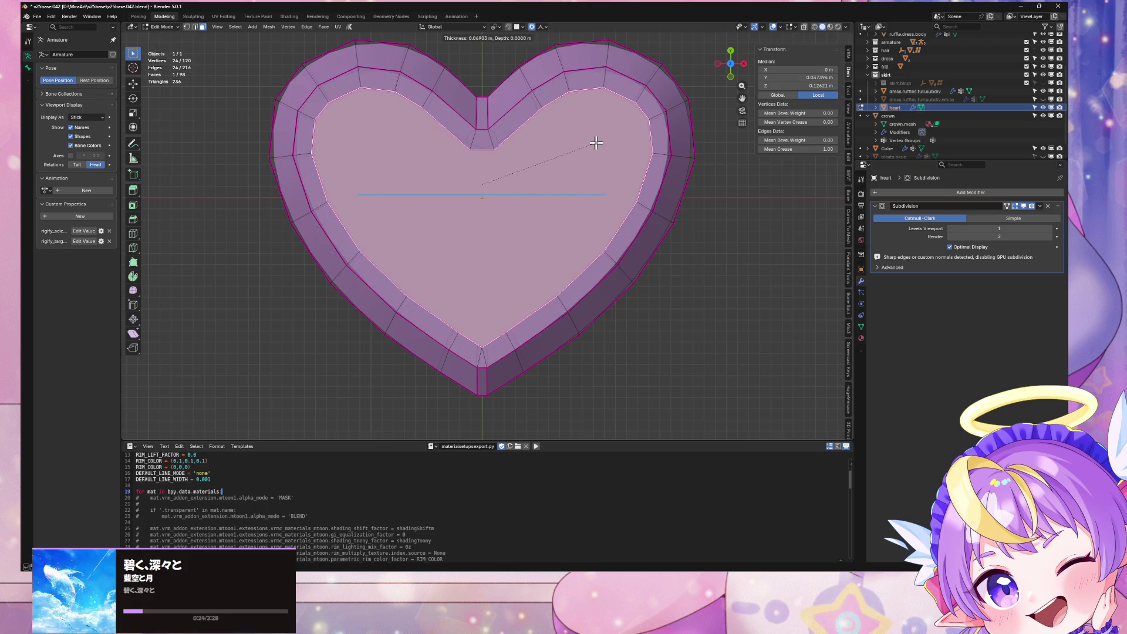
Undo and cancel the heart face inset, deselect it, and leave Edit Mode
click(596, 142)
key(ctrl+z)
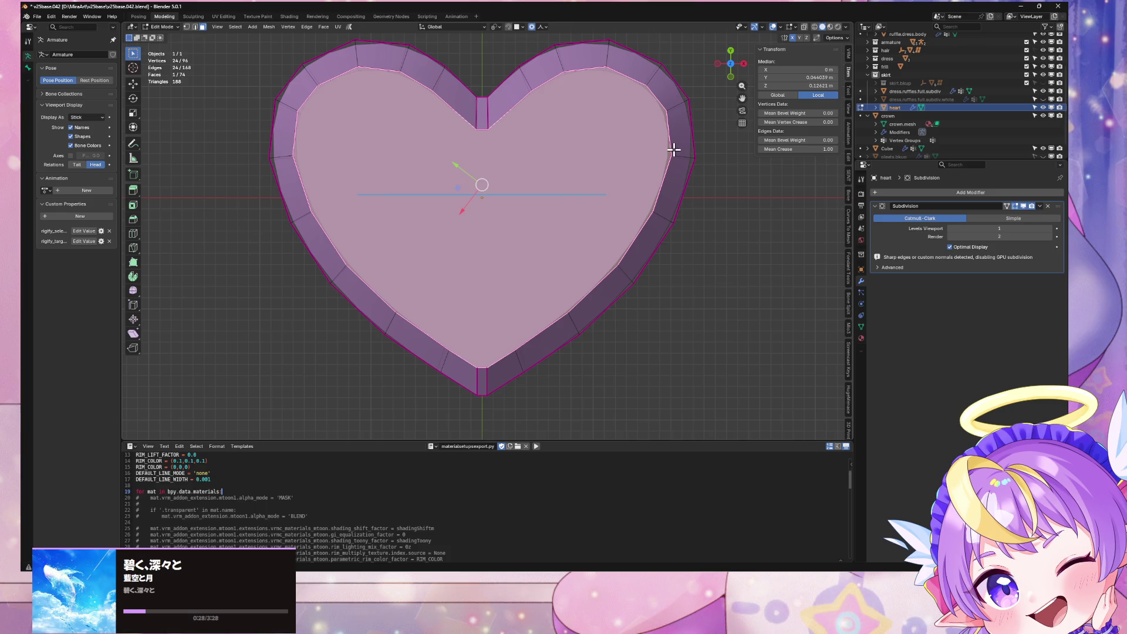
key(i)
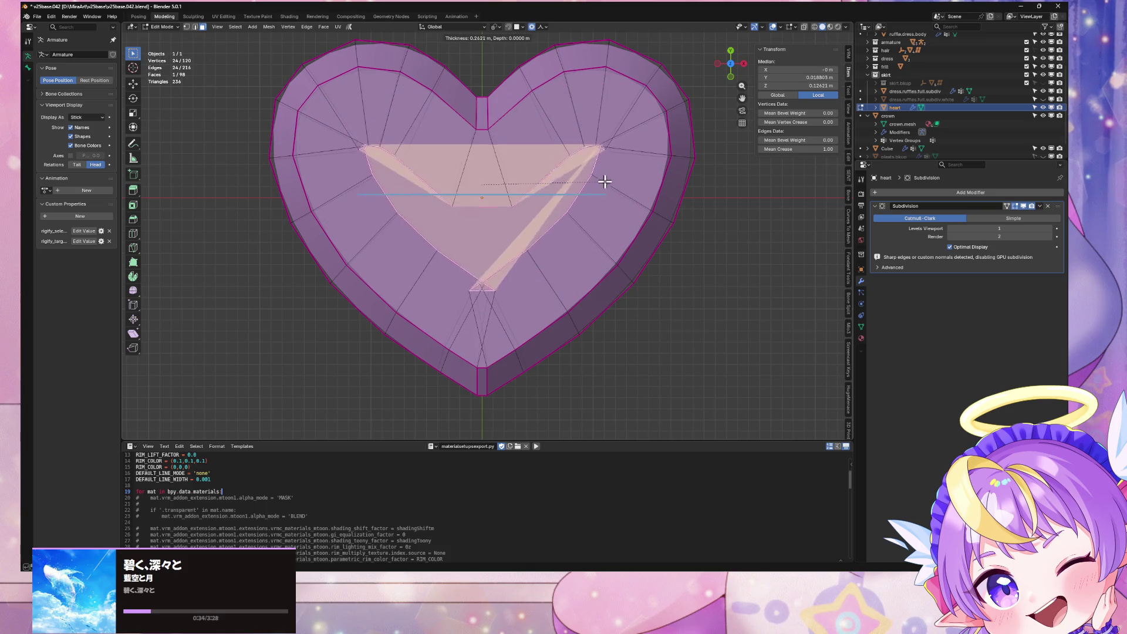
key(Escape)
key(alt+a)
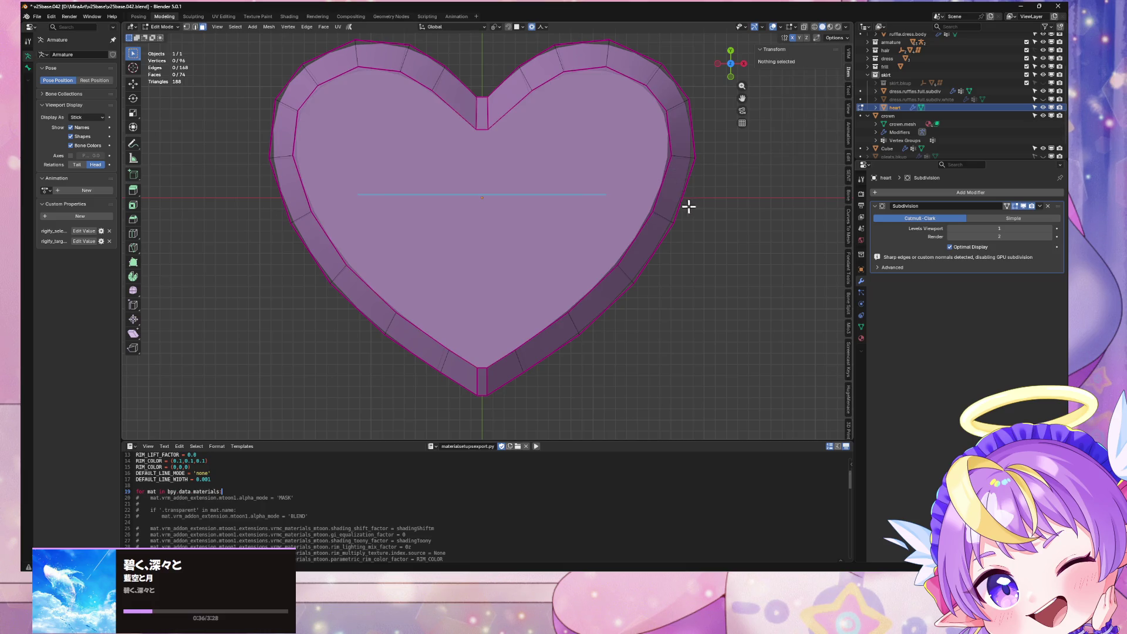
key(Tab)
From a top-down view, slide the vertices along the heart's right rim
scroll(659, 184, down, 5)
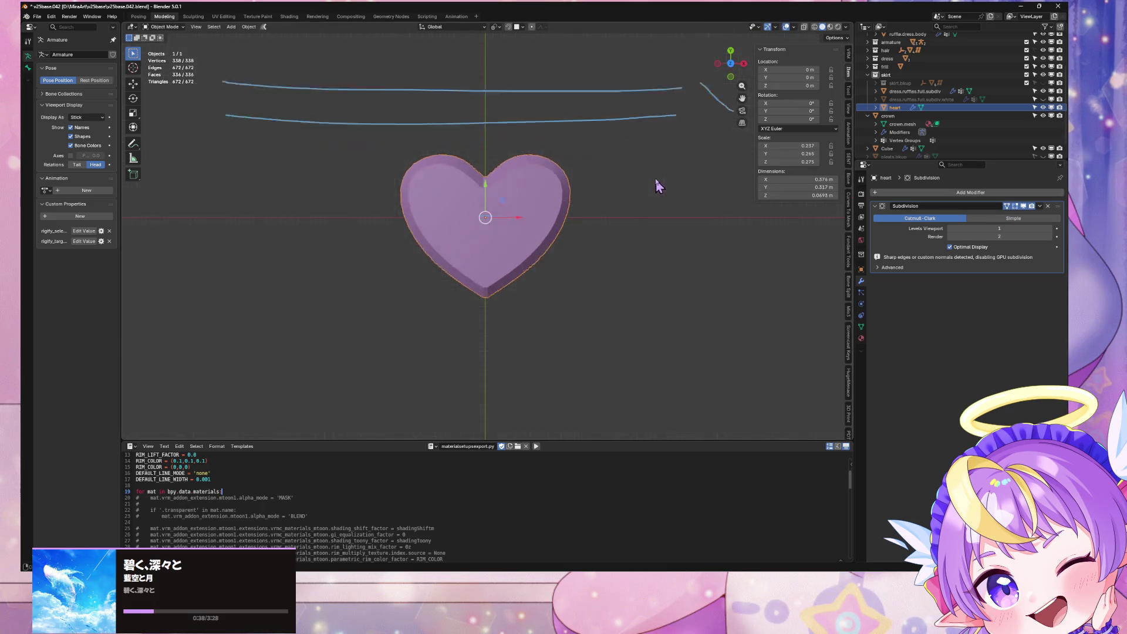
mouse_move(659, 184)
middle_down()
mouse_move(639, 101)
mouse_move(565, 433)
mouse_move(552, 442)
mouse_move(576, 407)
mouse_move(529, 385)
middle_up()
click(730, 63)
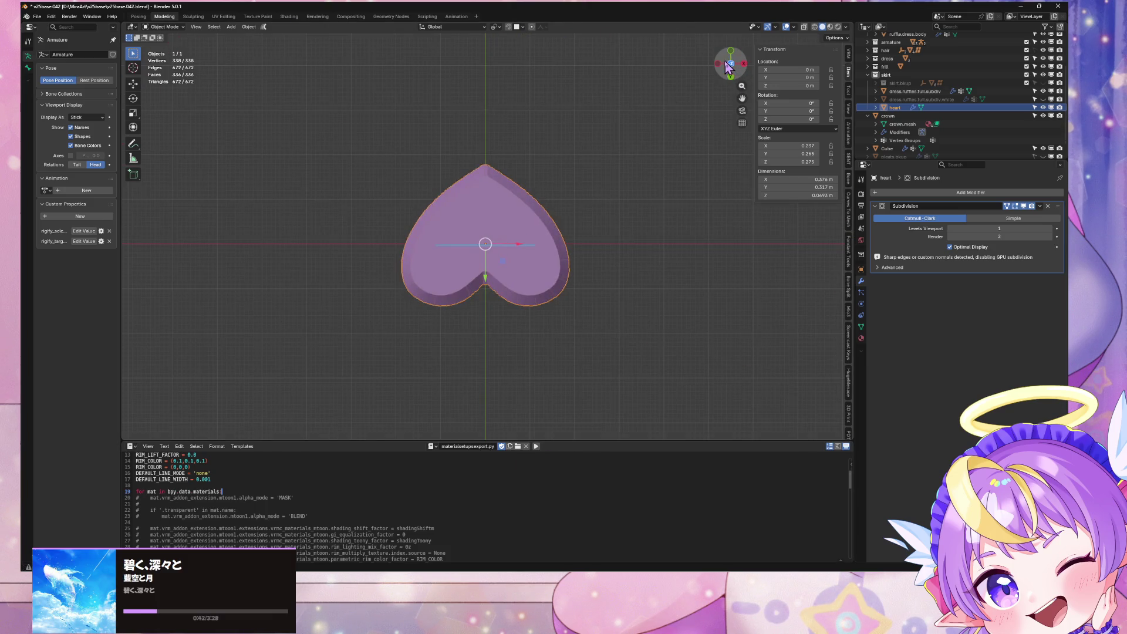
click(731, 62)
scroll(589, 173, up, 3)
key(Tab)
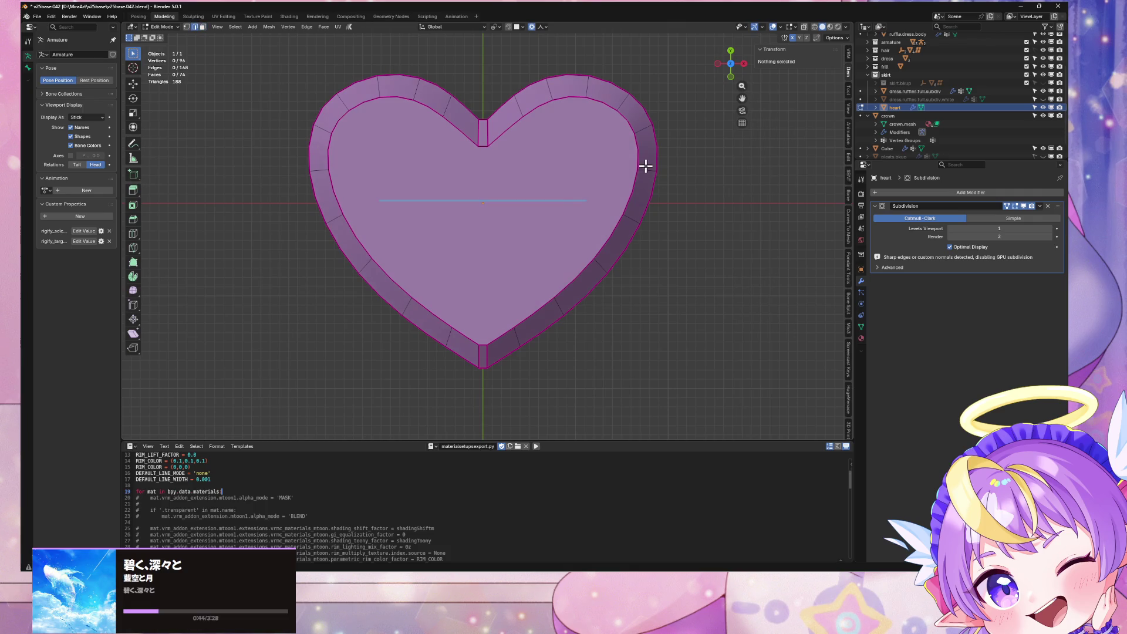
drag(646, 166, 667, 183)
key(shift+v)
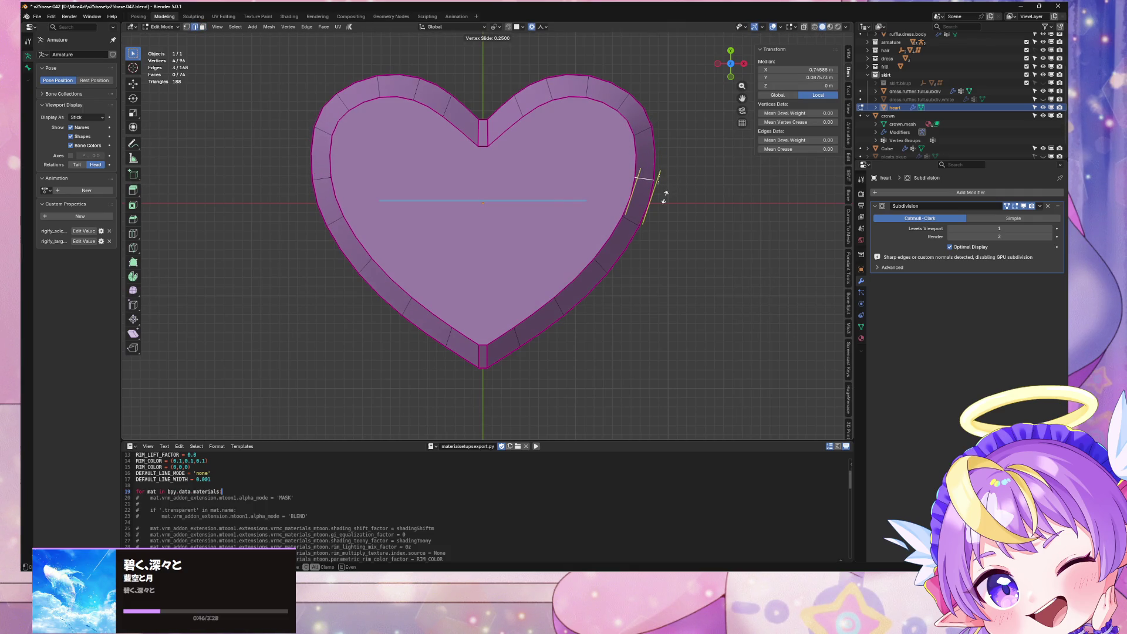
click(660, 180)
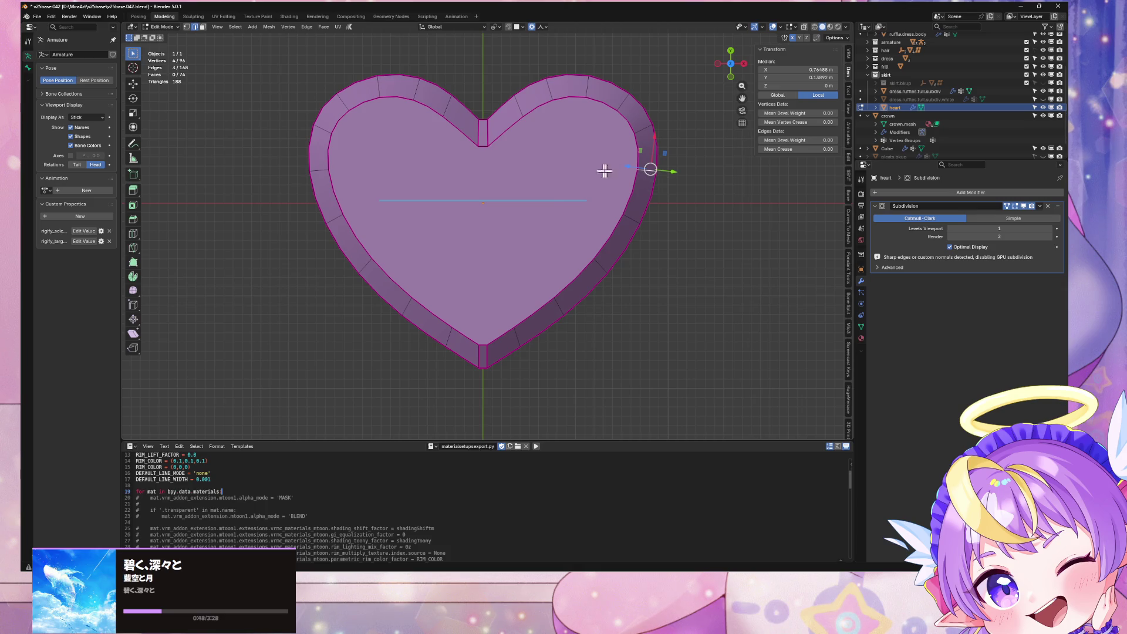
Narrow the top and bottom notch faces by scaling them along the X axis
click(483, 133)
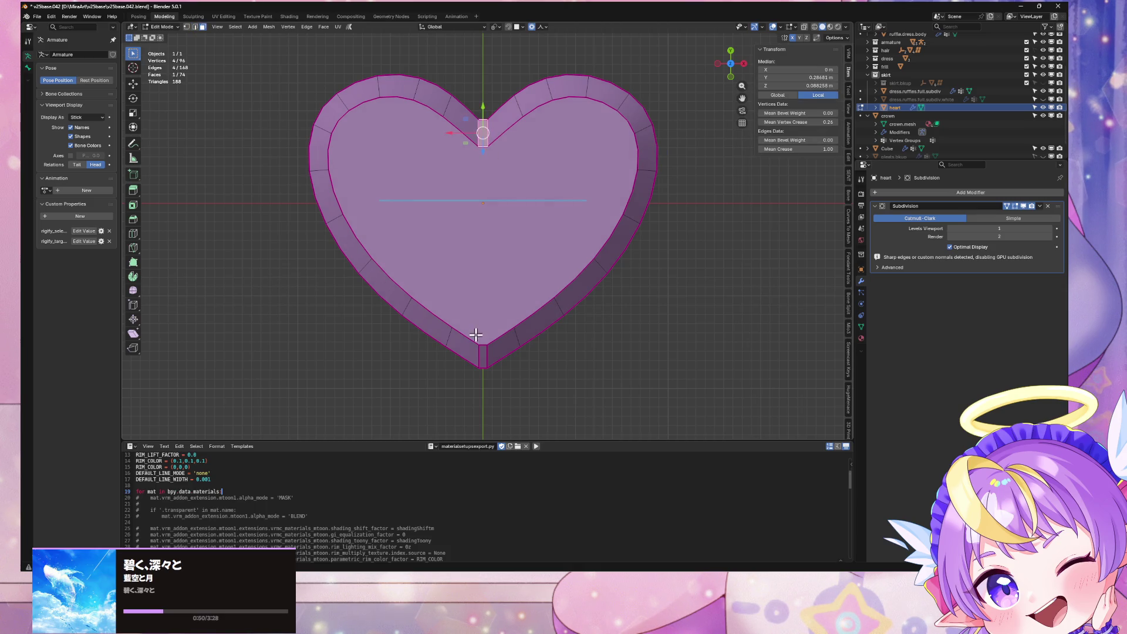
shift+click(485, 352)
click(483, 120)
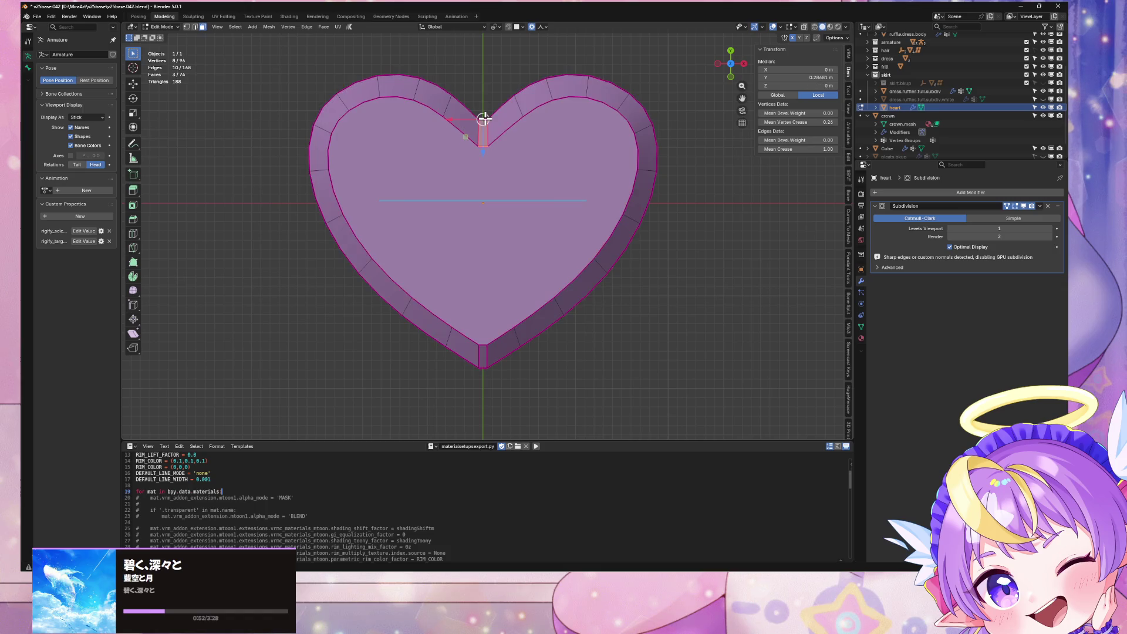
key(s)
key(x)
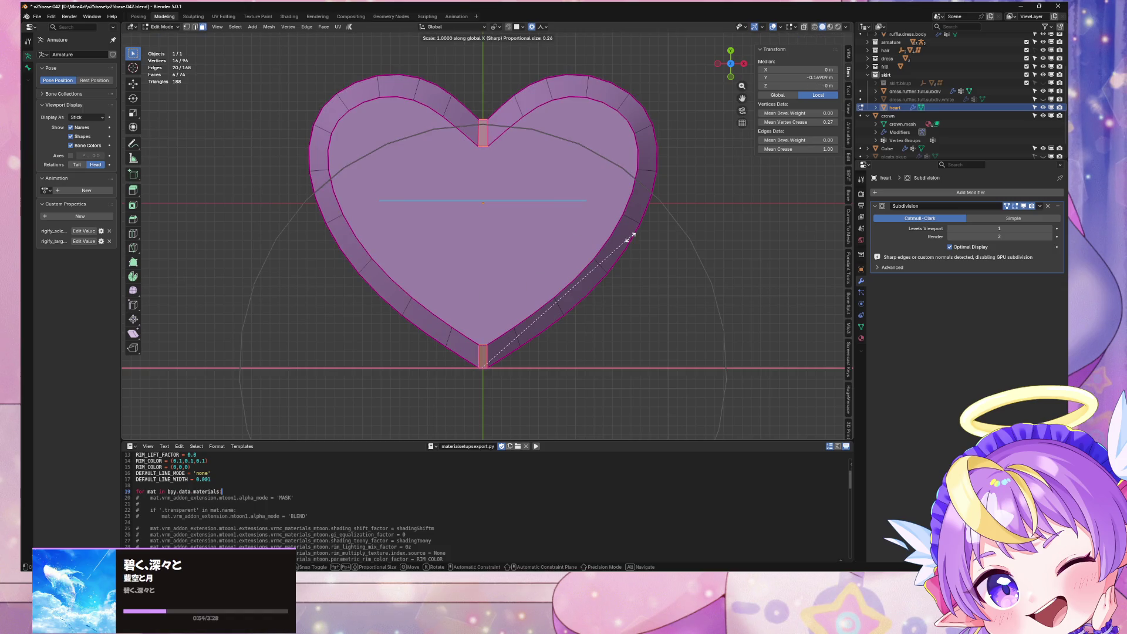
click(631, 248)
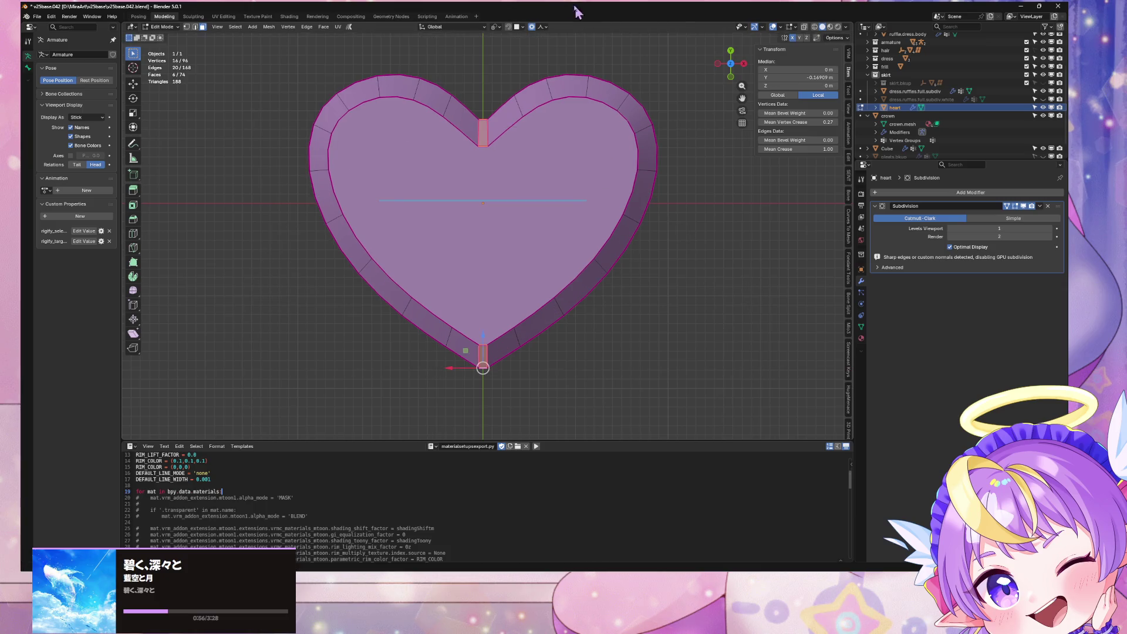
key(s)
key(x)
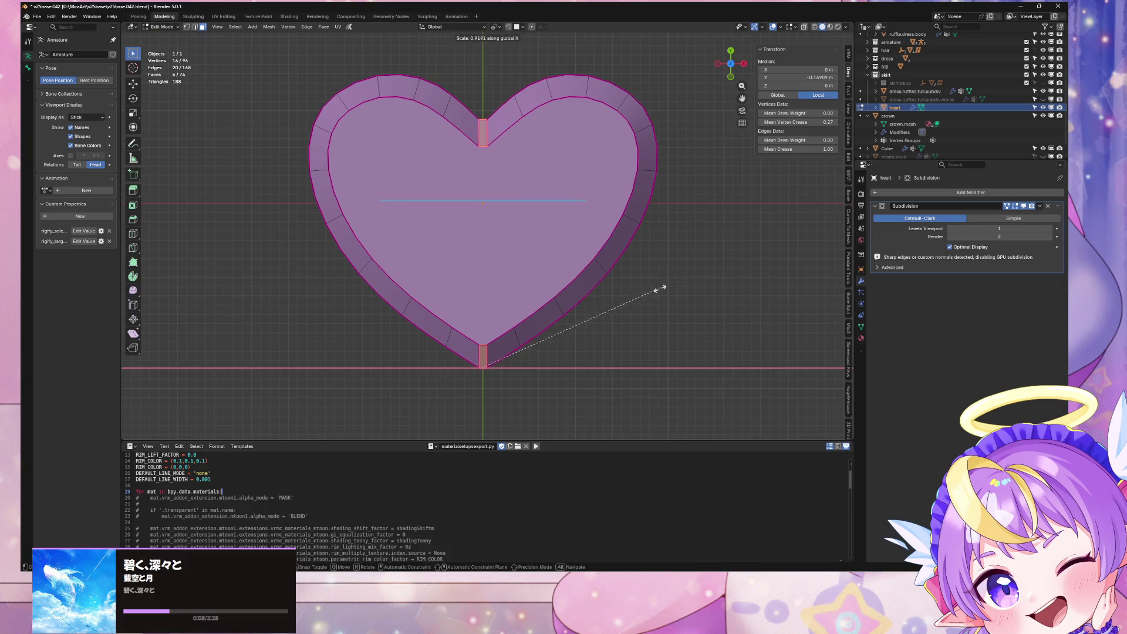
click(603, 312)
key(Tab)
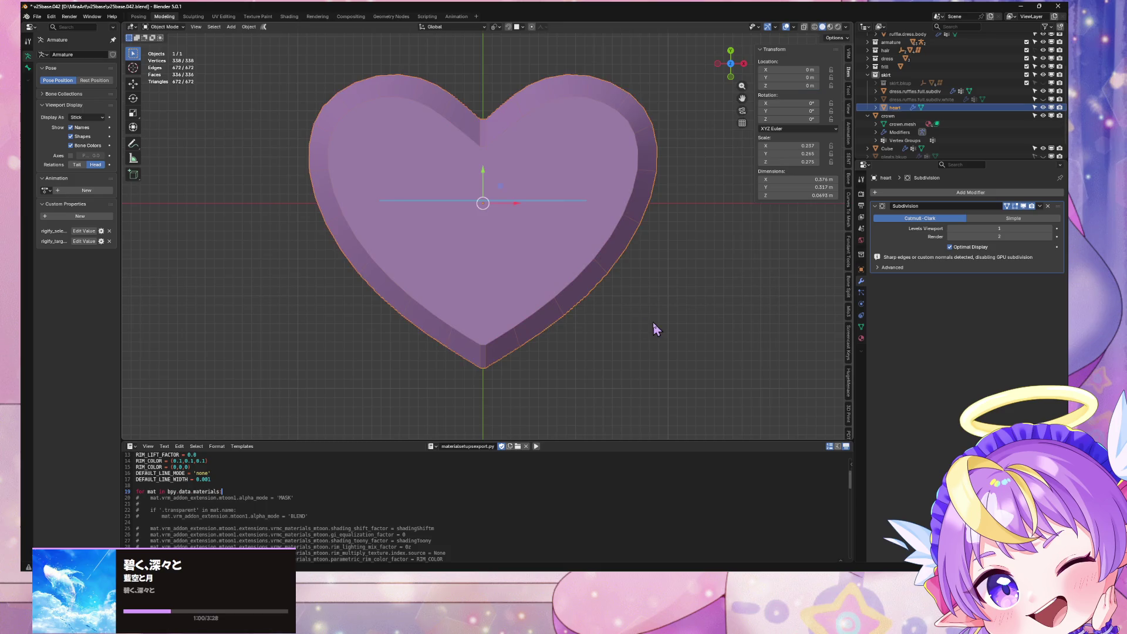
Try insetting the heart's top face again from top view, then undo it
mouse_move(652, 321)
middle_down()
mouse_move(646, 234)
mouse_move(617, 176)
mouse_move(629, 128)
mouse_move(736, 144)
mouse_move(674, 272)
mouse_move(636, 259)
middle_up()
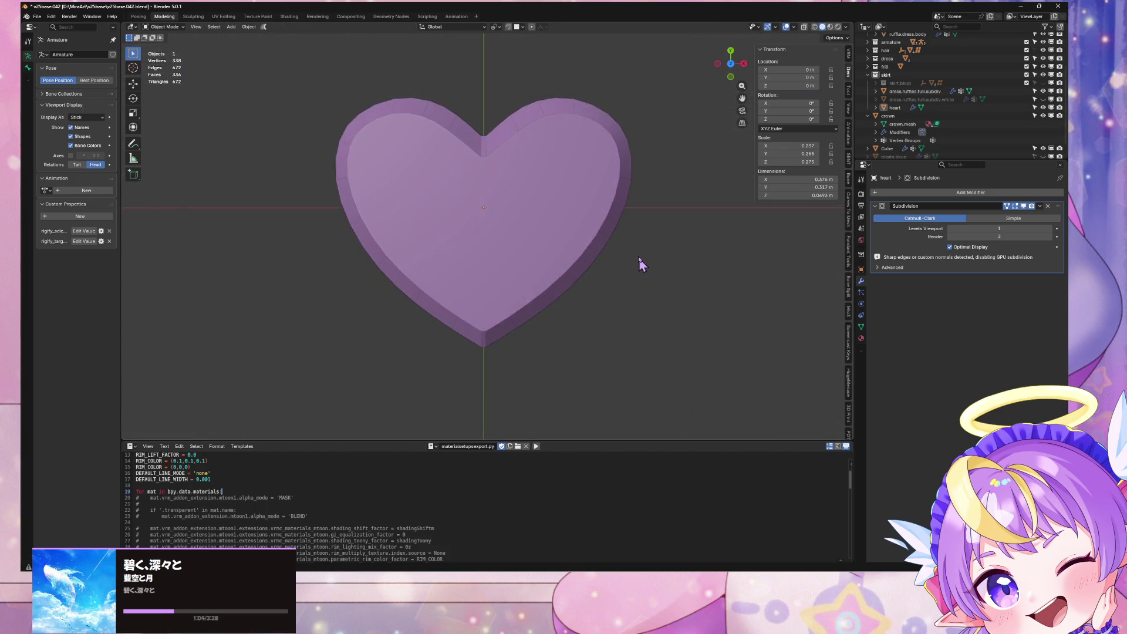
scroll(636, 259, up, 3)
drag(731, 69, 724, 55)
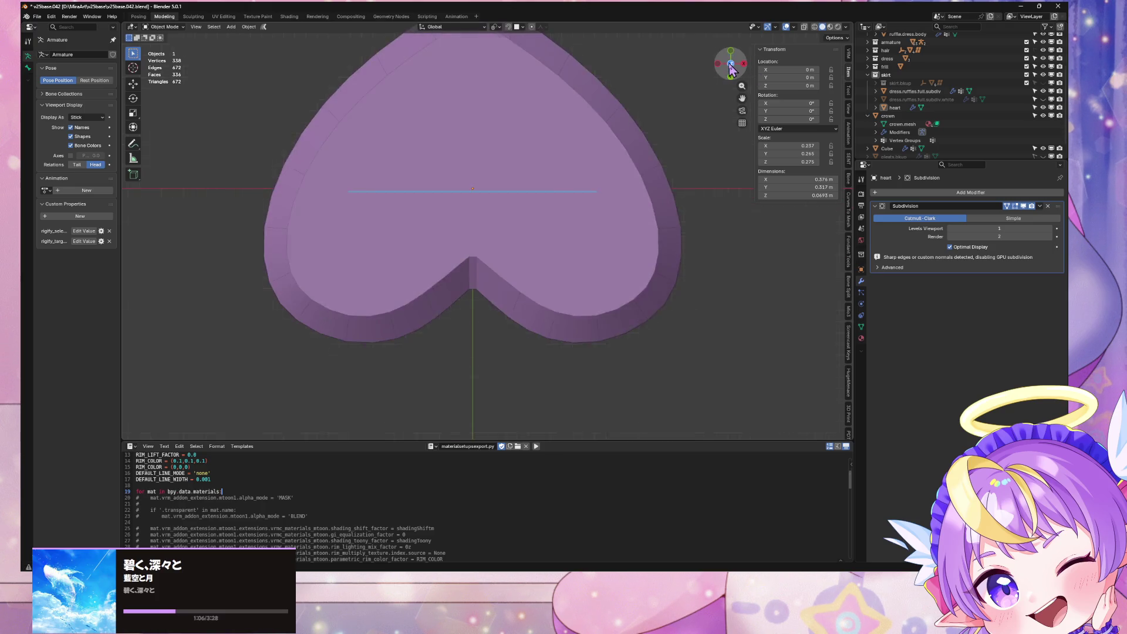
click(730, 63)
scroll(600, 256, down, 3)
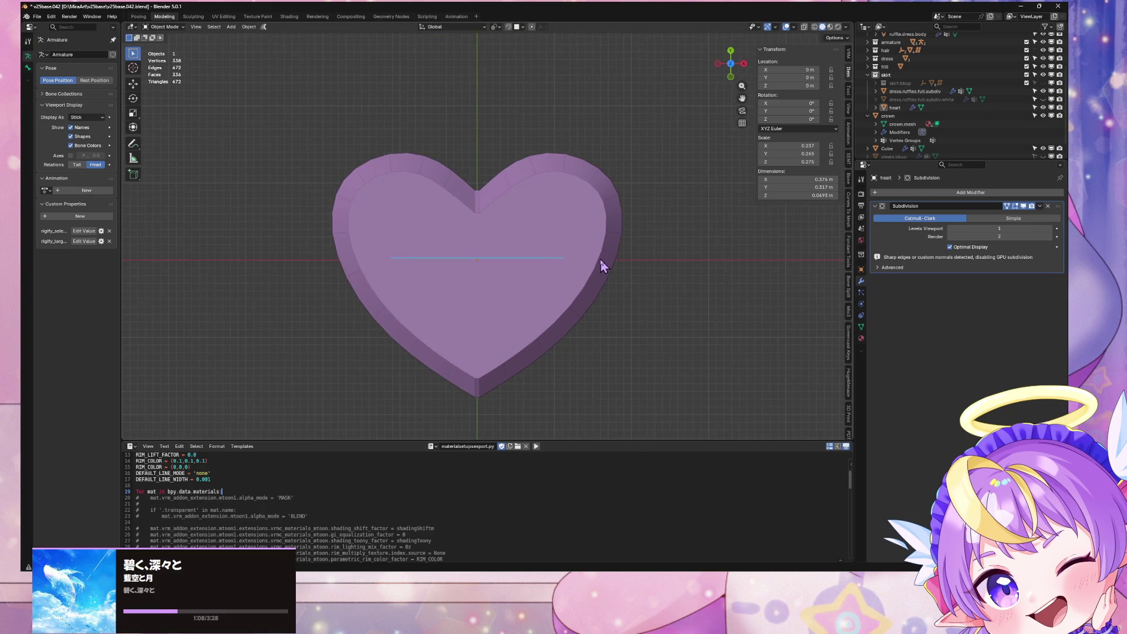
click(600, 259)
key(Tab)
click(567, 256)
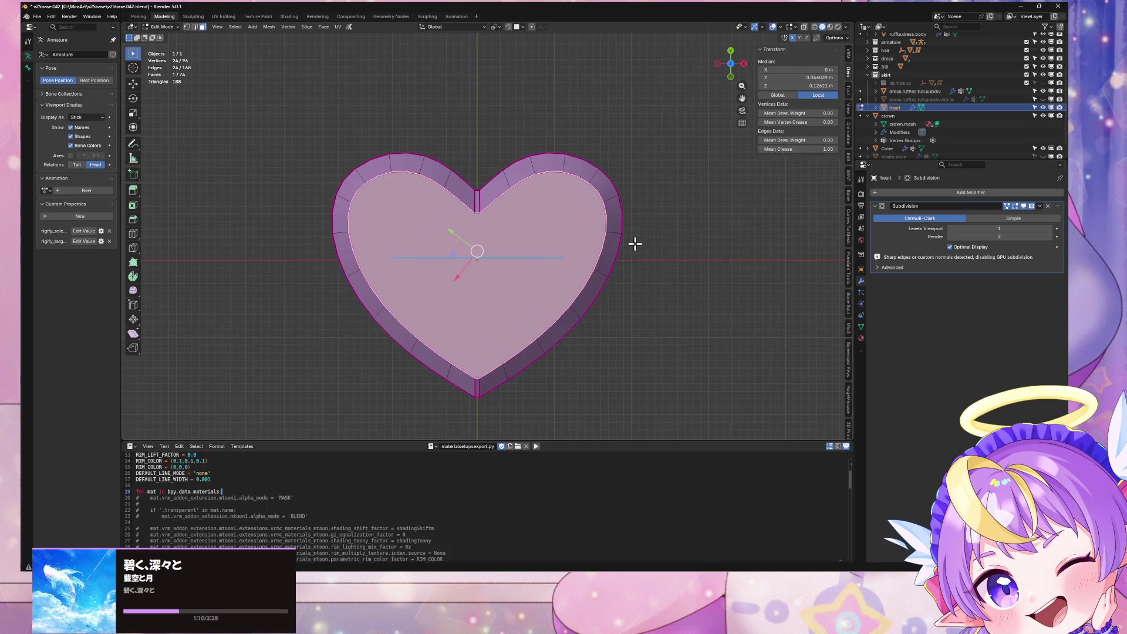
key(i)
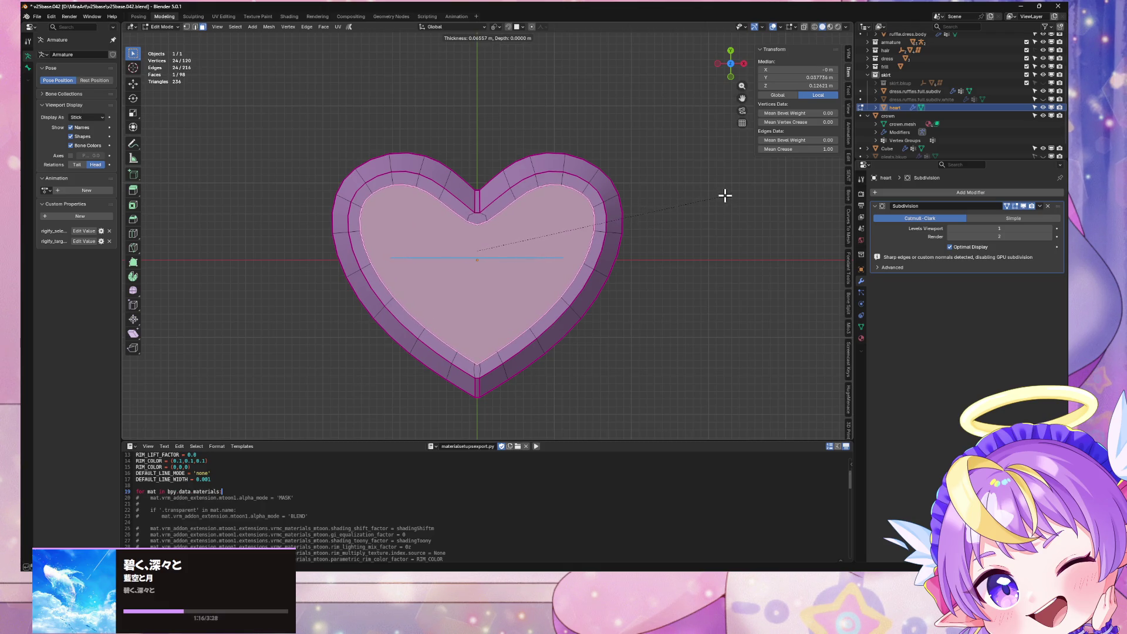
click(723, 194)
key(ctrl+z)
Convert the heart into a plain mesh and check it in Edit Mode
key(Tab)
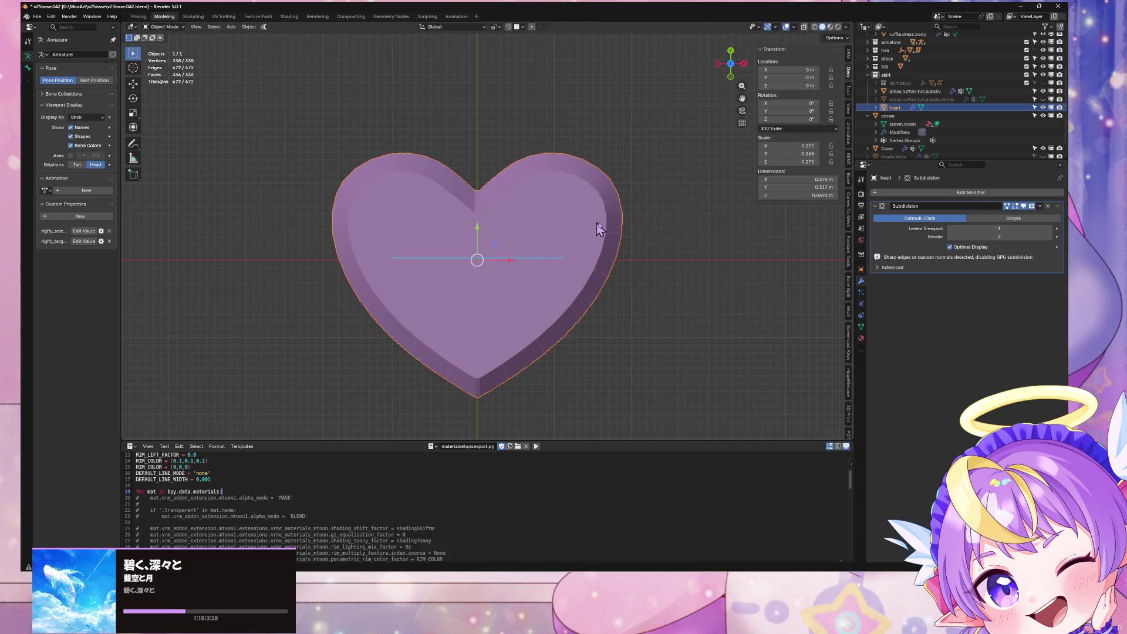
right_click(565, 220)
click(604, 216)
key(Tab)
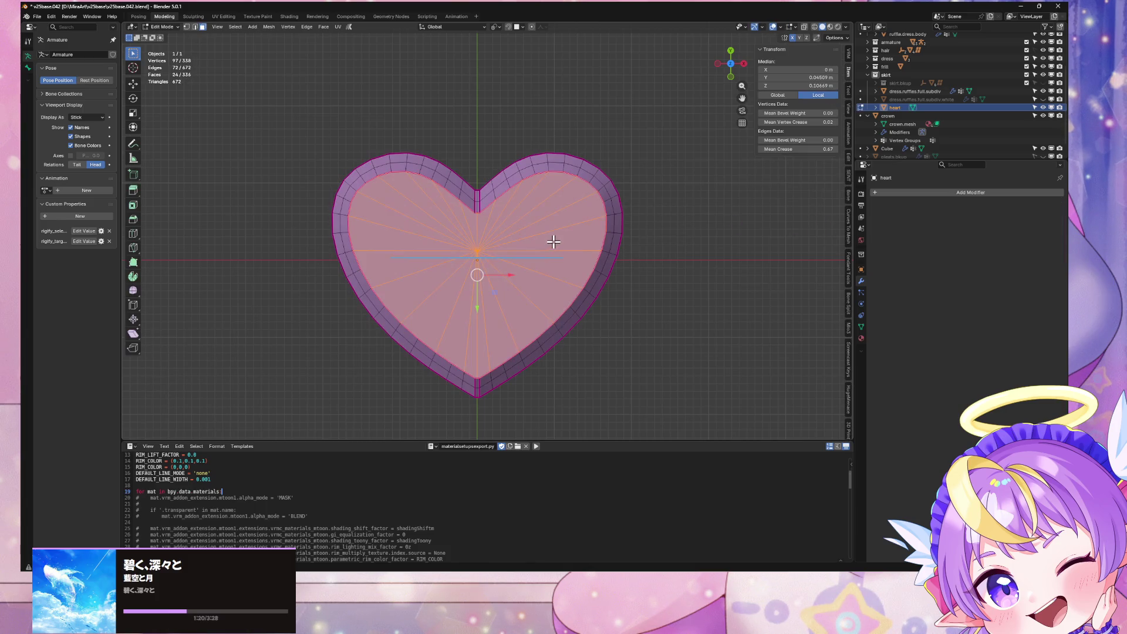
key(Tab)
Add a Subdivision modifier, inspect the heart's underside and thickness, then remove it
key(ctrl+1)
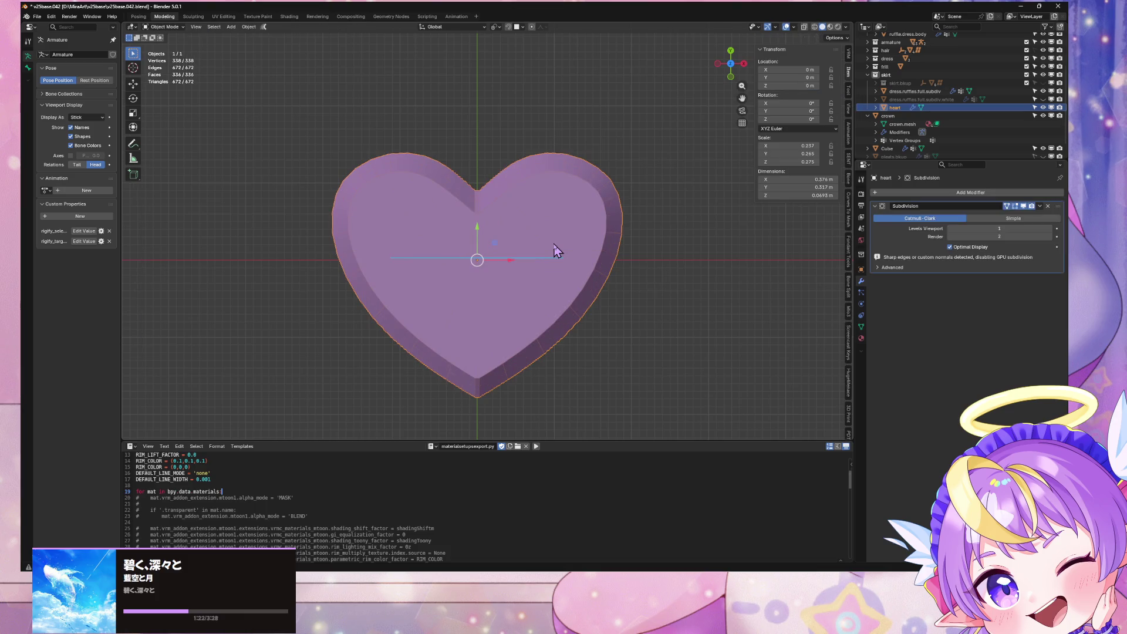
key(Tab)
click(1039, 206)
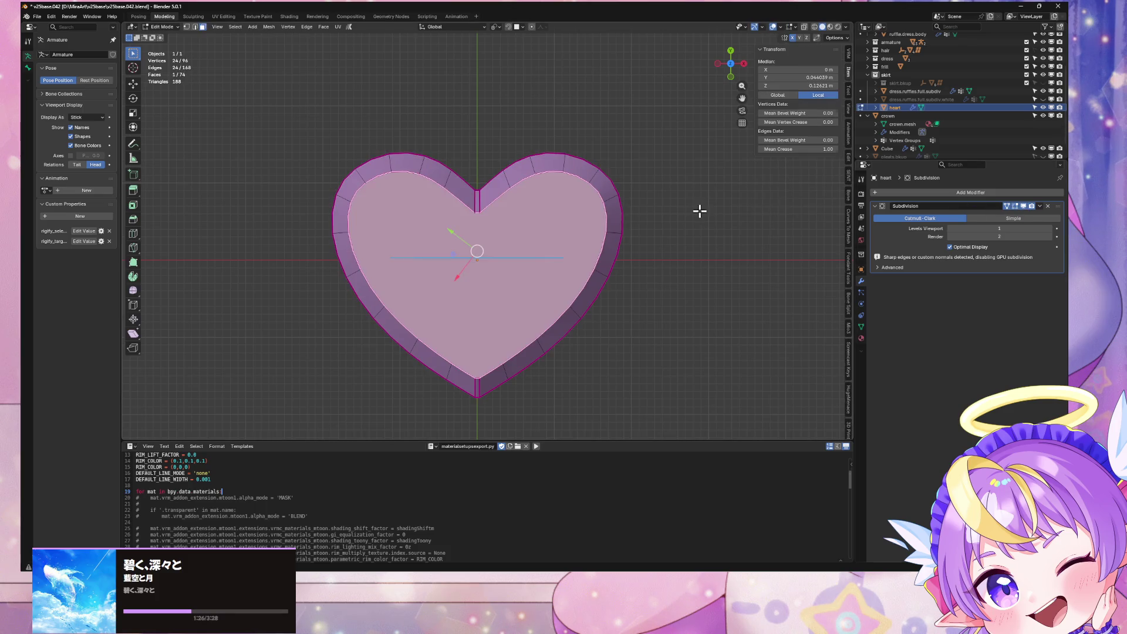
mouse_move(568, 228)
middle_down()
mouse_move(564, 95)
mouse_move(577, 105)
middle_up()
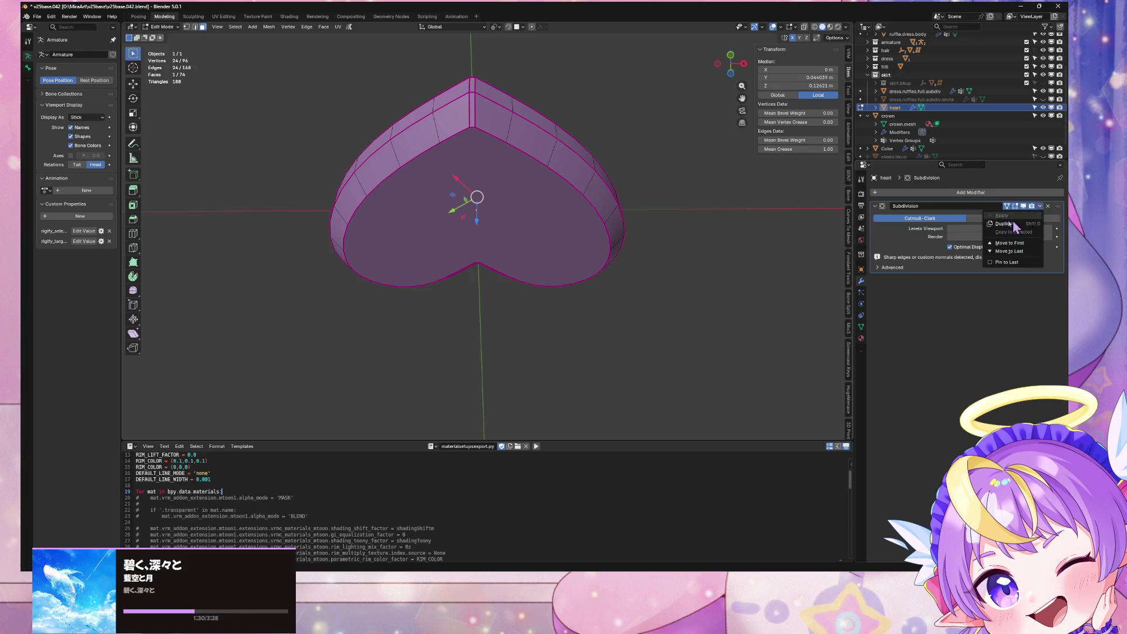
mouse_move(706, 197)
middle_down()
mouse_move(710, 238)
mouse_move(694, 282)
middle_up()
key(Tab)
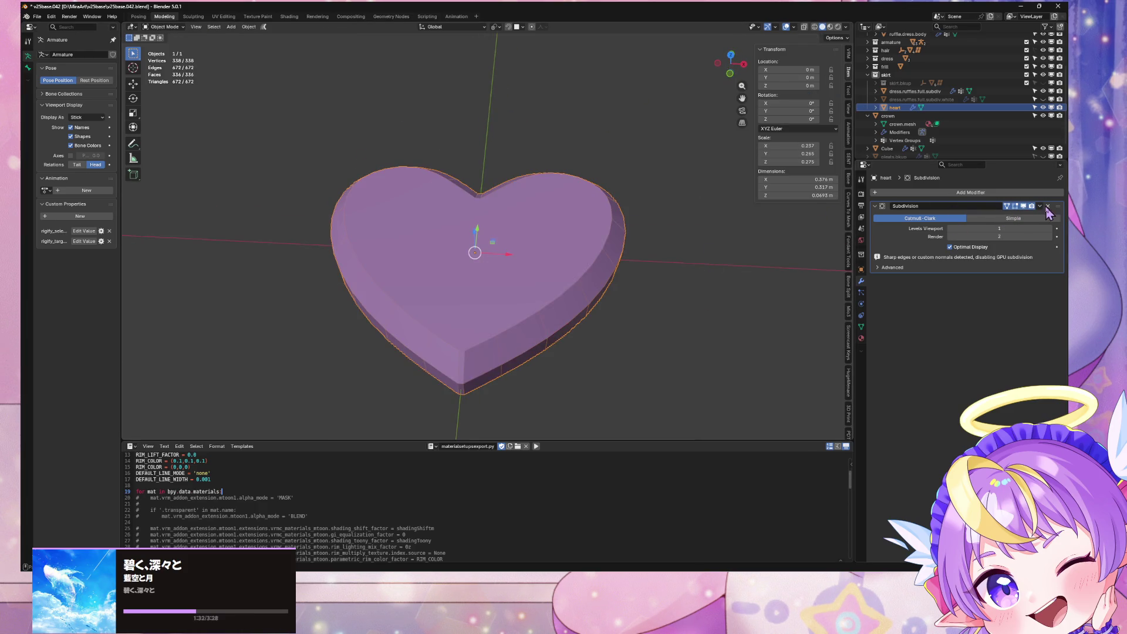
click(1048, 207)
key(Tab)
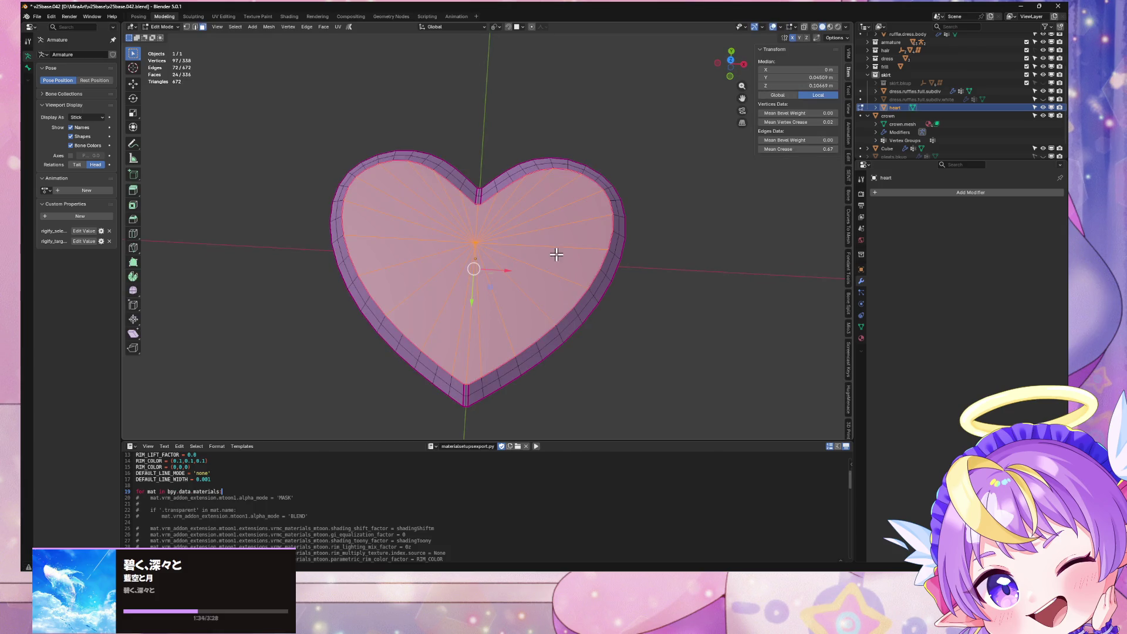
middle_drag(556, 254, 573, 228)
key(Tab)
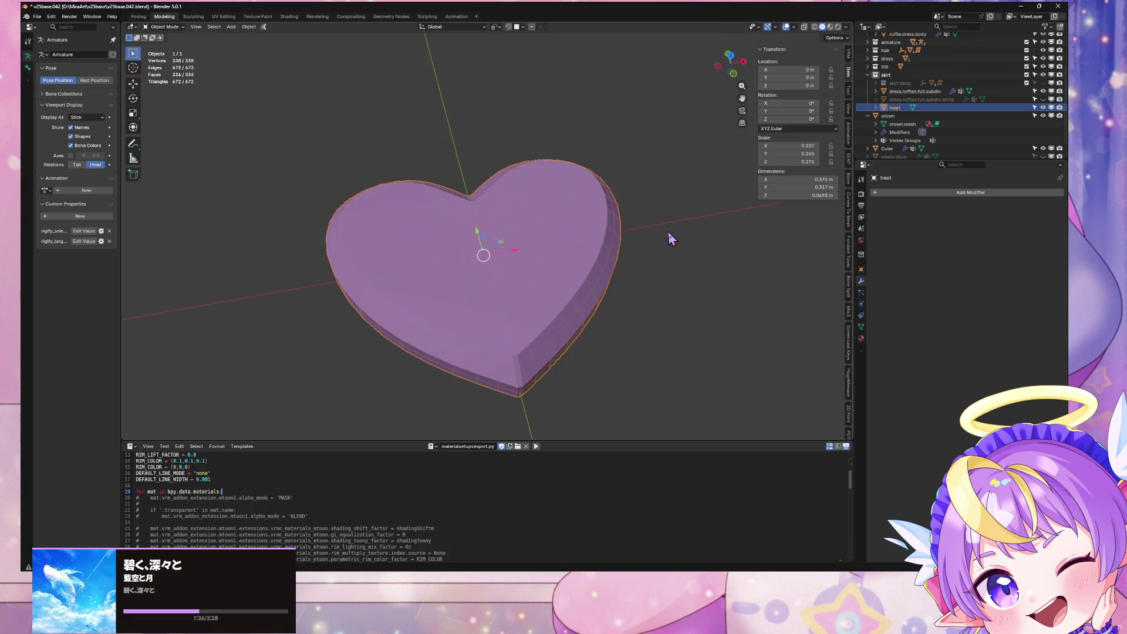
Add and remove the Subdivision modifier twice more to compare the shape
key(ctrl+1)
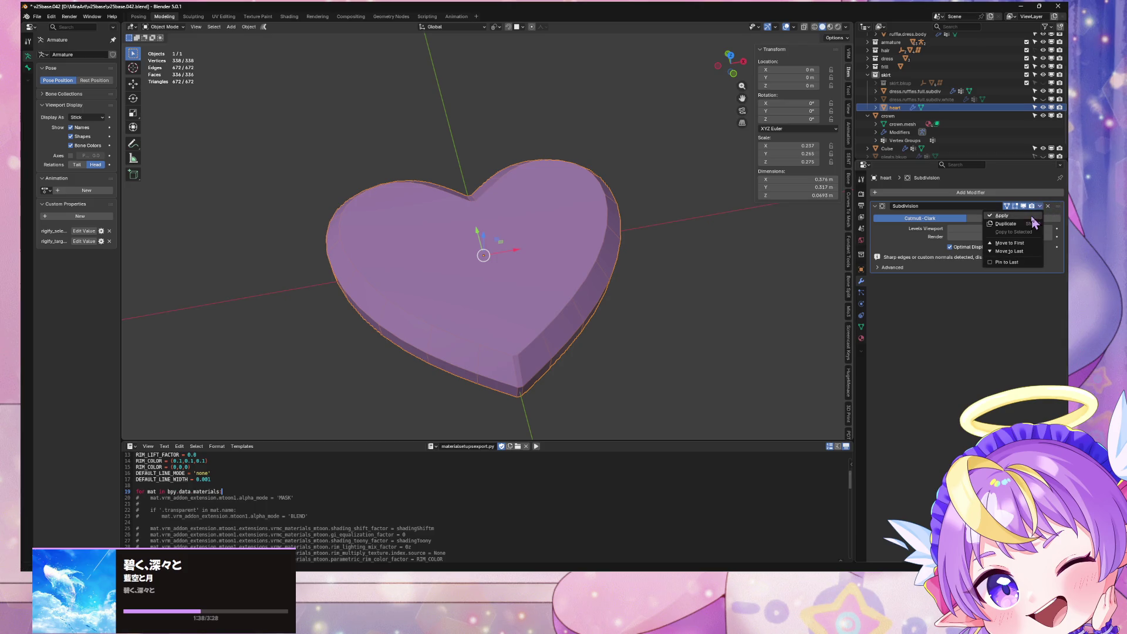
click(1048, 207)
key(Tab)
middle_drag(635, 218, 611, 252)
key(Tab)
key(ctrl+1)
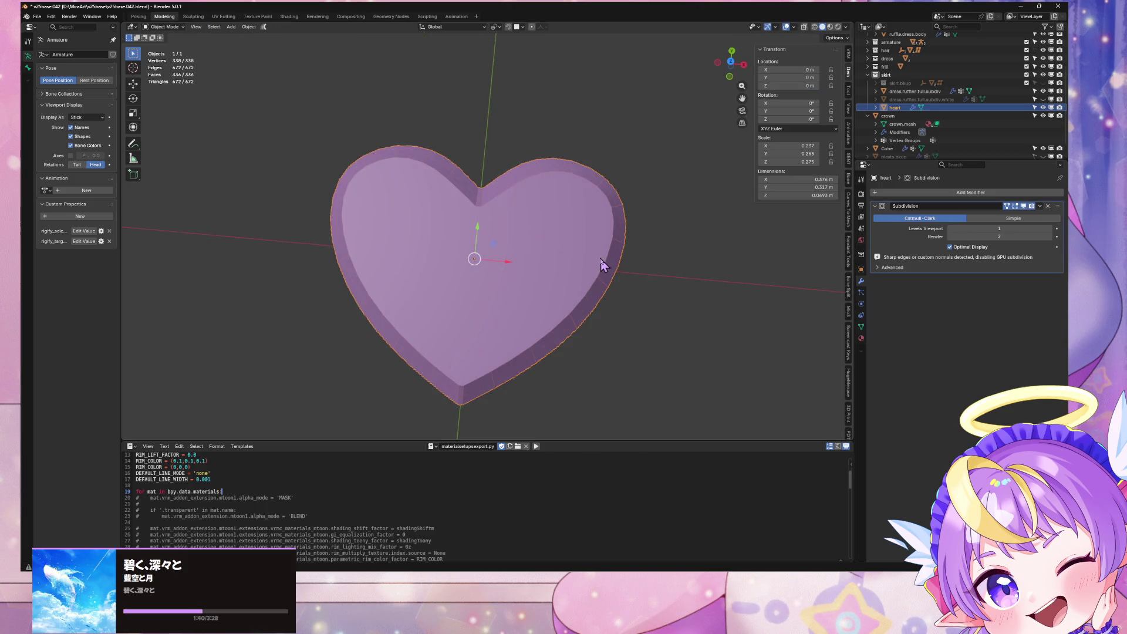
click(1047, 206)
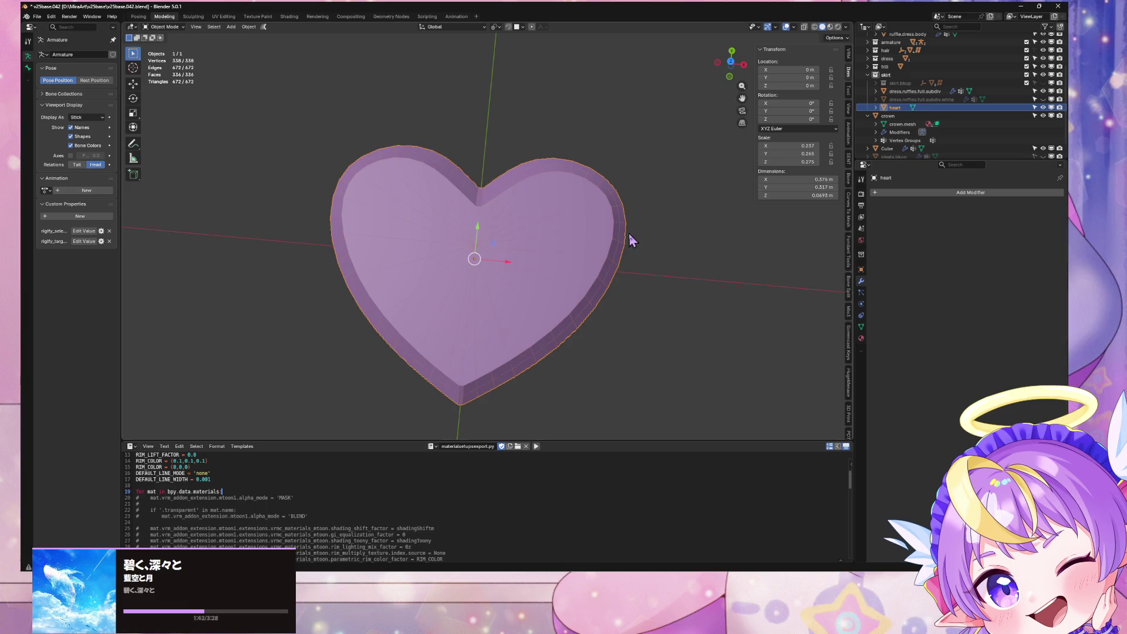
Inspect the heart's triangular faces and centre vertex from side and front views
key(Tab)
middle_drag(634, 241, 603, 232)
click(547, 258)
mouse_move(547, 259)
middle_down()
mouse_move(571, 156)
mouse_move(564, 106)
mouse_move(573, 185)
mouse_move(588, 108)
middle_up()
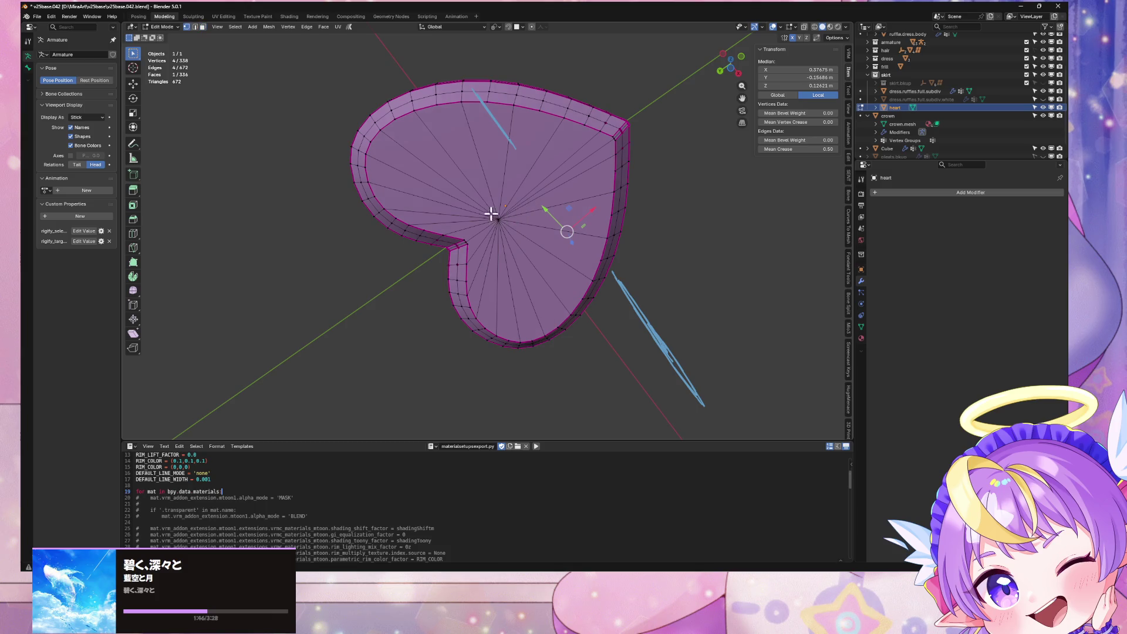
drag(485, 197, 519, 229)
mouse_move(583, 154)
middle_down()
mouse_move(646, 78)
mouse_move(712, 156)
middle_up()
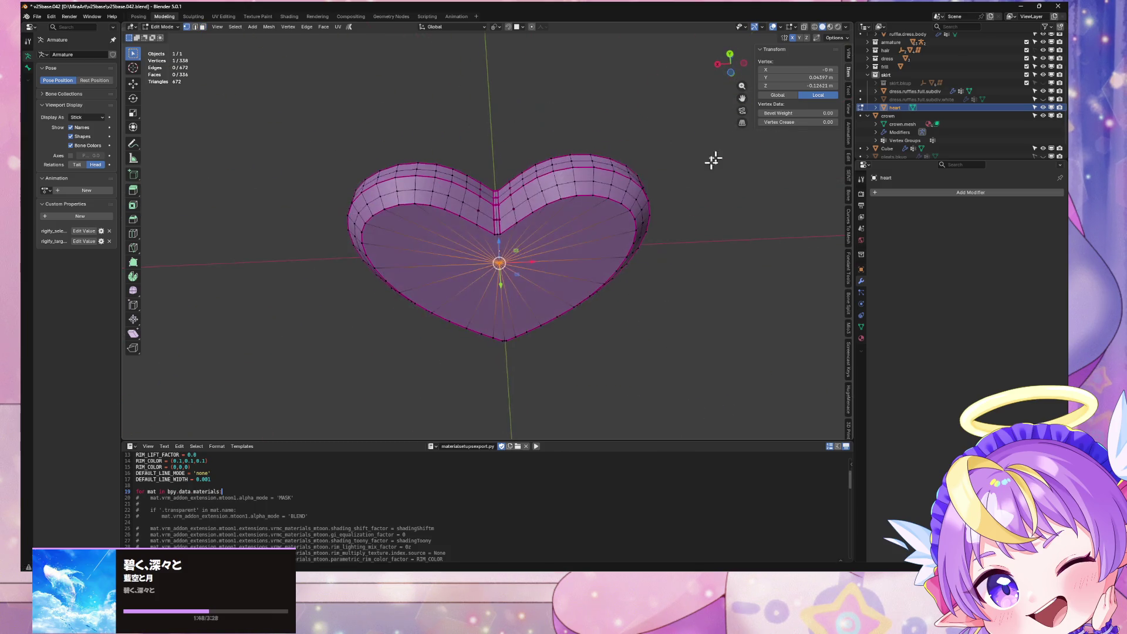
click(548, 284)
middle_drag(593, 184, 556, 204)
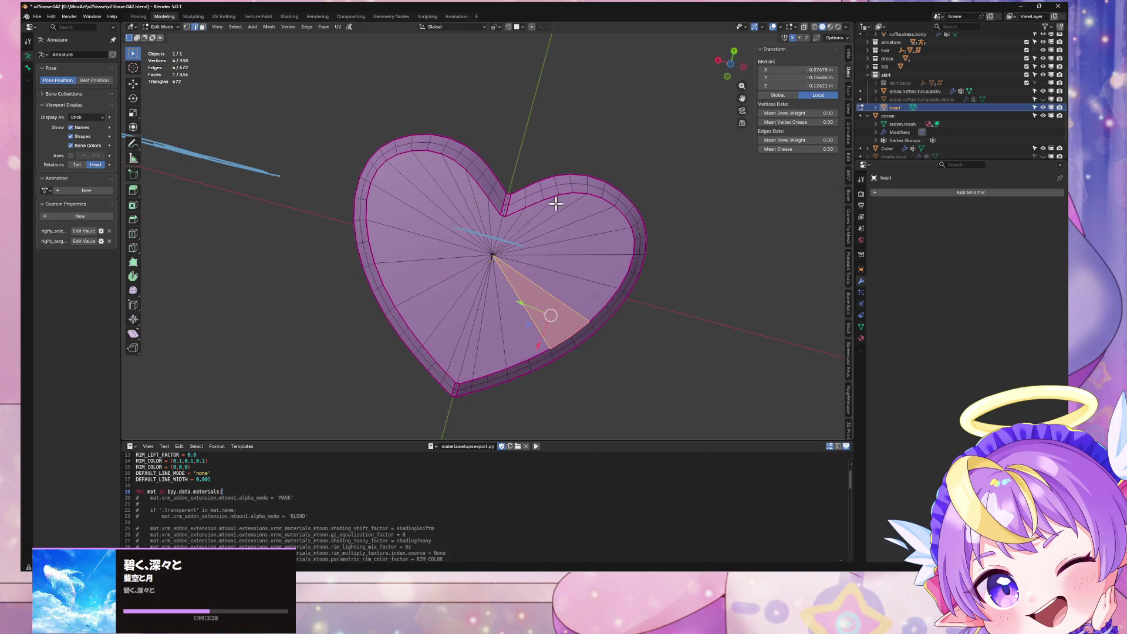
Select the vertices at the heart's notch and grow the selection across the top
click(515, 214)
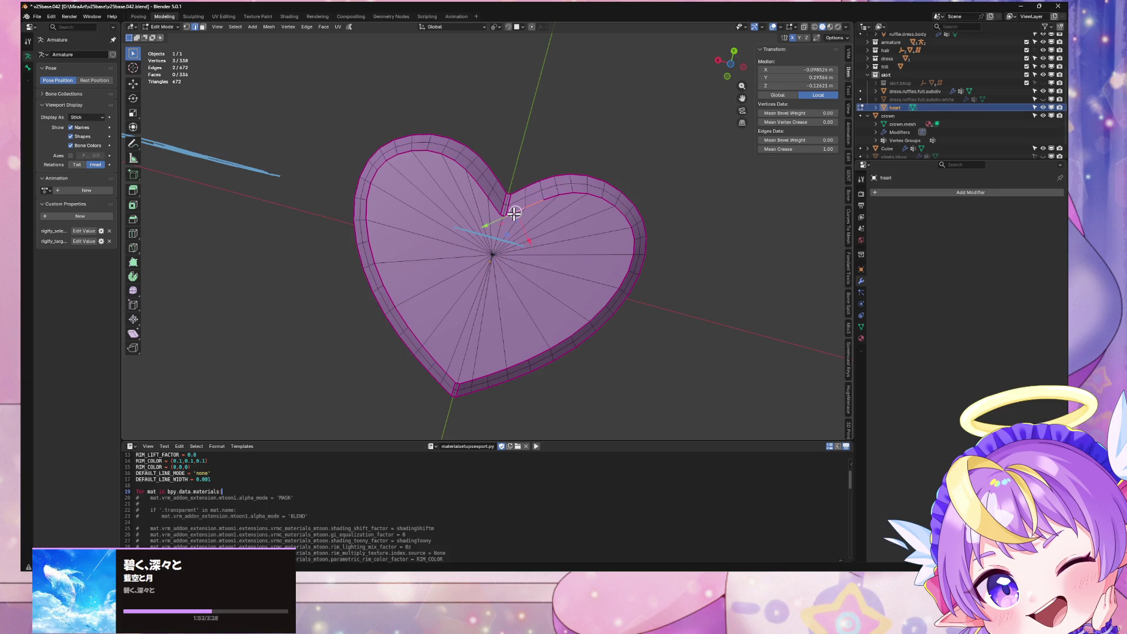
scroll(495, 209, up, 3)
scroll(496, 194, down, 1)
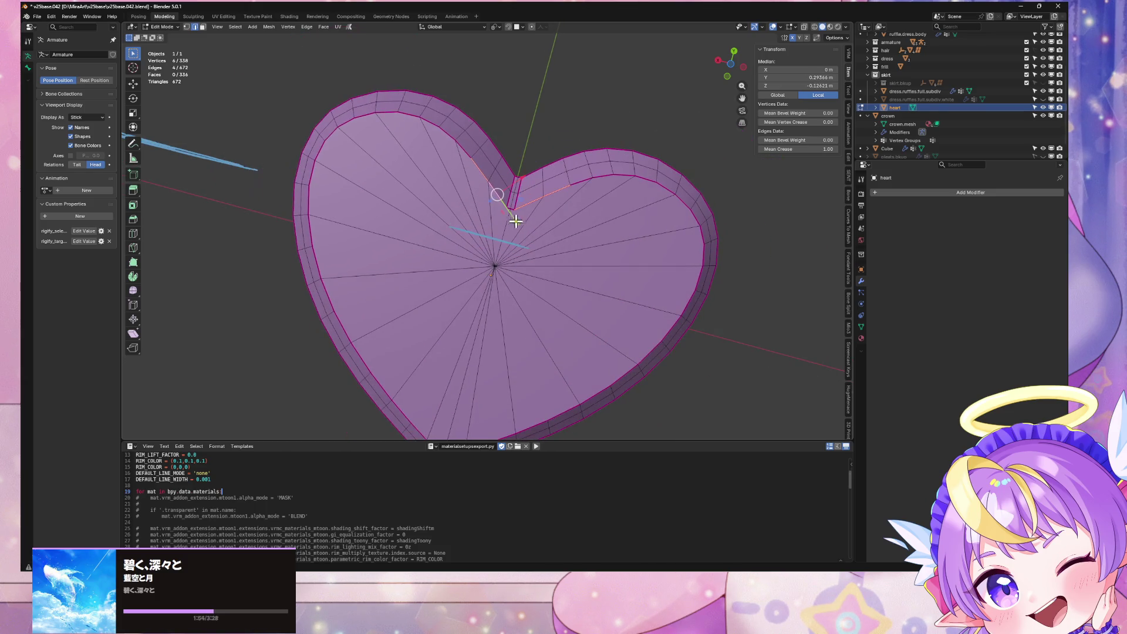
click(518, 227)
key(3)
key(l)
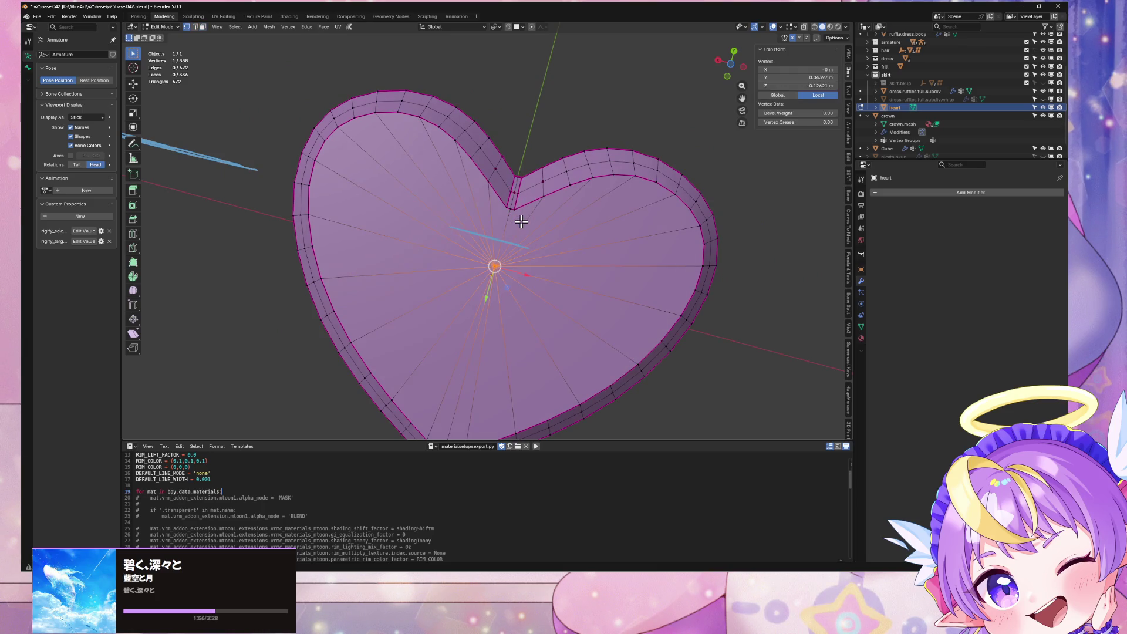
key(2)
key(Tab)
Re-add the Subdivision modifier and mark the top face's outline edges sharp
key(ctrl+1)
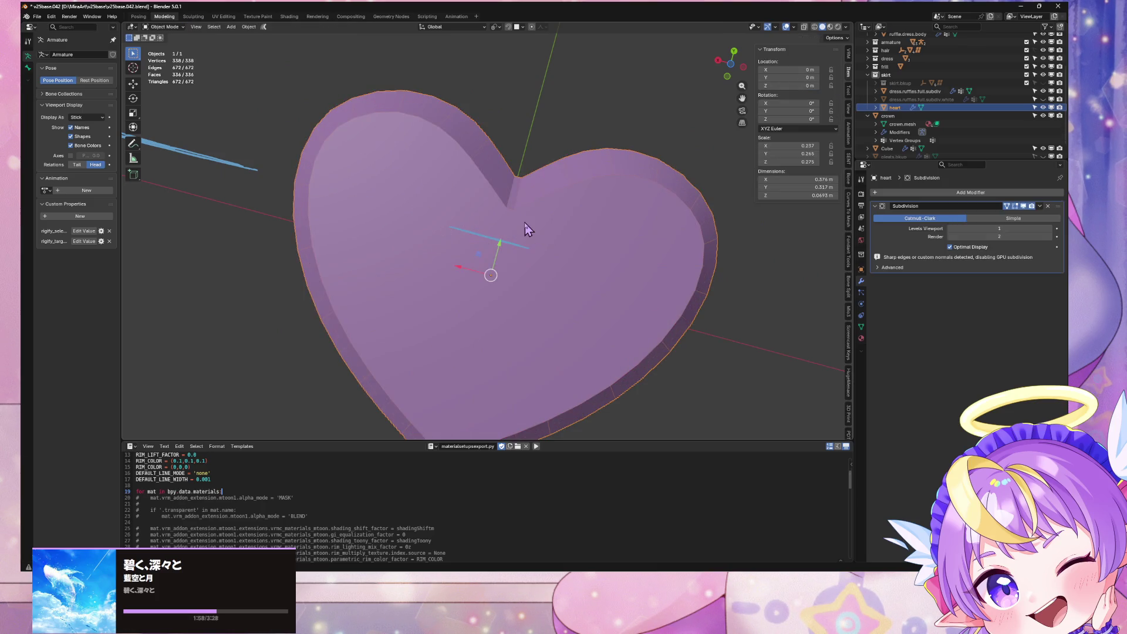
mouse_move(525, 231)
middle_down()
mouse_move(523, 246)
mouse_move(530, 231)
middle_up()
key(Tab)
key(KP_7)
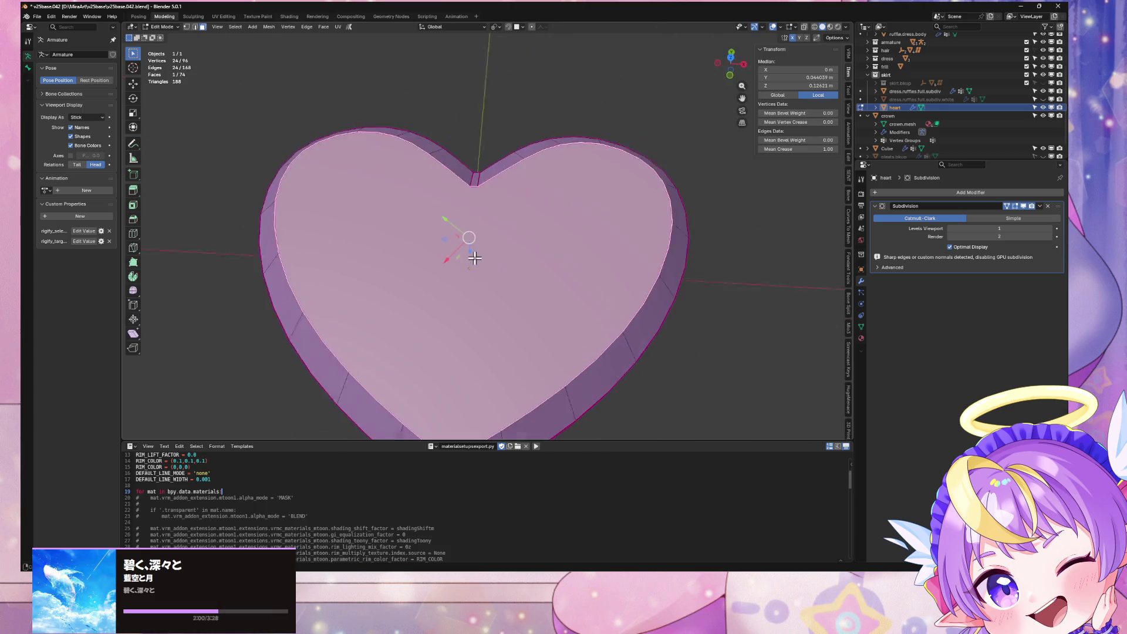
click(557, 252)
key(ctrl+e)
click(574, 233)
Mark the outline edges of the heart's bottom face from below
key(ctrl+KP_7)
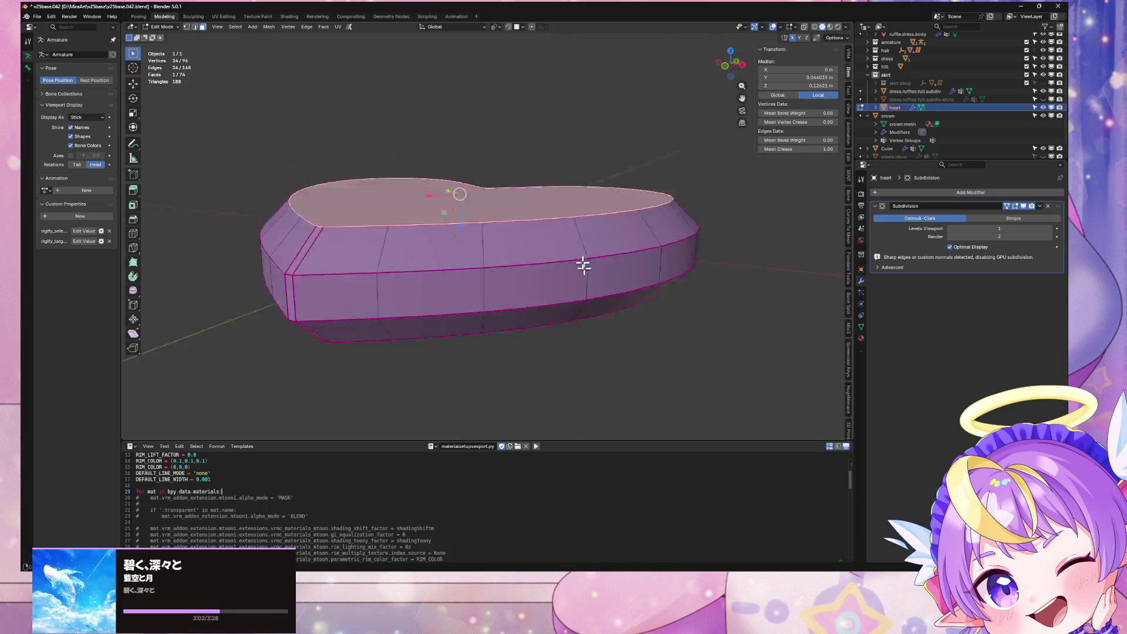
click(558, 184)
key(ctrl+e)
click(575, 202)
Return to Object Mode and inspect the subdivided heart from a top-down view
key(Tab)
middle_drag(574, 191, 599, 313)
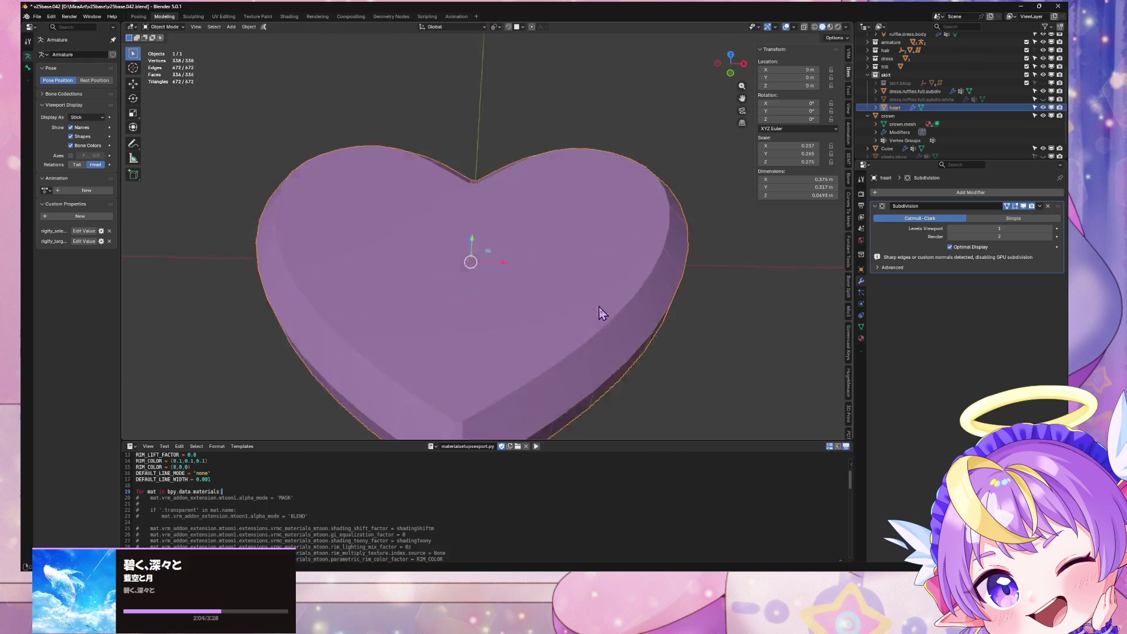
scroll(684, 125, down, 2)
scroll(672, 198, down, 1)
click(730, 68)
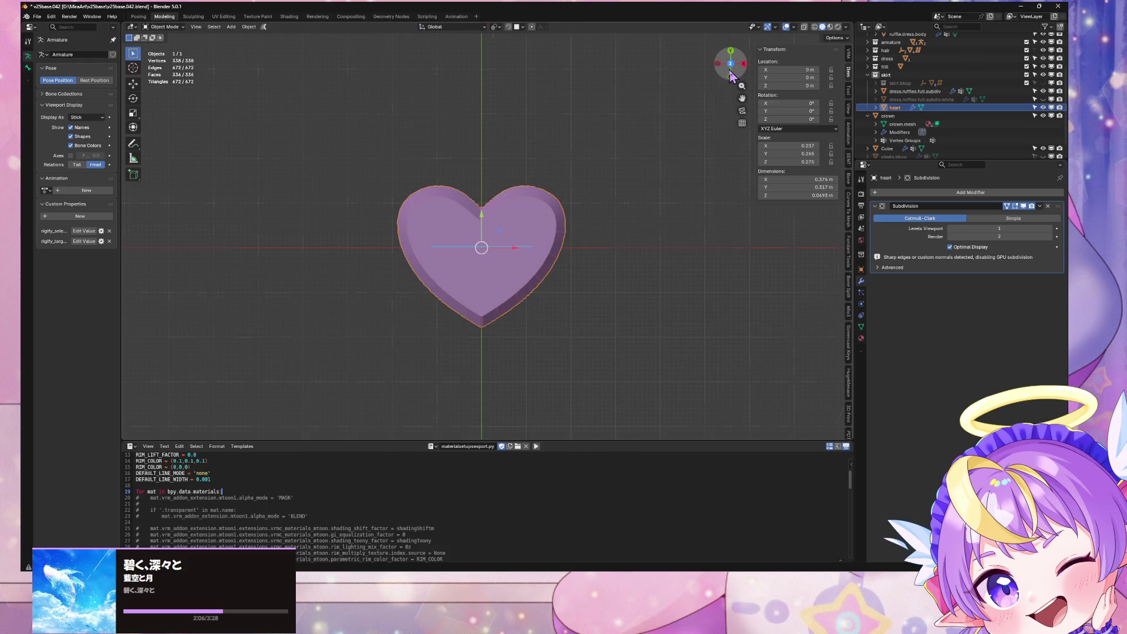
scroll(546, 332, up, 5)
scroll(546, 333, down, 3)
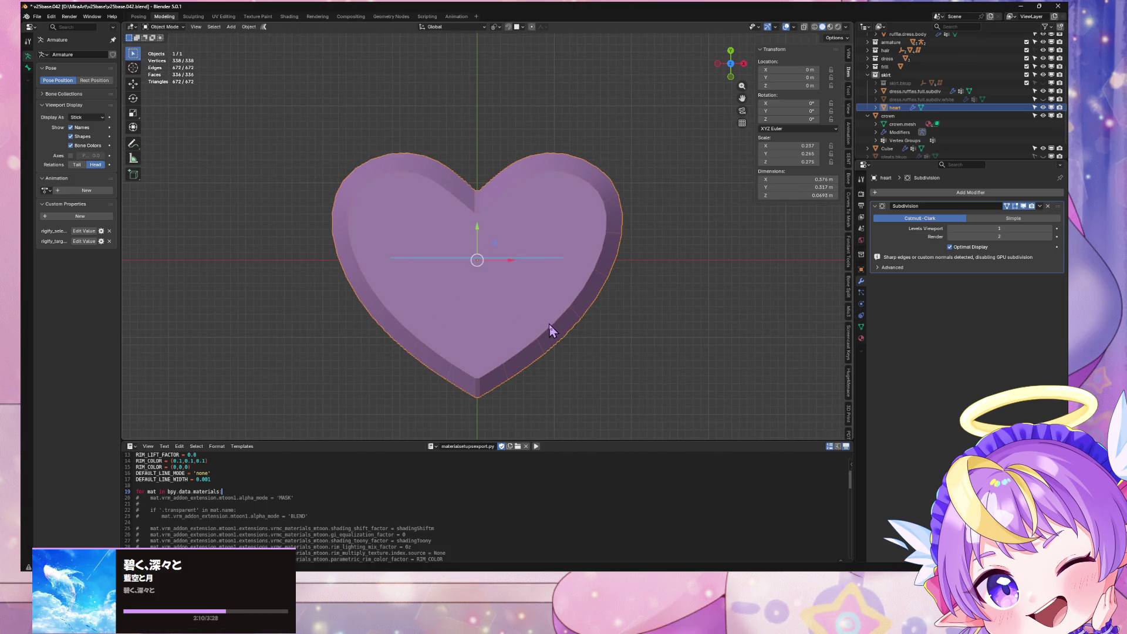
scroll(549, 325, up, 6)
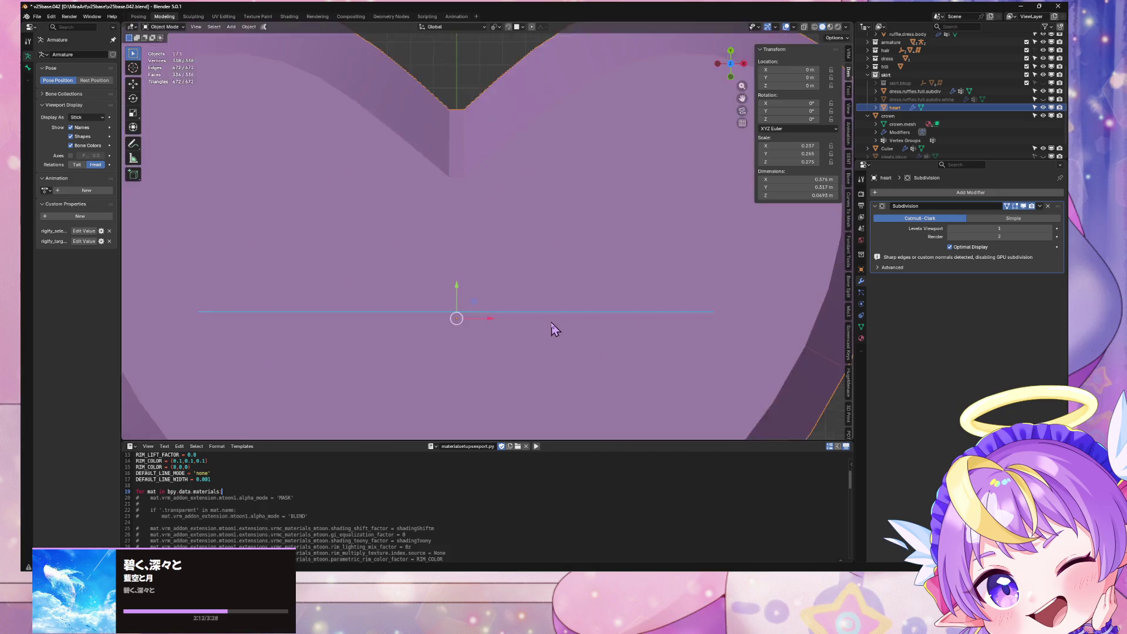
scroll(550, 323, down, 5)
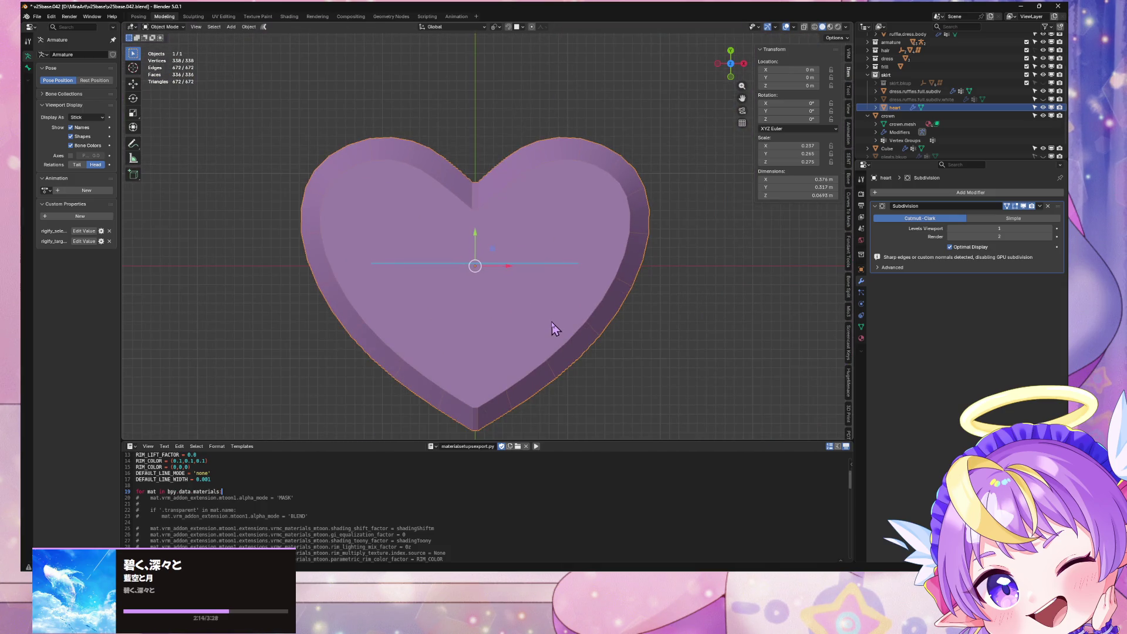
shift+middle_drag(550, 333, 573, 297)
Search the Steam library for 'ase' and launch Aseprite
scroll(590, 322, up, 2)
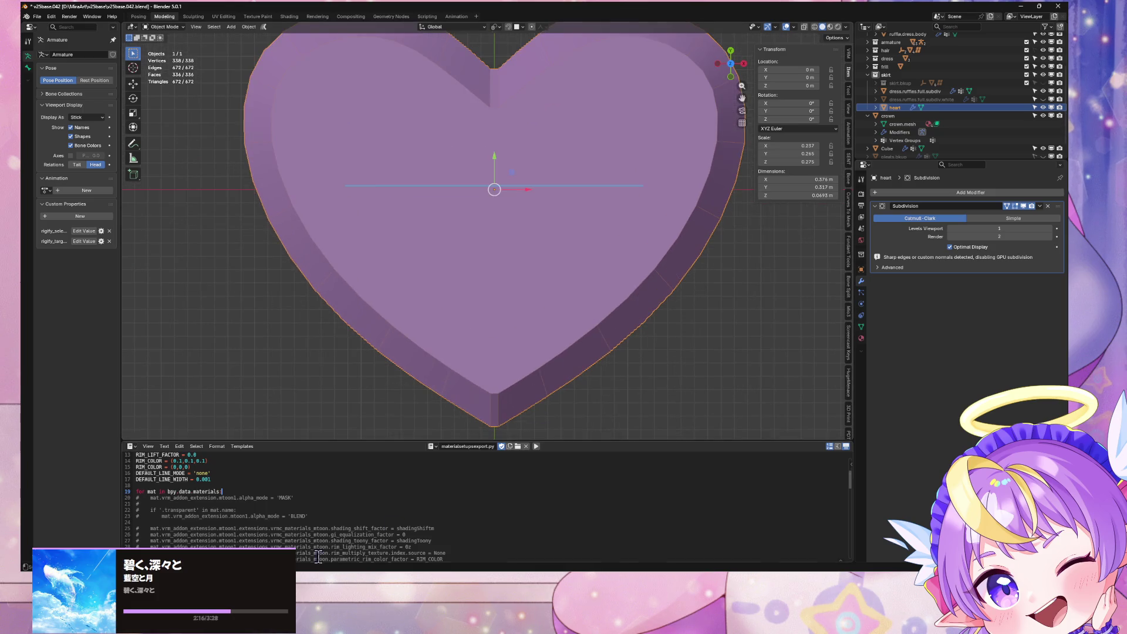
click(605, 538)
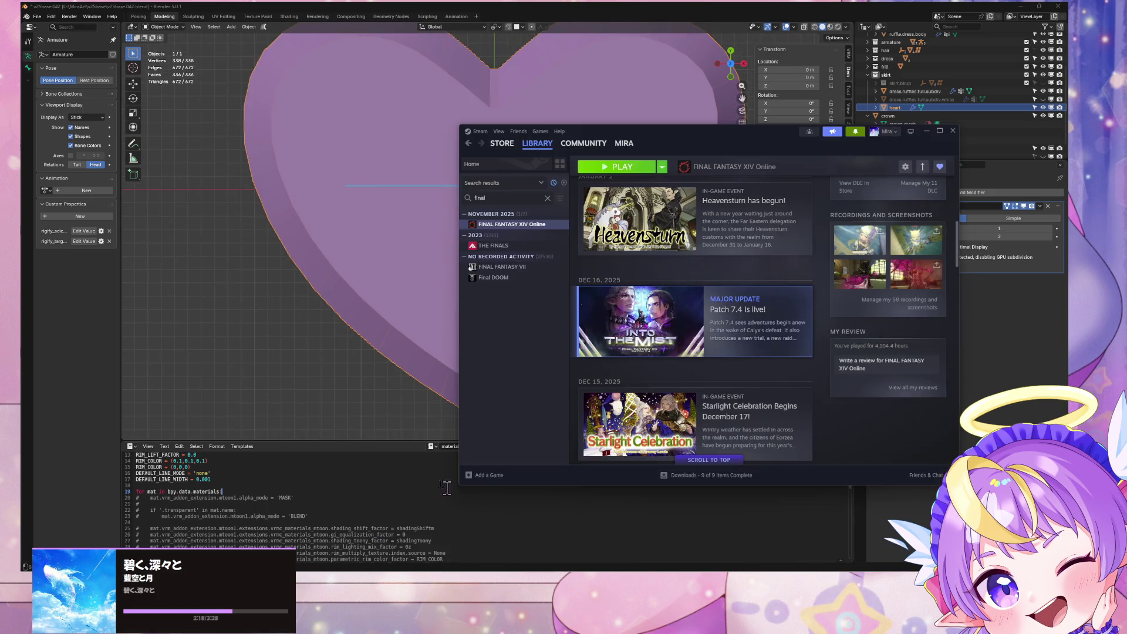
click(547, 198)
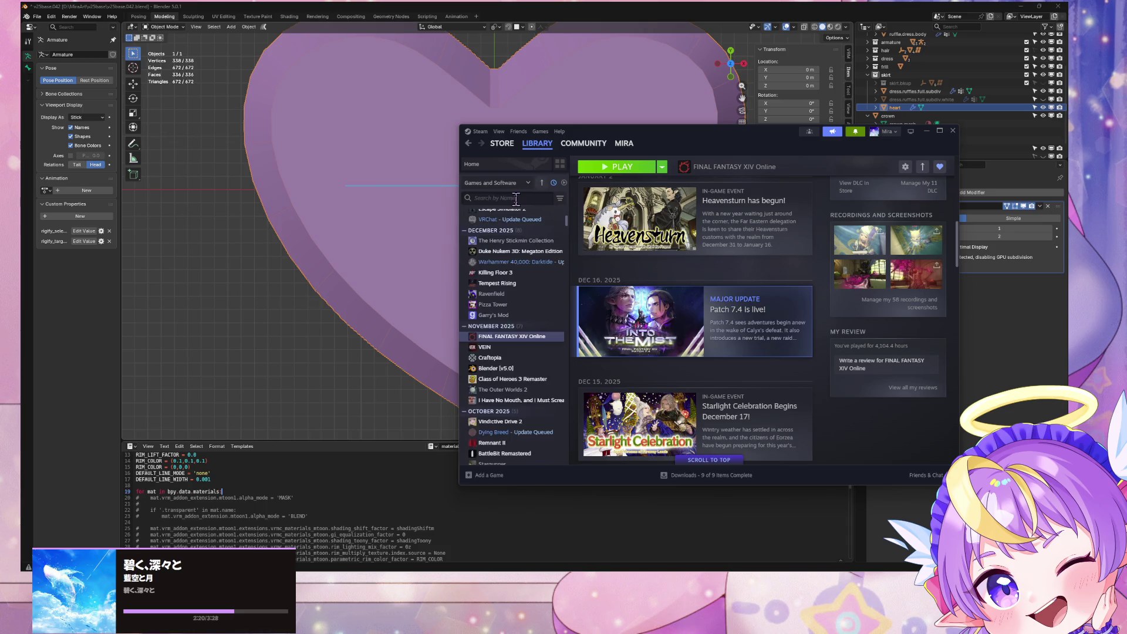
text(ase)
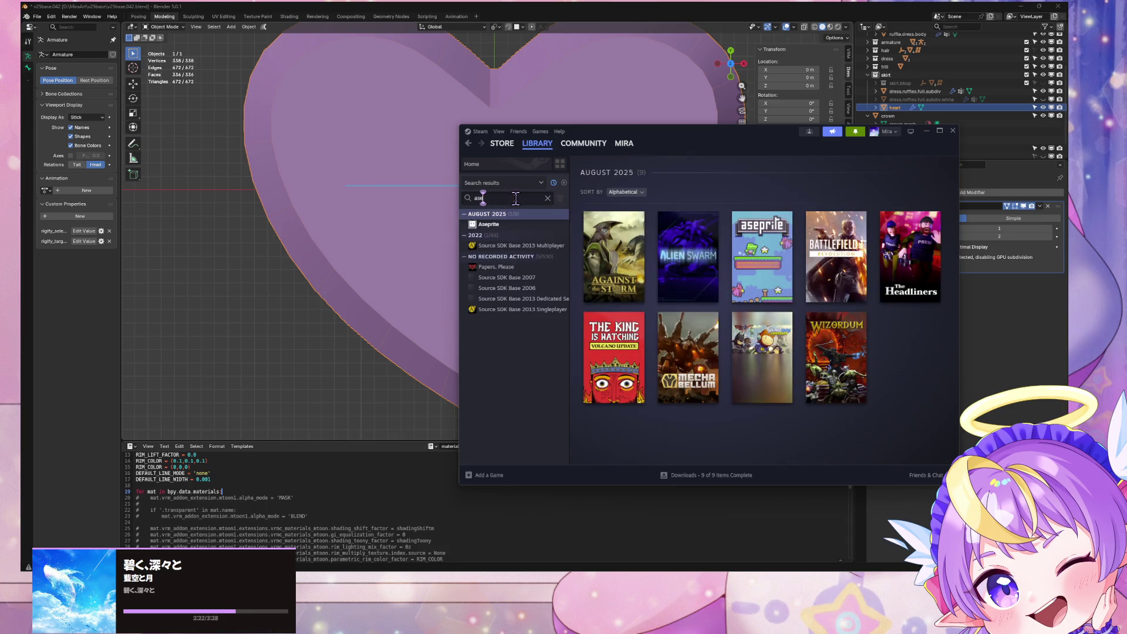
click(510, 226)
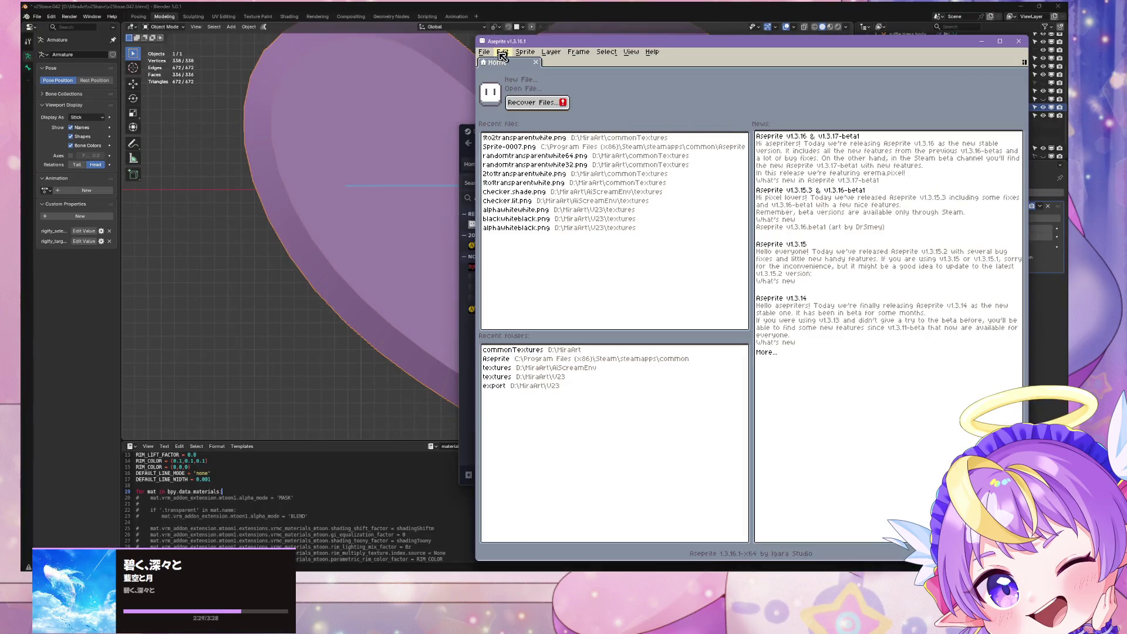
click(485, 52)
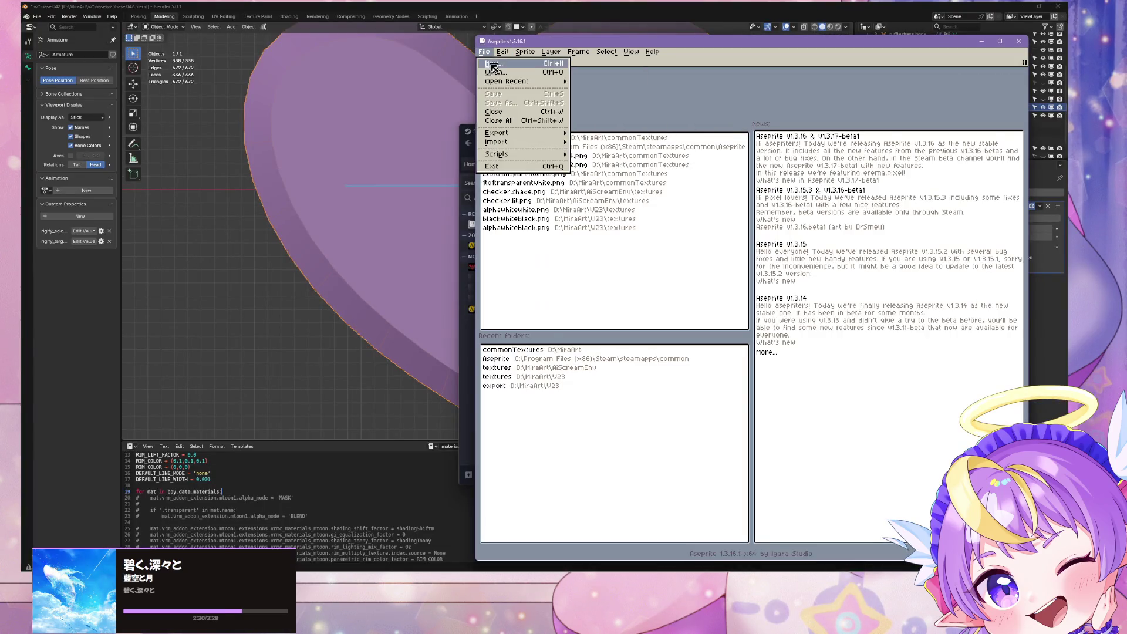
Create a new 2×2 sprite with a white background
click(509, 66)
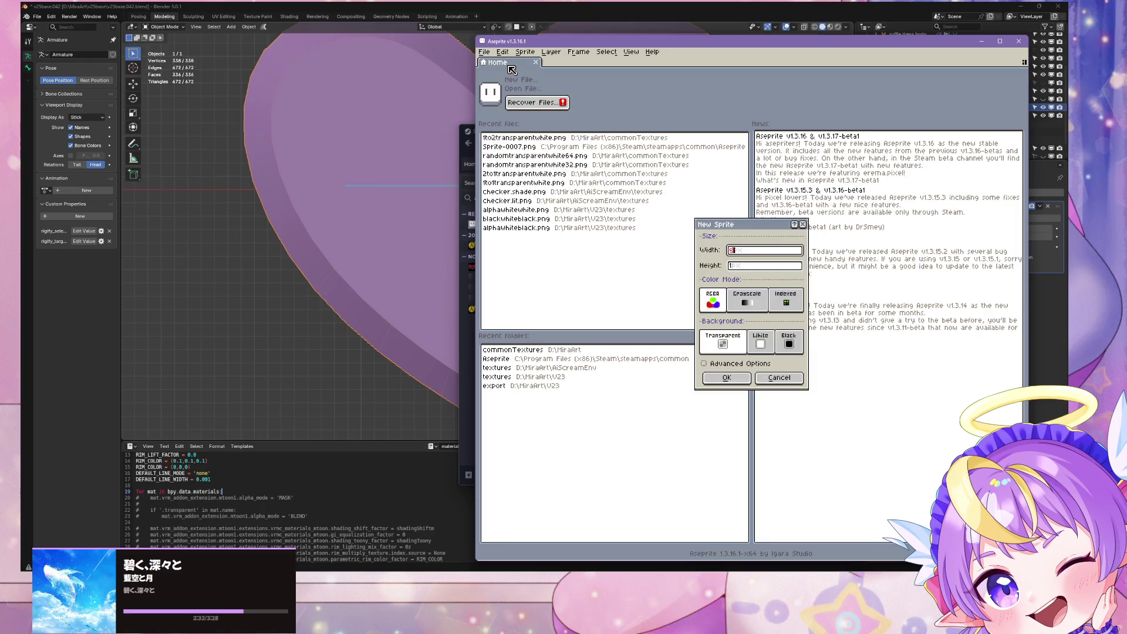
text(32)
key(Tab)
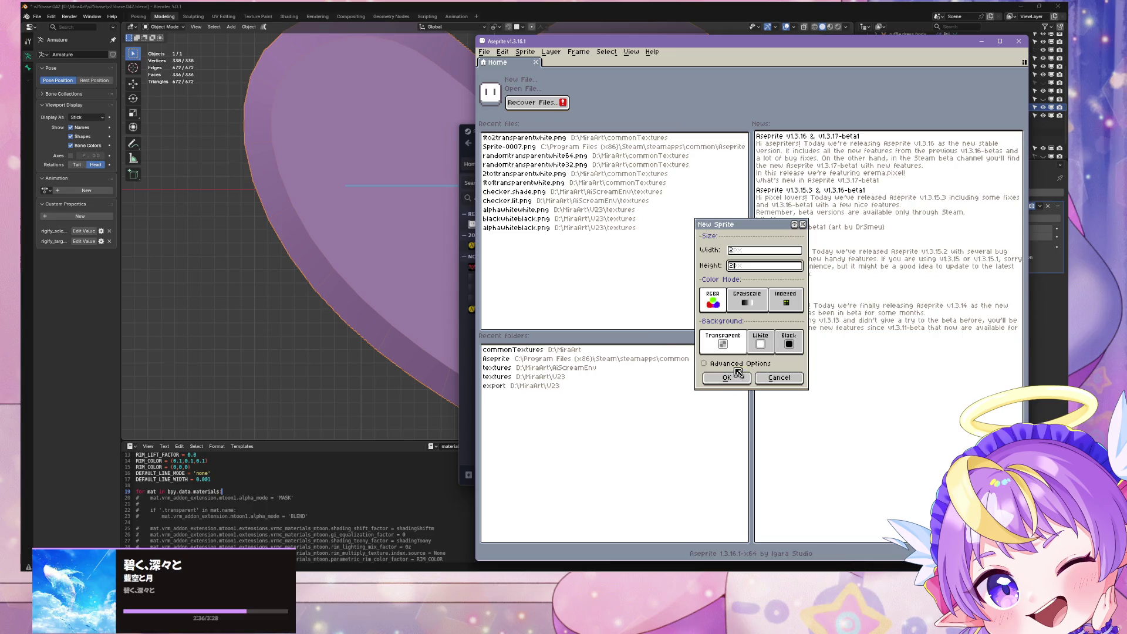
click(760, 343)
click(727, 378)
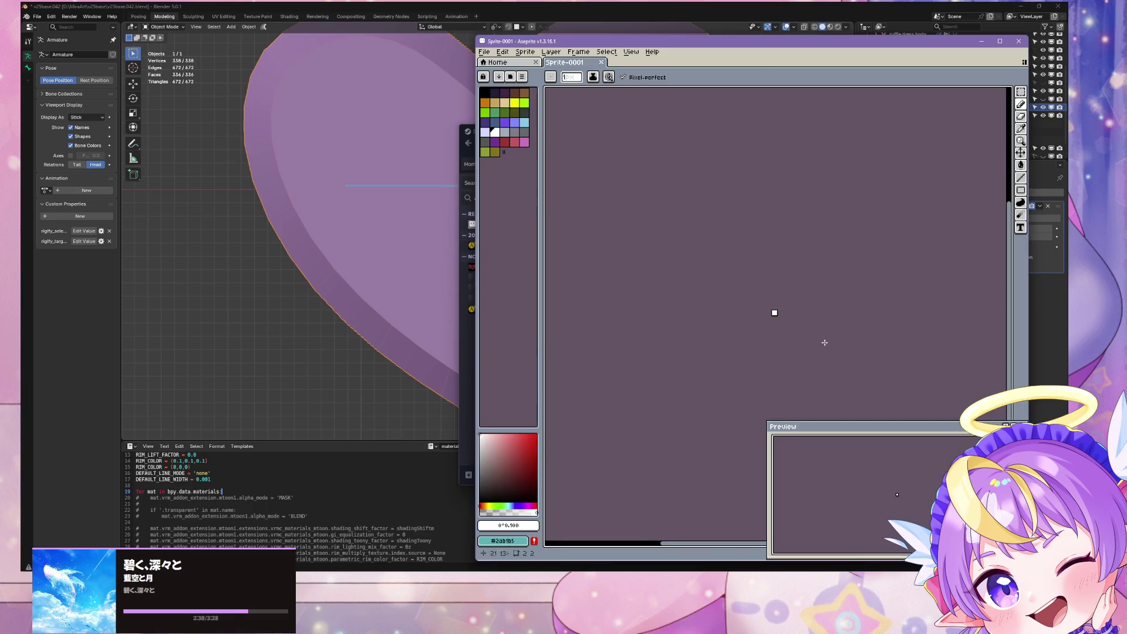
Switch to black and paint the sprite's right column with the pencil
scroll(825, 342, up, 3)
key(x)
click(689, 222)
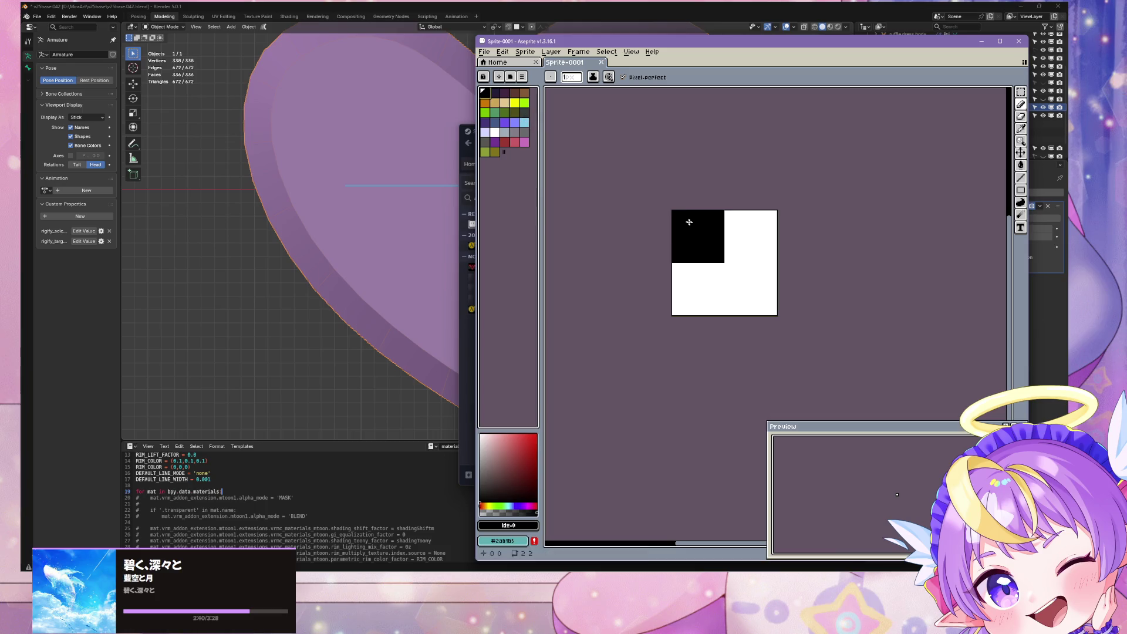
drag(753, 230, 762, 297)
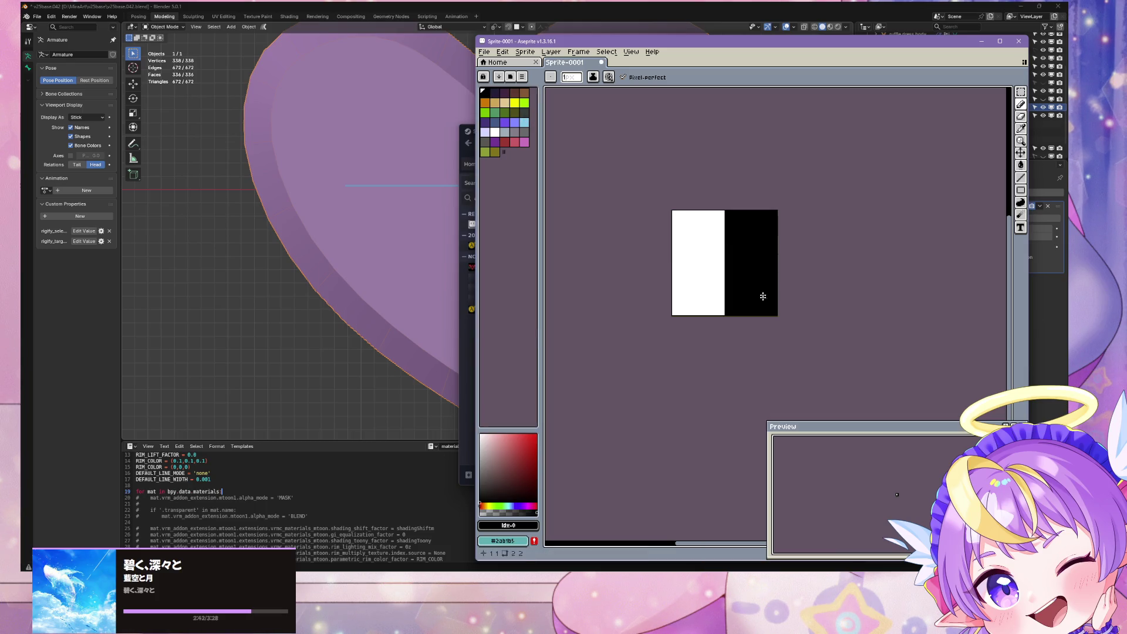
scroll(747, 153, down, 1)
scroll(747, 153, up, 1)
Undo the stray black top-left pixel, leaving the left column white
key(ctrl+y)
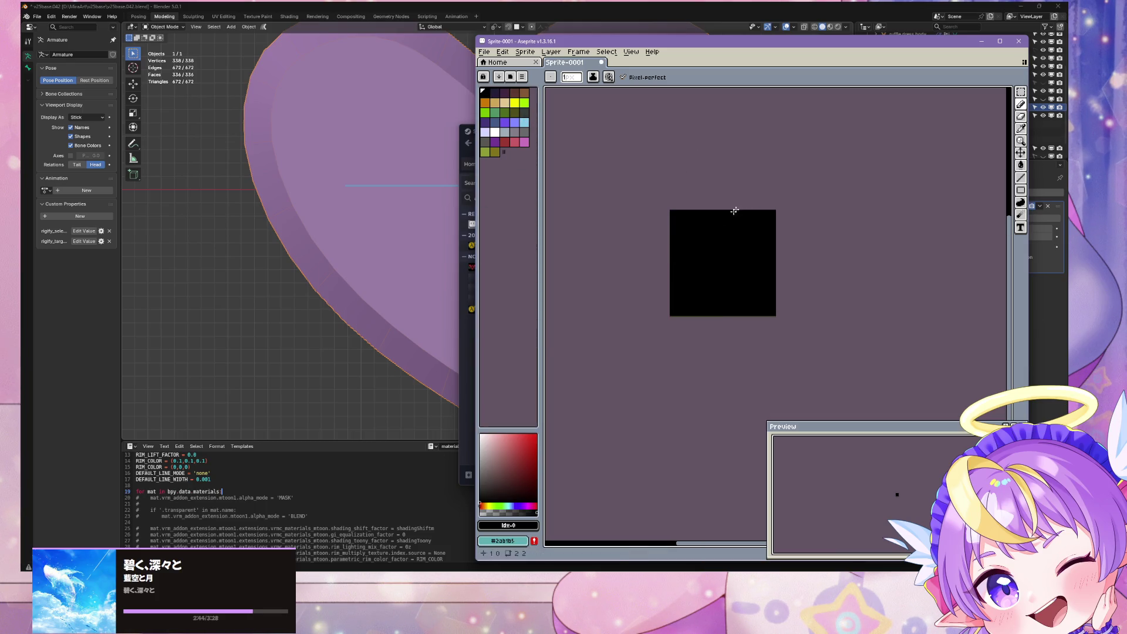
key(ctrl+z)
key(ctrl+y)
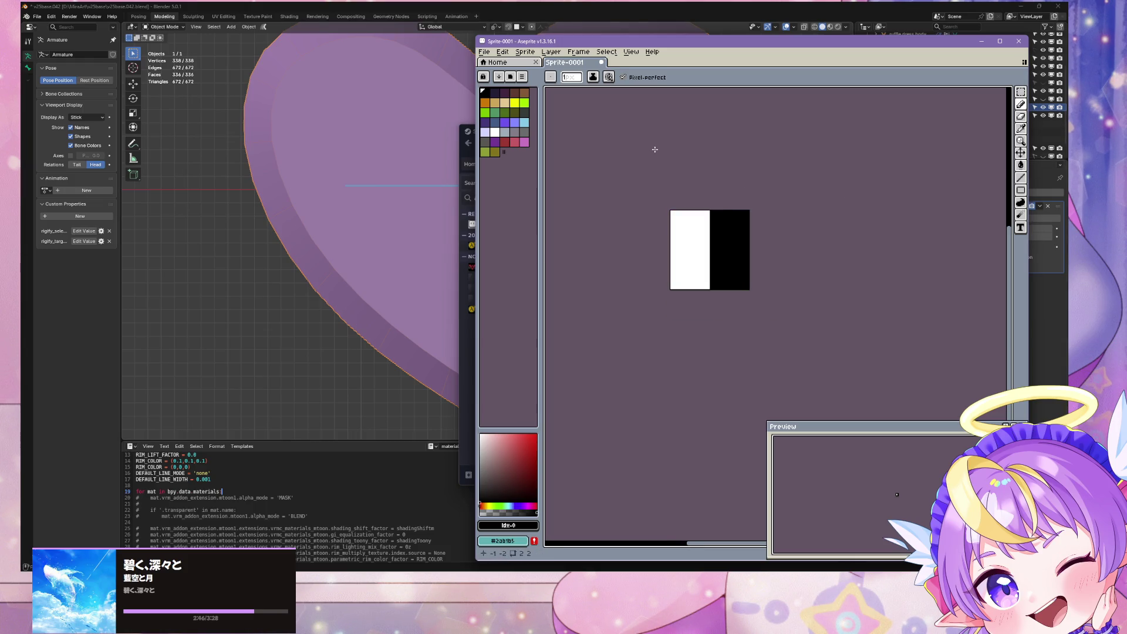
key(ctrl+z)
key(ctrl+y)
key(ctrl+z)
key(ctrl+y)
key(ctrl+z)
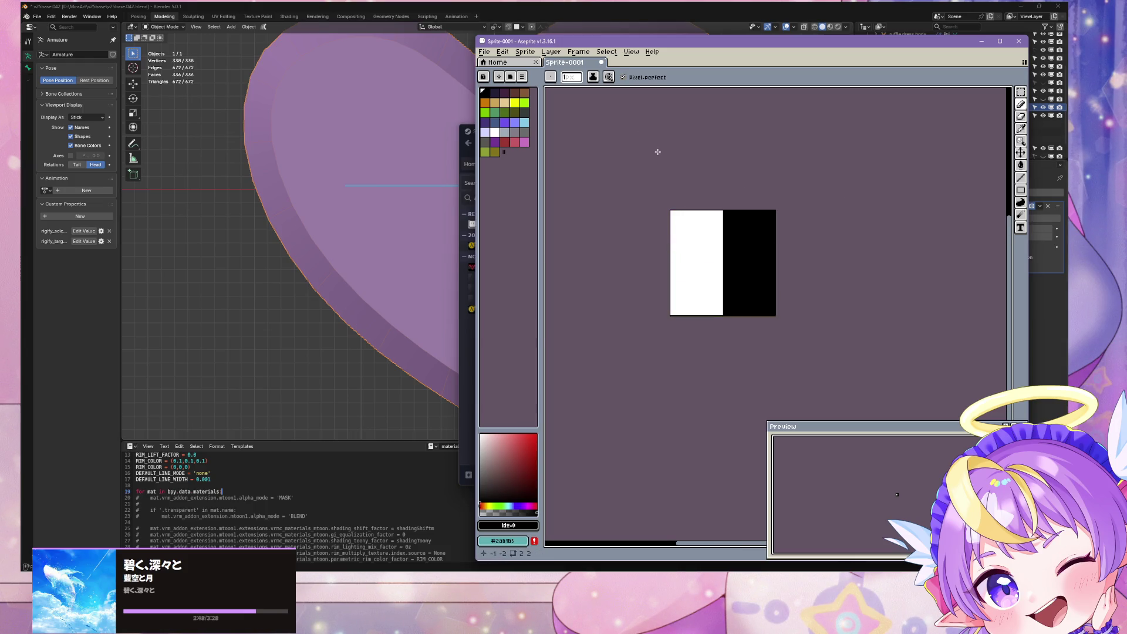
key(ctrl+y)
key(ctrl+z)
Open Export Sprite Sheet and start choosing the output file location
click(484, 52)
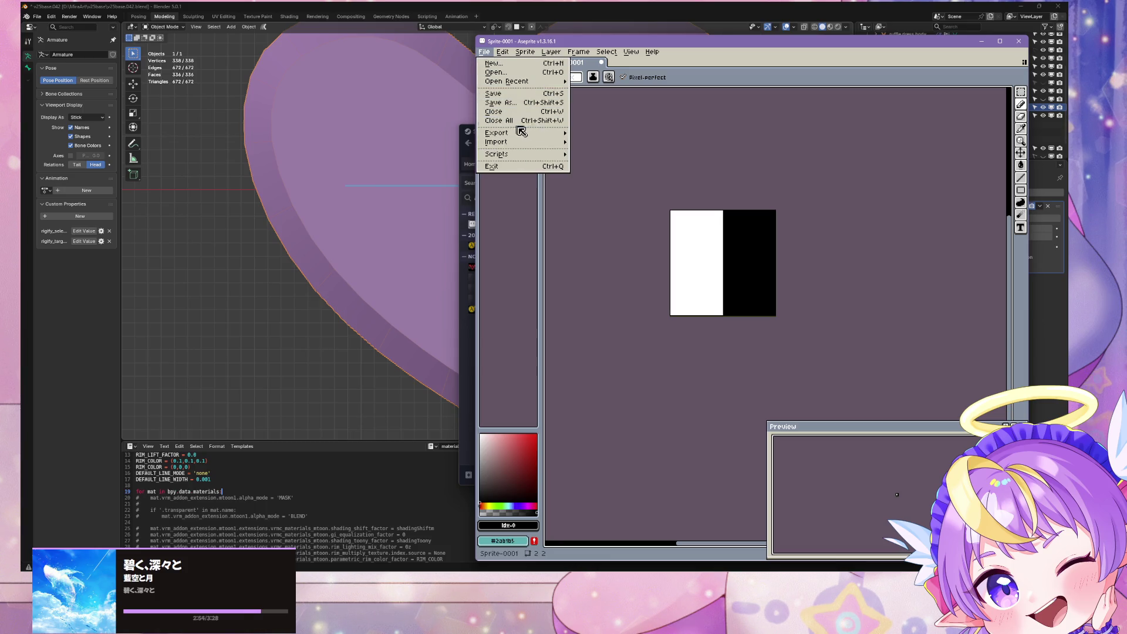
mouse_move(543, 135)
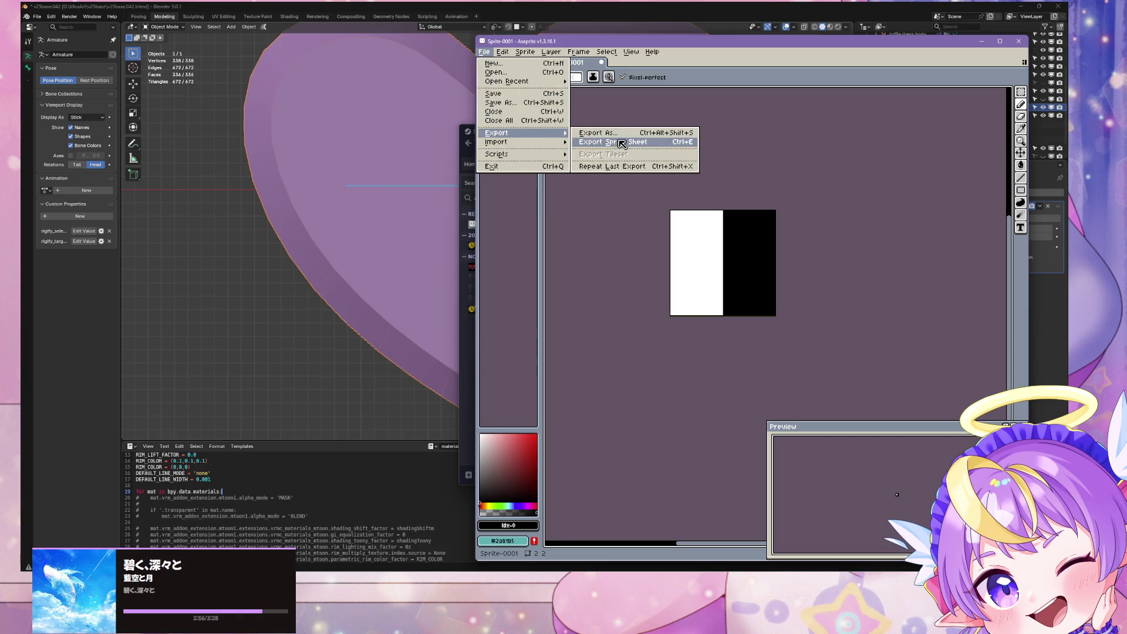
click(616, 133)
click(945, 243)
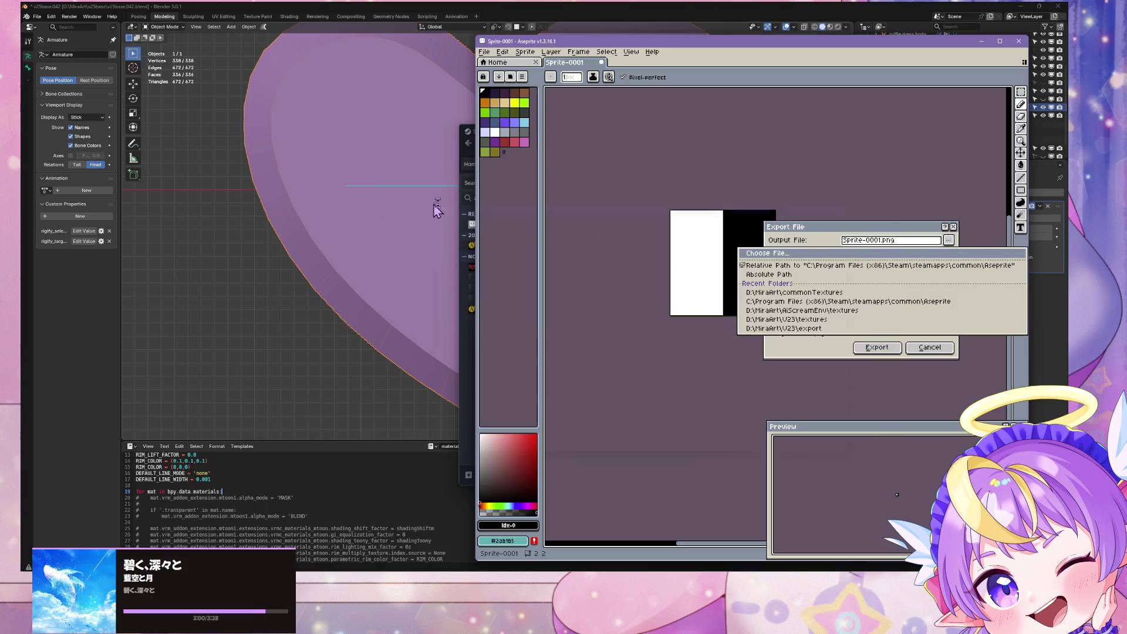
key(Return)
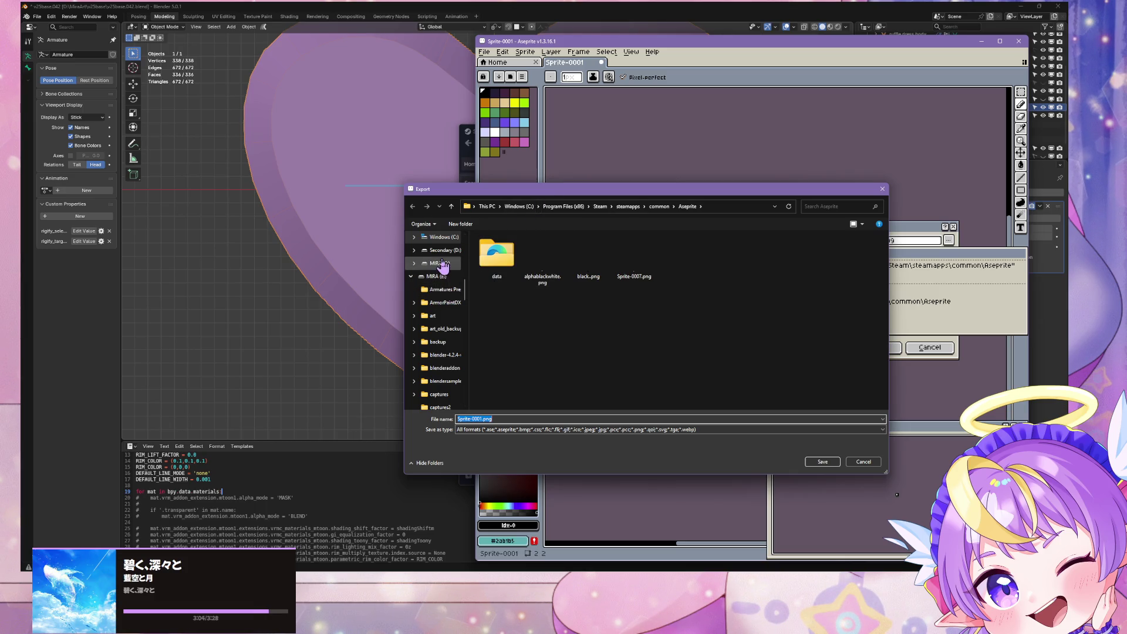
Browse to the D:\MiraArt\v25base\textures folder
scroll(450, 293, up, 1)
click(444, 290)
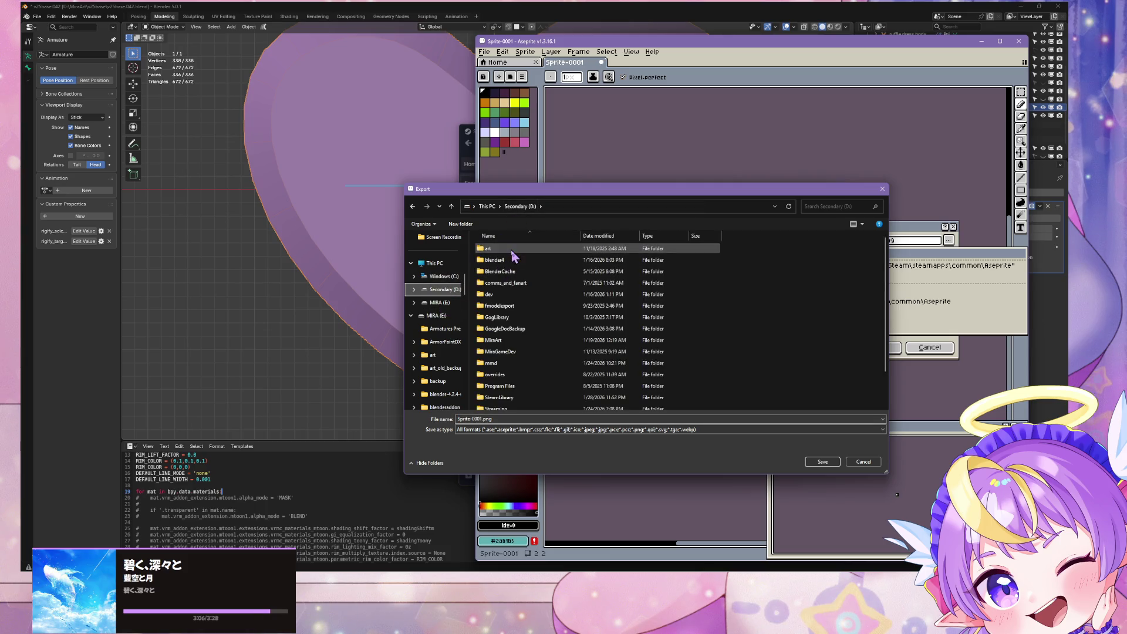
double_click(527, 341)
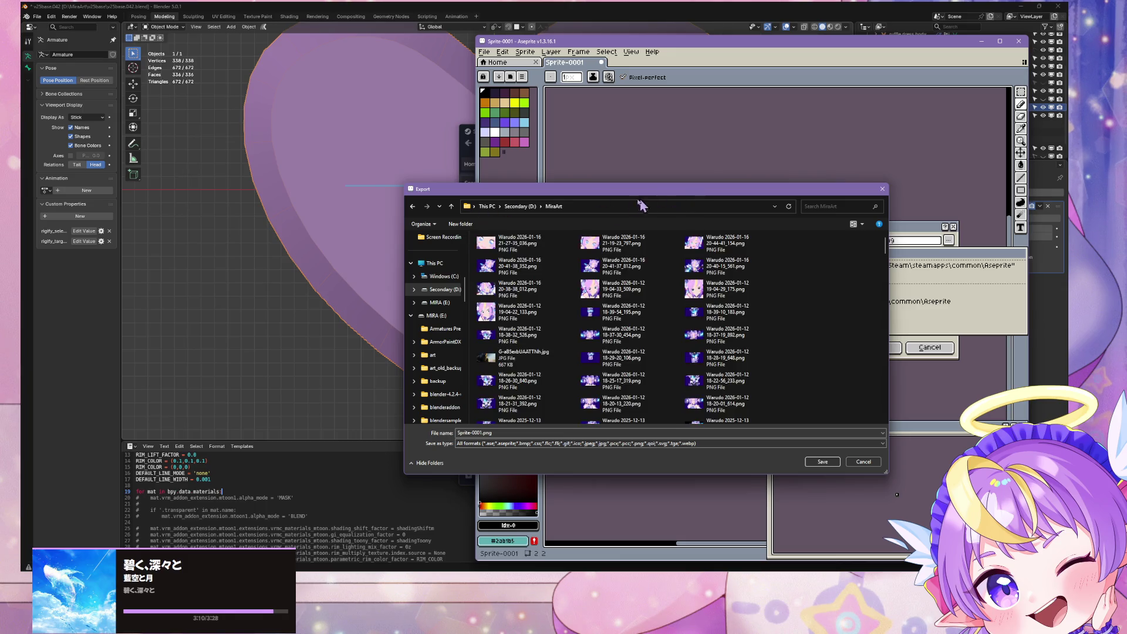
click(451, 206)
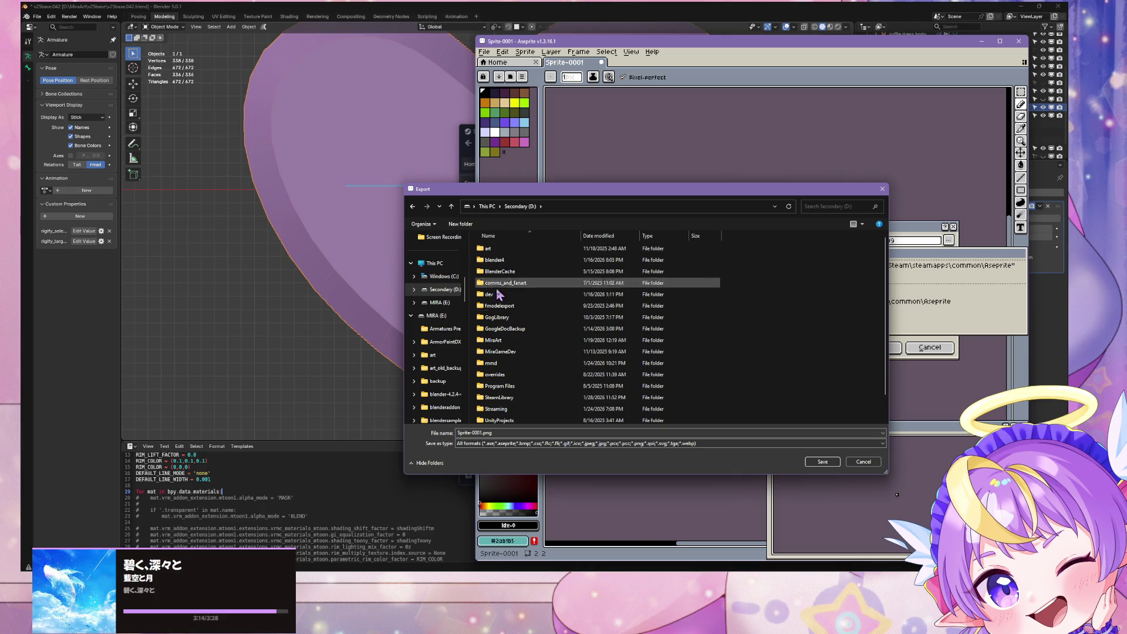
double_click(501, 340)
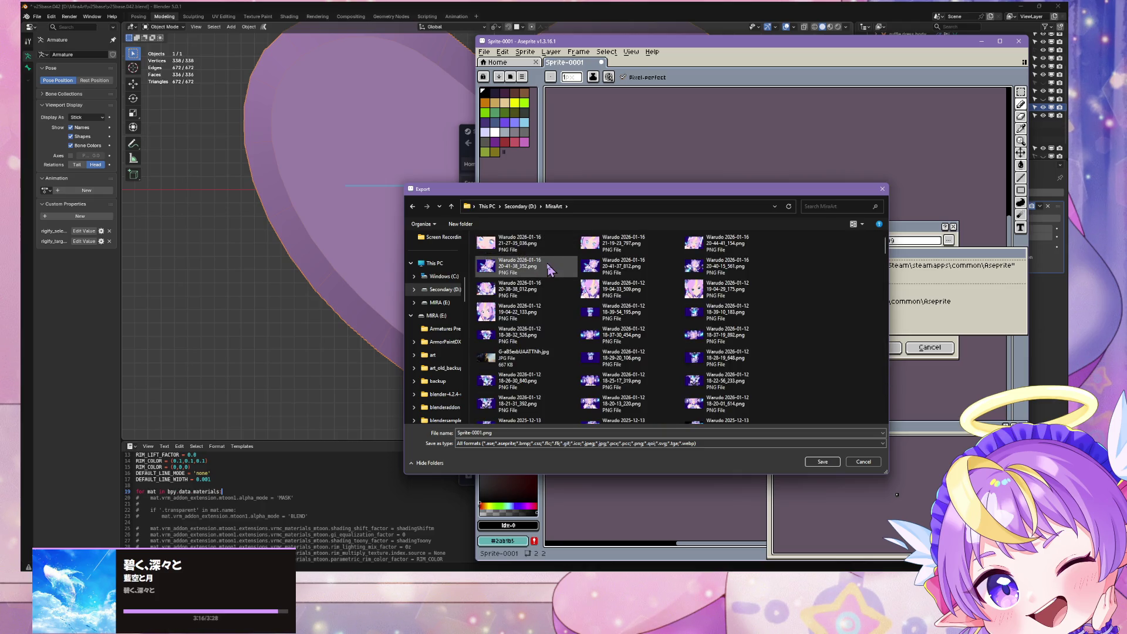
scroll(547, 267, down, 5)
scroll(550, 272, down, 5)
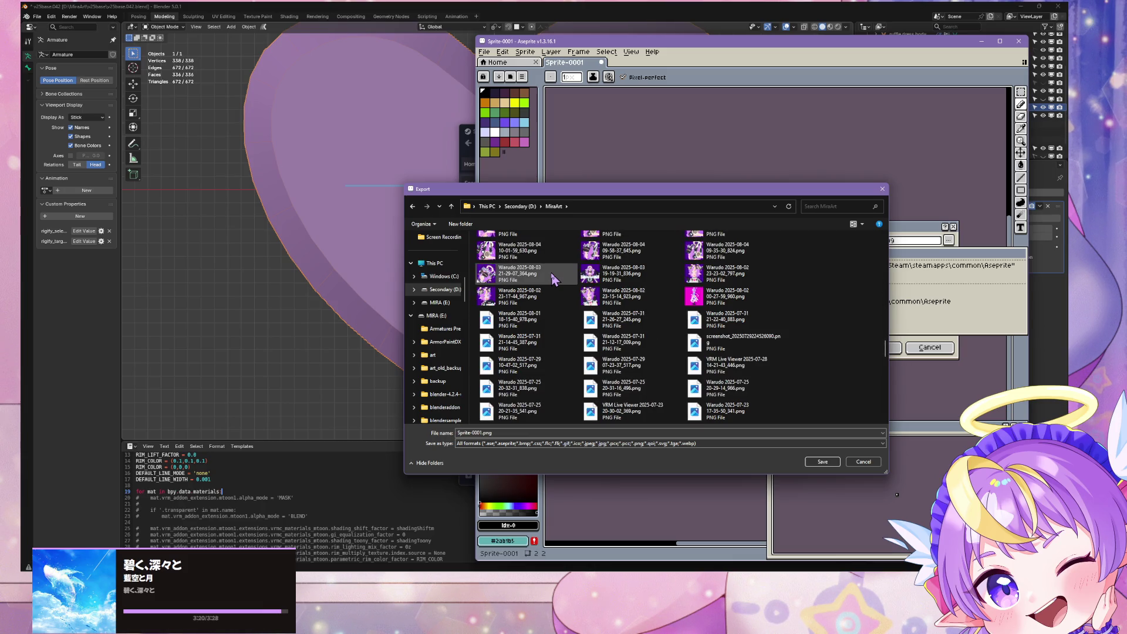
scroll(552, 280, down, 5)
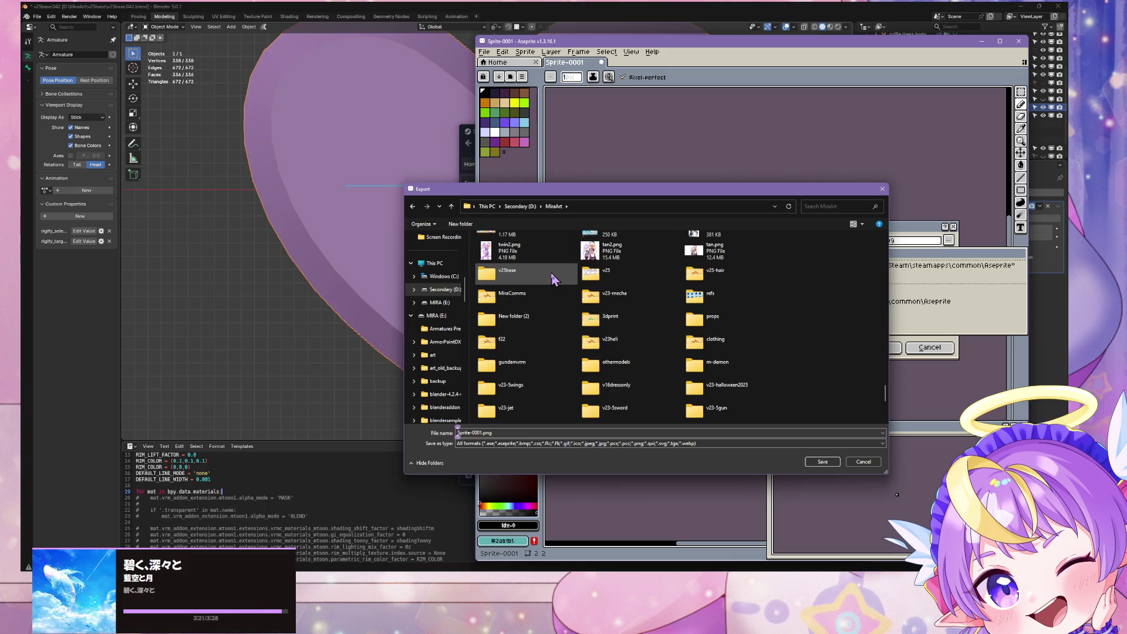
double_click(519, 282)
double_click(493, 275)
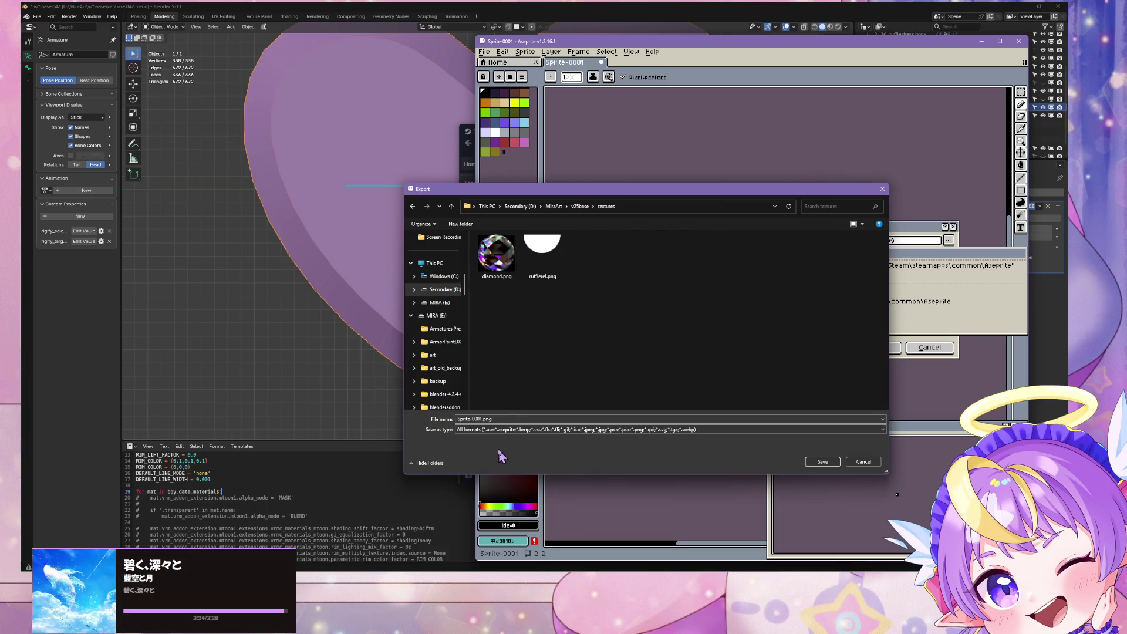
Name the file halfsq-blackwhite-ref and export the sprite sheet
click(505, 418)
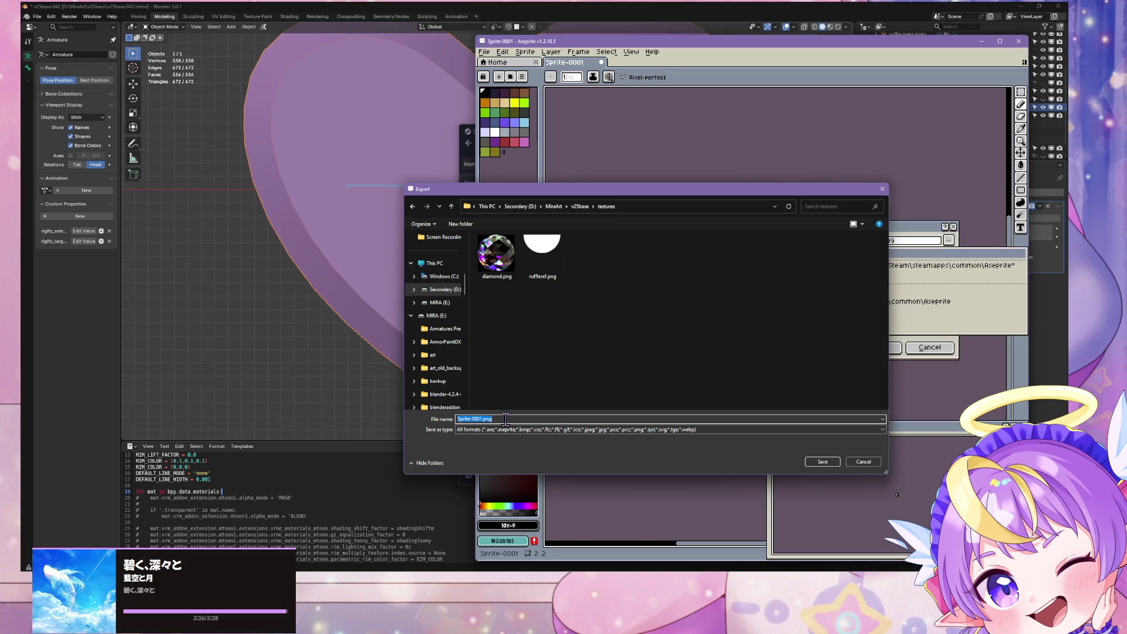
text(halfsq-blackwhite-ref)
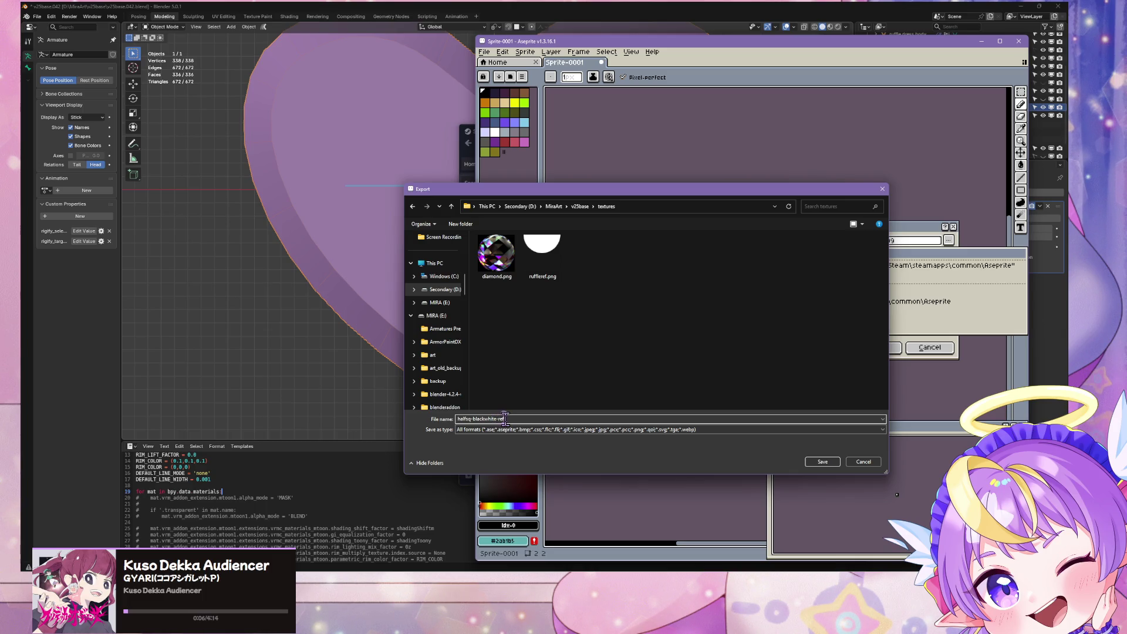
key(Return)
click(876, 347)
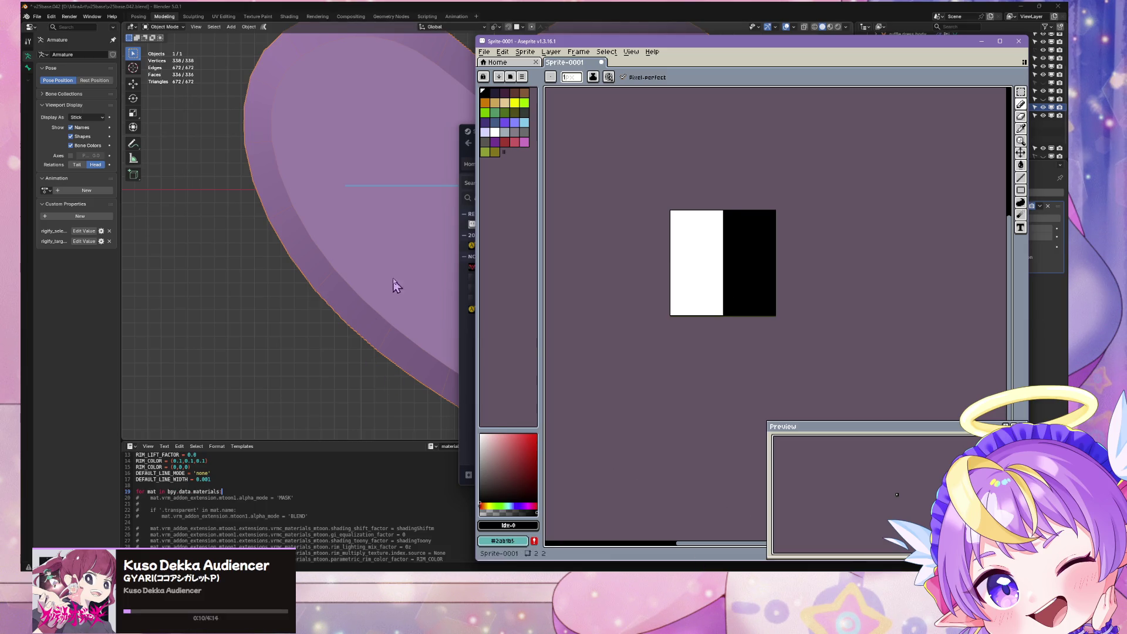
Return to Blender, frame the heart in an orthographic view and show its material settings
click(420, 7)
scroll(496, 232, up, 2)
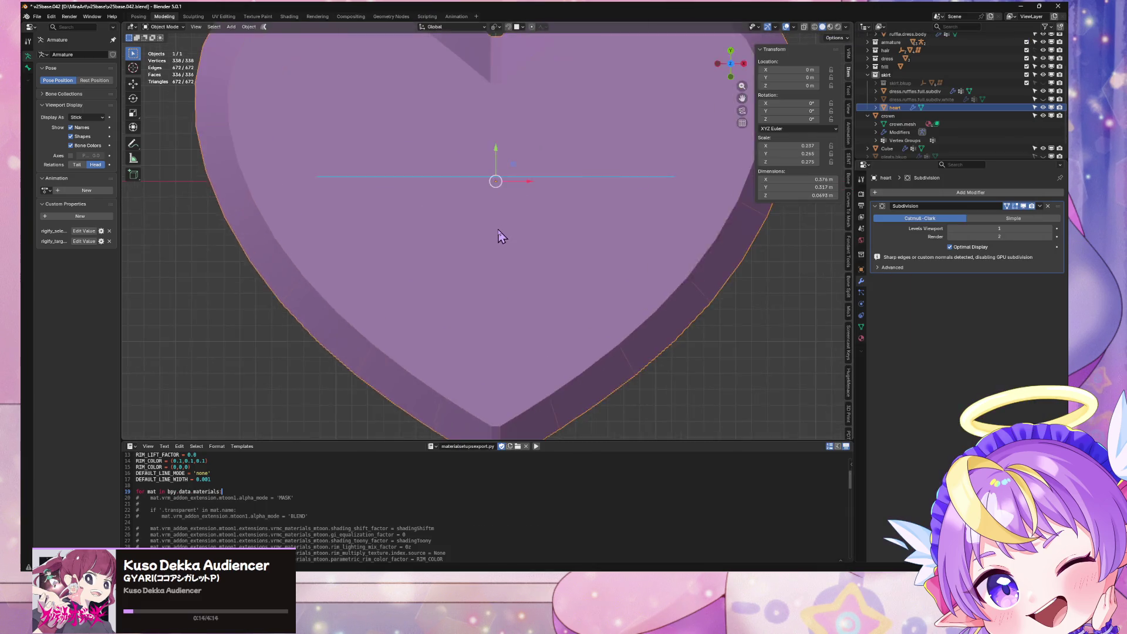
scroll(500, 238, down, 2)
scroll(517, 243, down, 1)
mouse_move(525, 246)
middle_down()
mouse_move(467, 181)
mouse_move(599, 130)
mouse_move(540, 90)
mouse_move(552, 229)
middle_up()
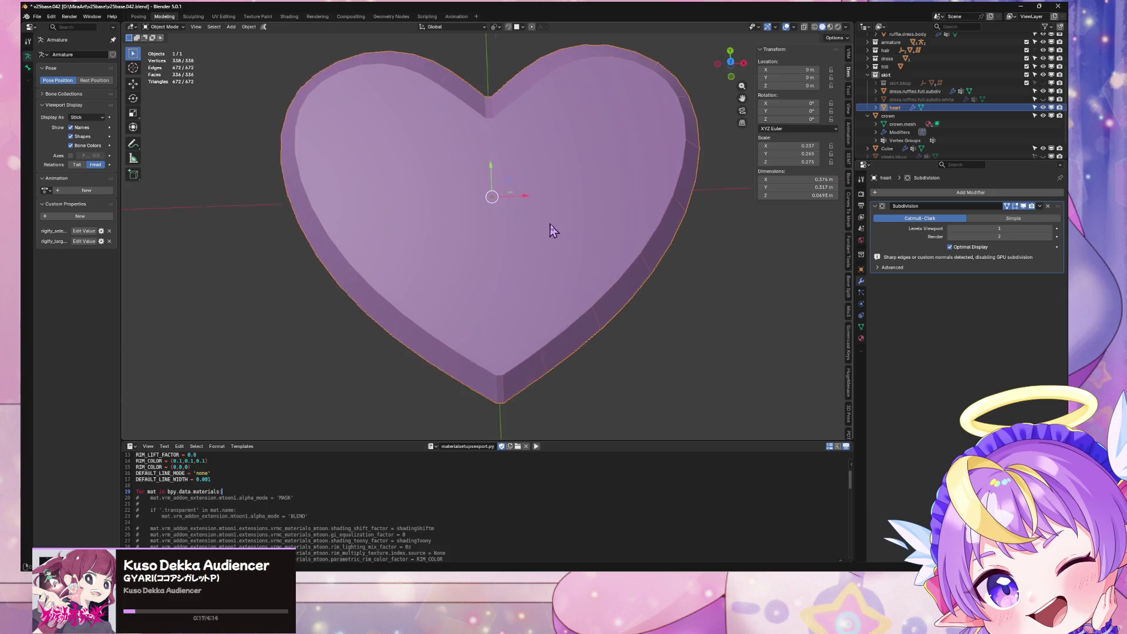
click(730, 62)
shift+middle_drag(665, 193, 648, 201)
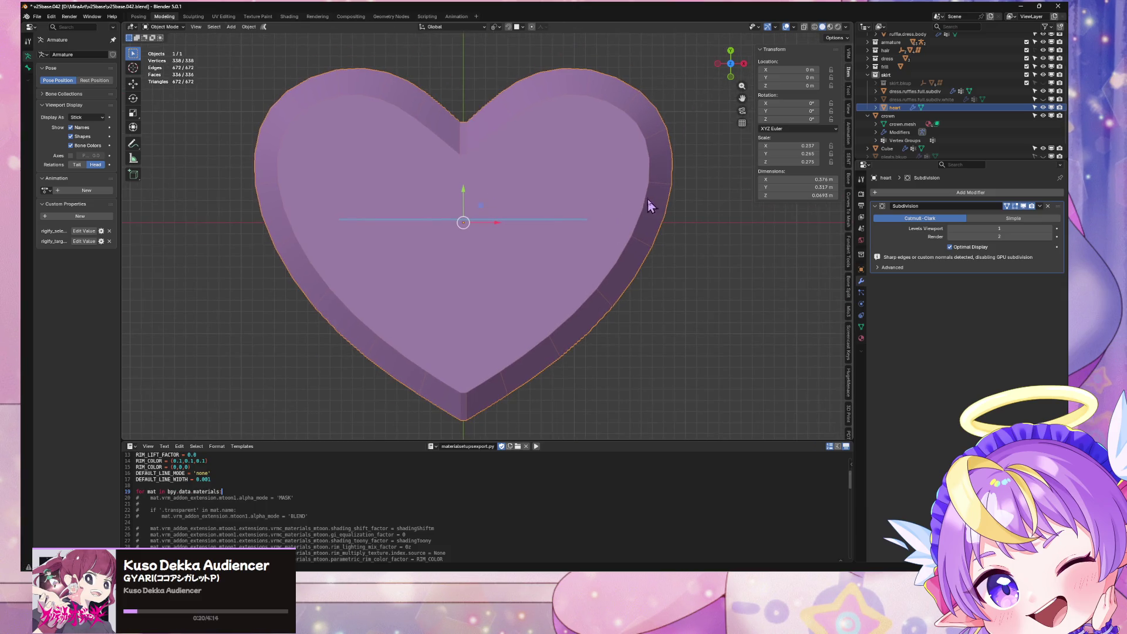
click(861, 339)
mouse_move(483, 534)
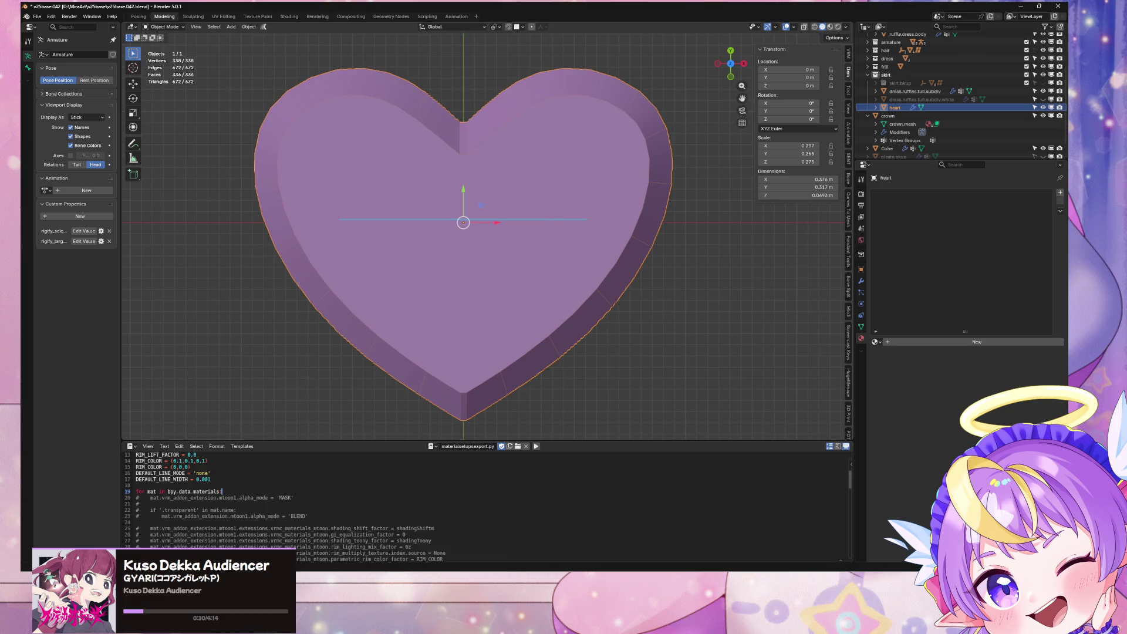
Inspect the character's head in Unity, then return and put the heart into Edit Mode
key(alt+Tab)
scroll(611, 156, up, 5)
mouse_move(610, 155)
right_down()
mouse_move(586, 245)
mouse_move(573, 200)
right_up()
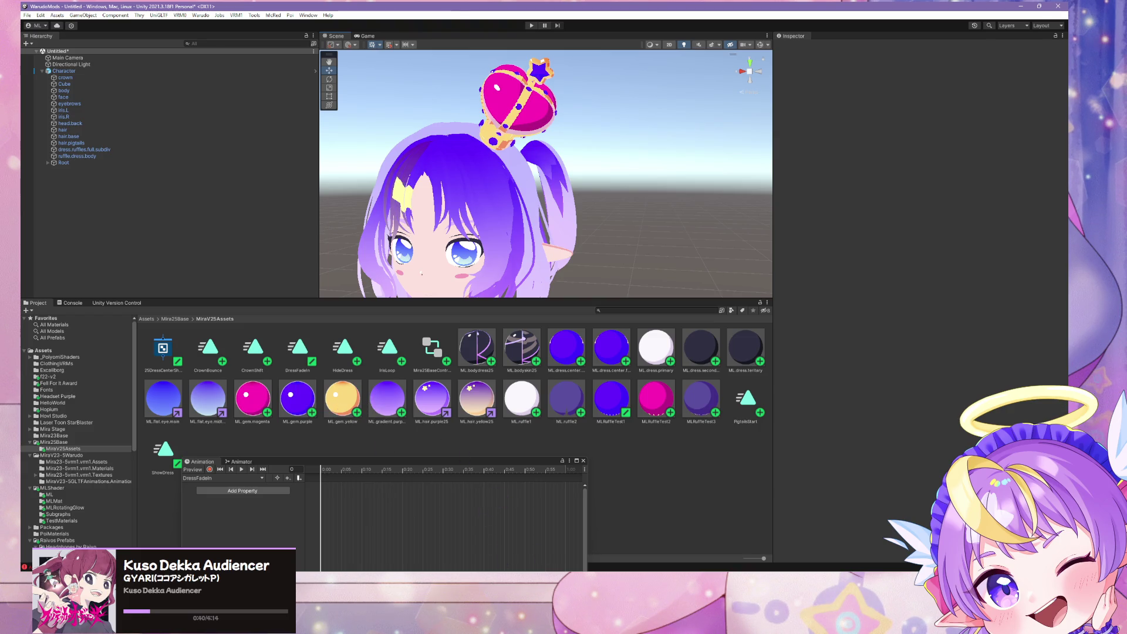
key(alt+Tab)
middle_drag(627, 300, 529, 329)
key(Tab)
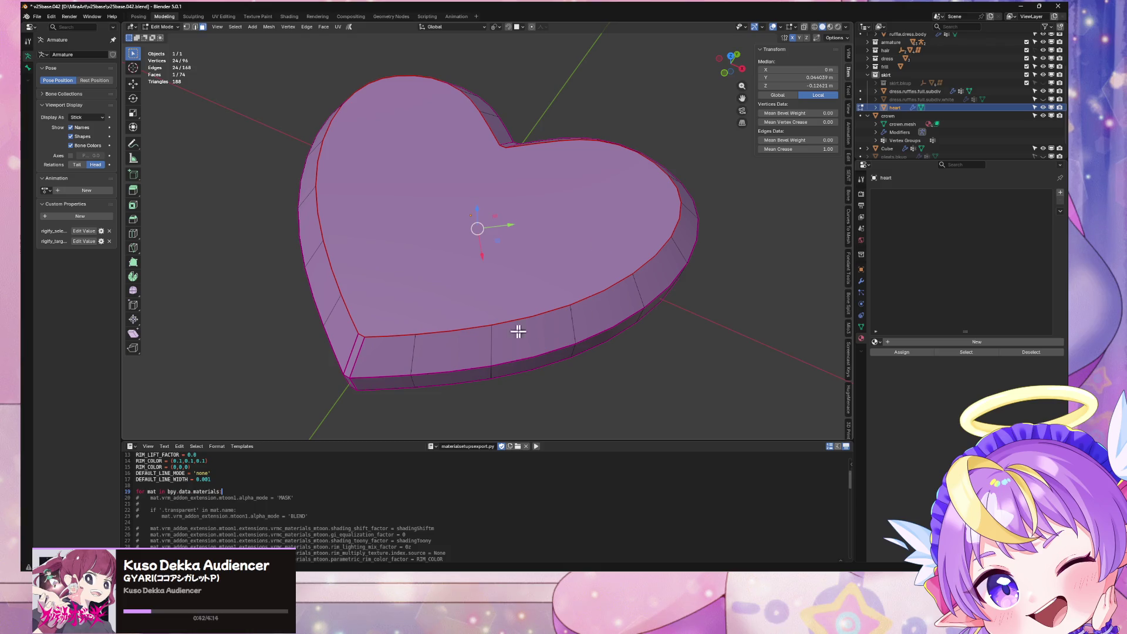
Assign gem.yellow to the heart and view it in Material Preview
click(876, 345)
click(907, 365)
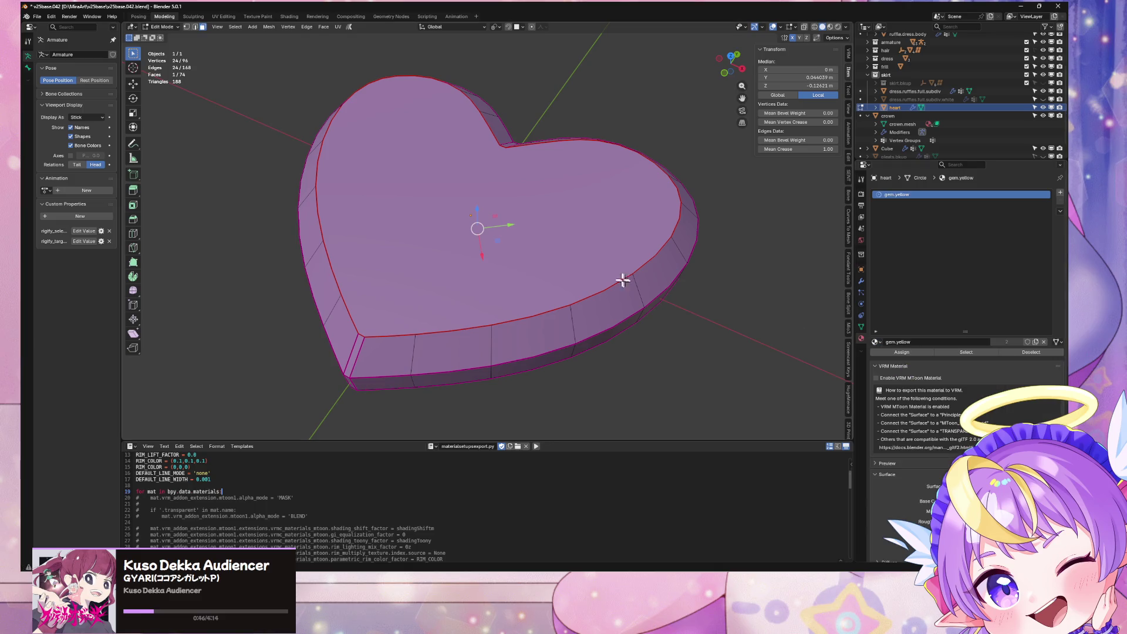
mouse_move(609, 242)
middle_down()
mouse_move(629, 282)
mouse_move(856, 38)
middle_up()
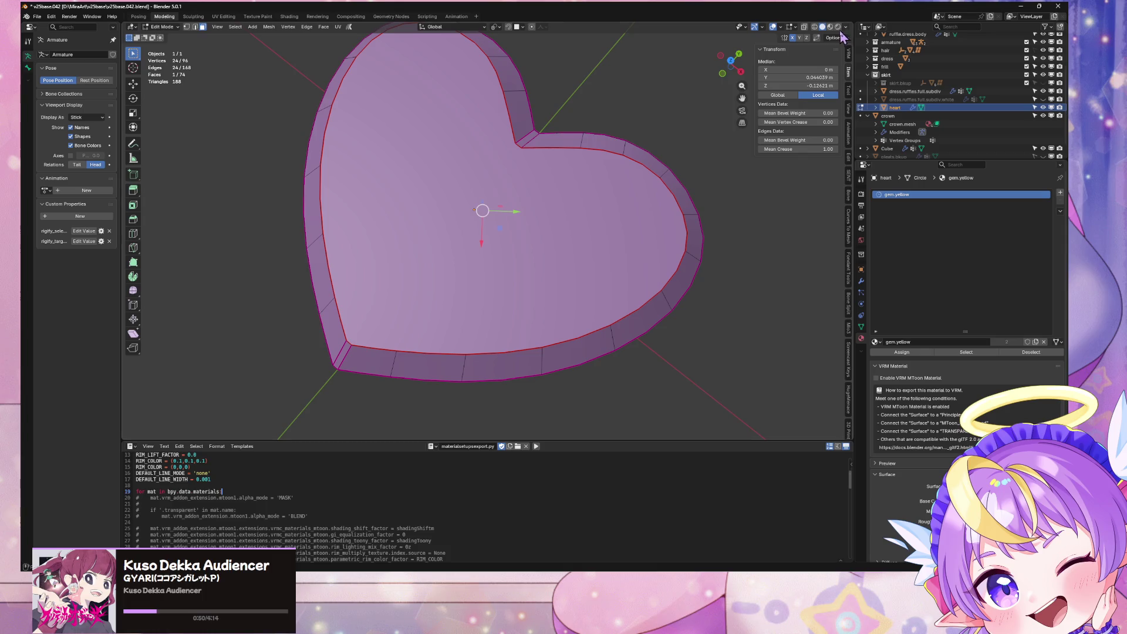
click(829, 27)
mouse_move(668, 232)
middle_down()
mouse_move(683, 214)
mouse_move(672, 170)
mouse_move(572, 230)
mouse_move(616, 234)
mouse_move(547, 227)
mouse_move(593, 276)
mouse_move(702, 112)
middle_up()
Back in Object Mode, remove the heart's Subdivision modifier
shift+click(547, 227)
right_click(675, 144)
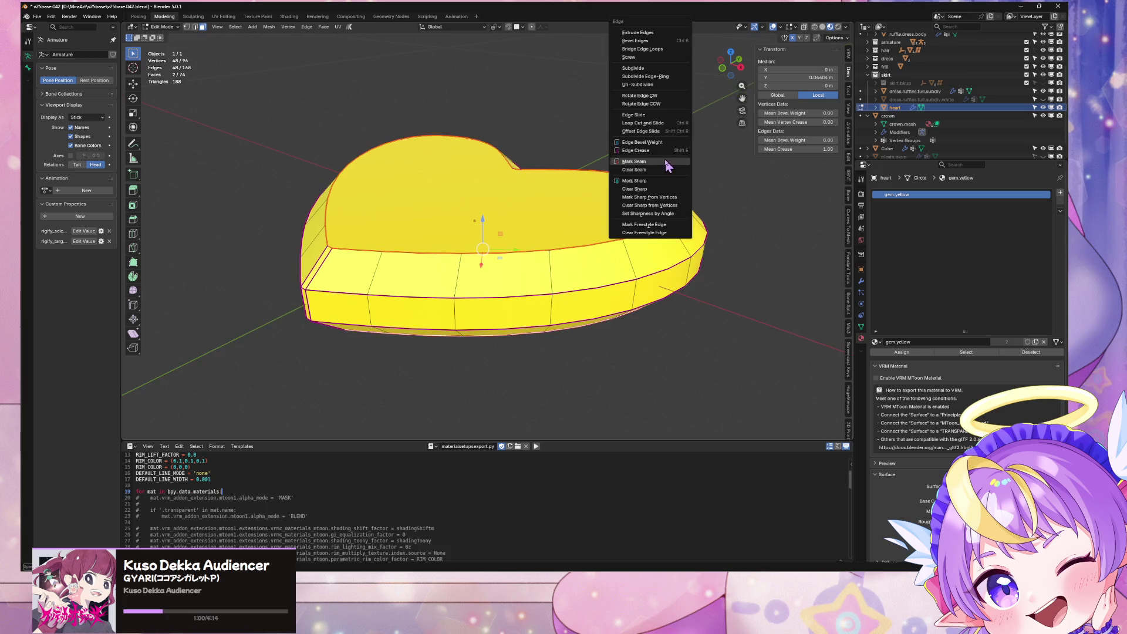
key(Tab)
middle_drag(714, 209, 730, 252)
click(861, 281)
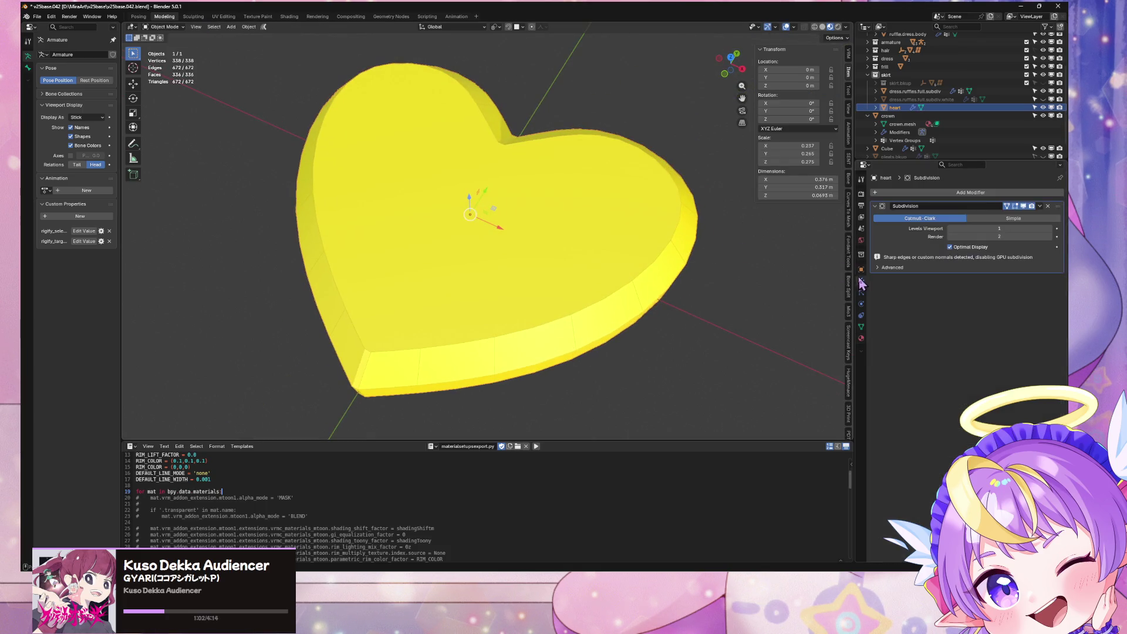
click(1039, 206)
click(998, 241)
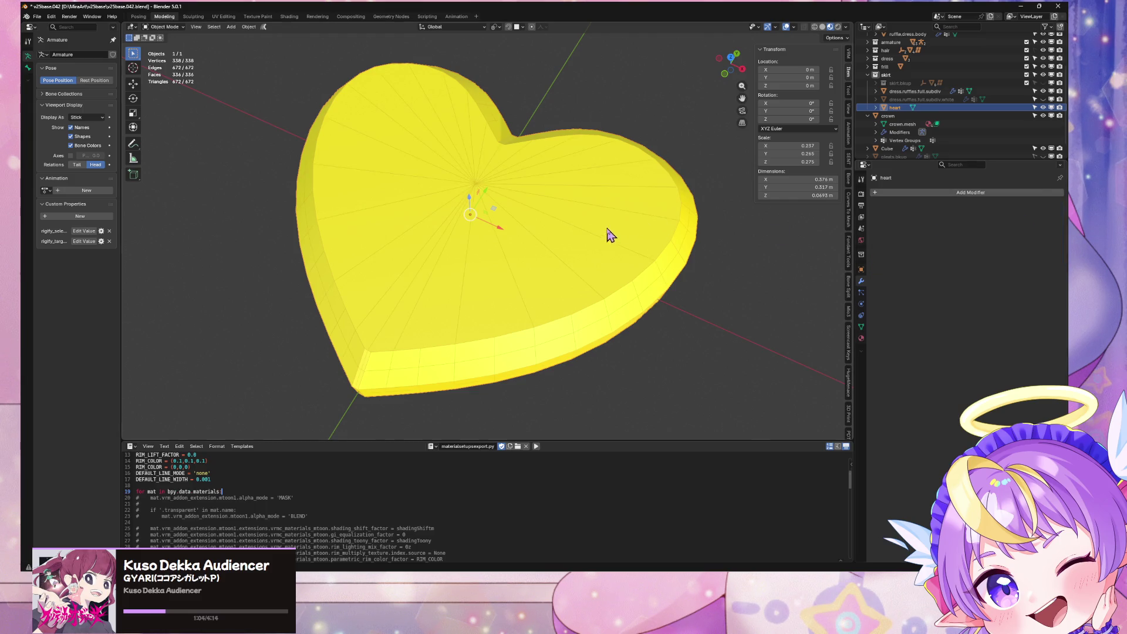
In Edit Mode, select the whole connected heart mesh and view it straight on
key(Tab)
mouse_move(607, 235)
middle_down()
mouse_move(607, 223)
mouse_move(517, 223)
mouse_move(501, 234)
middle_up()
click(546, 235)
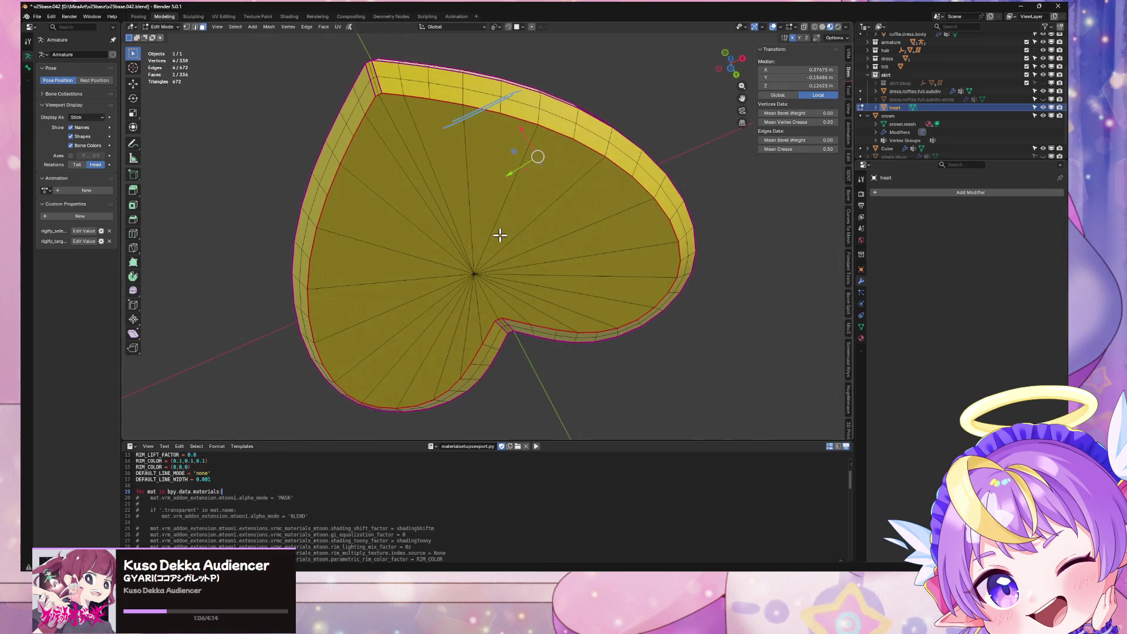
shift+click(527, 238)
key(ctrl+l)
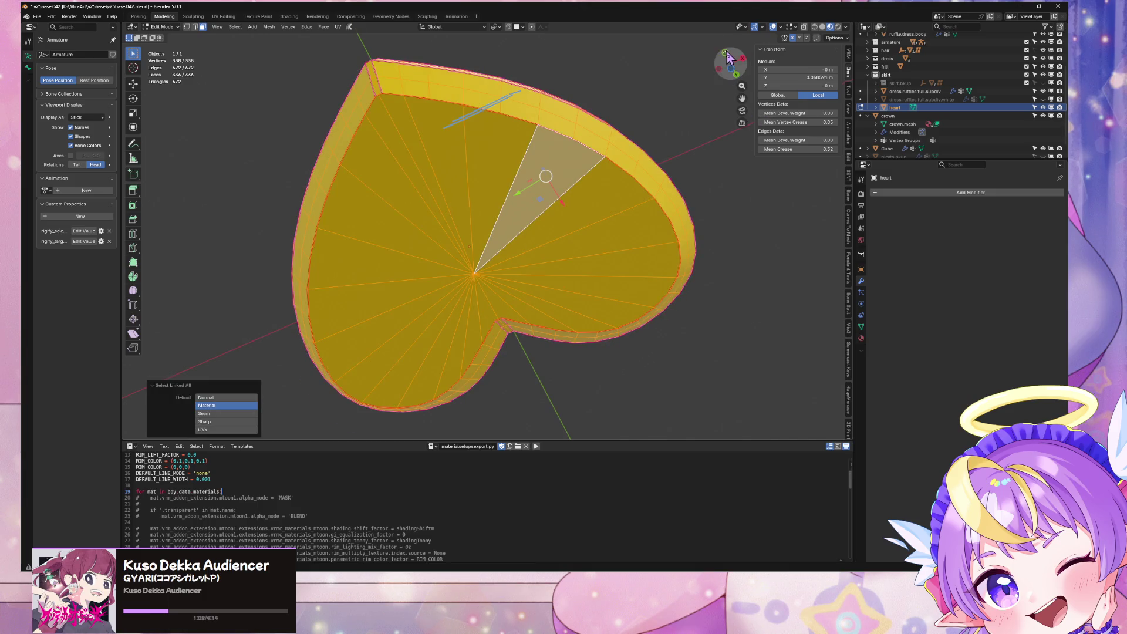
click(729, 56)
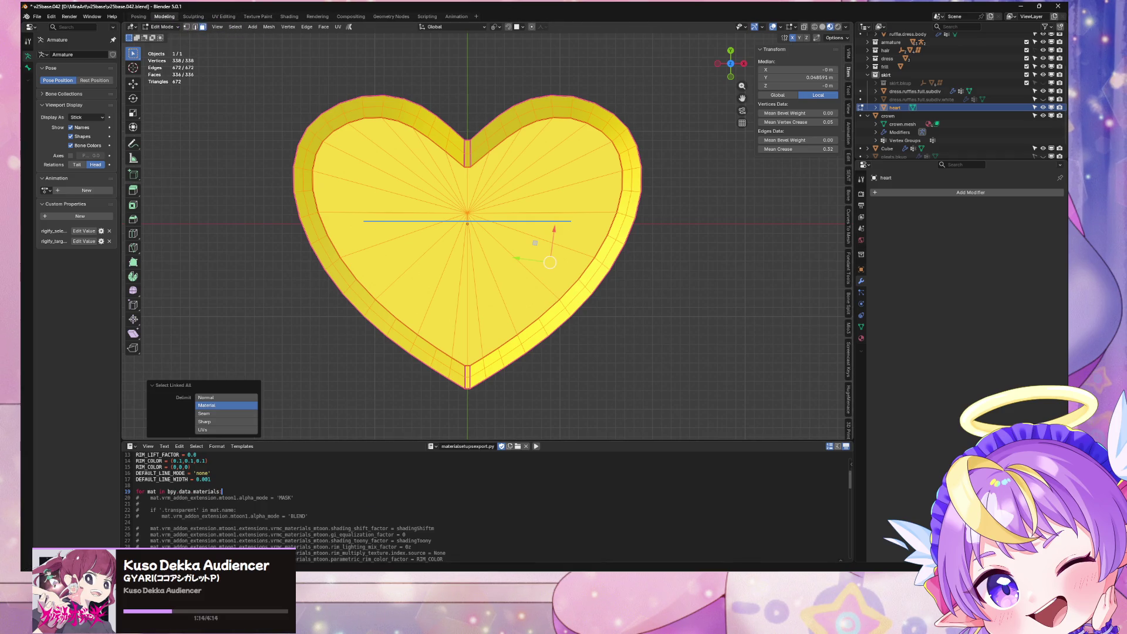
key(alt+Tab)
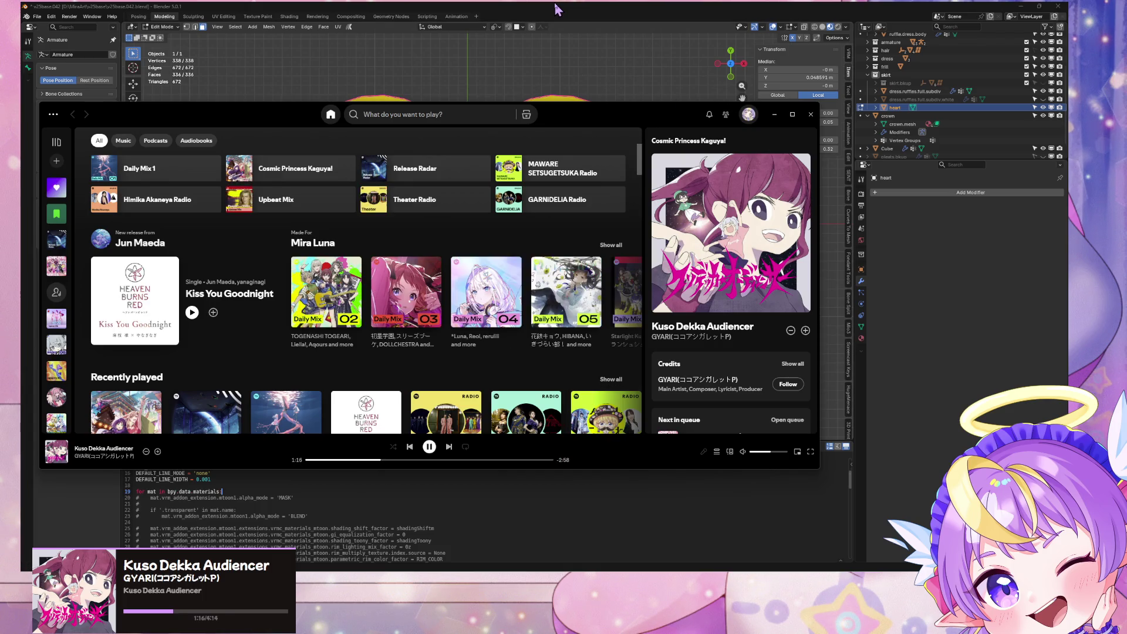
click(556, 8)
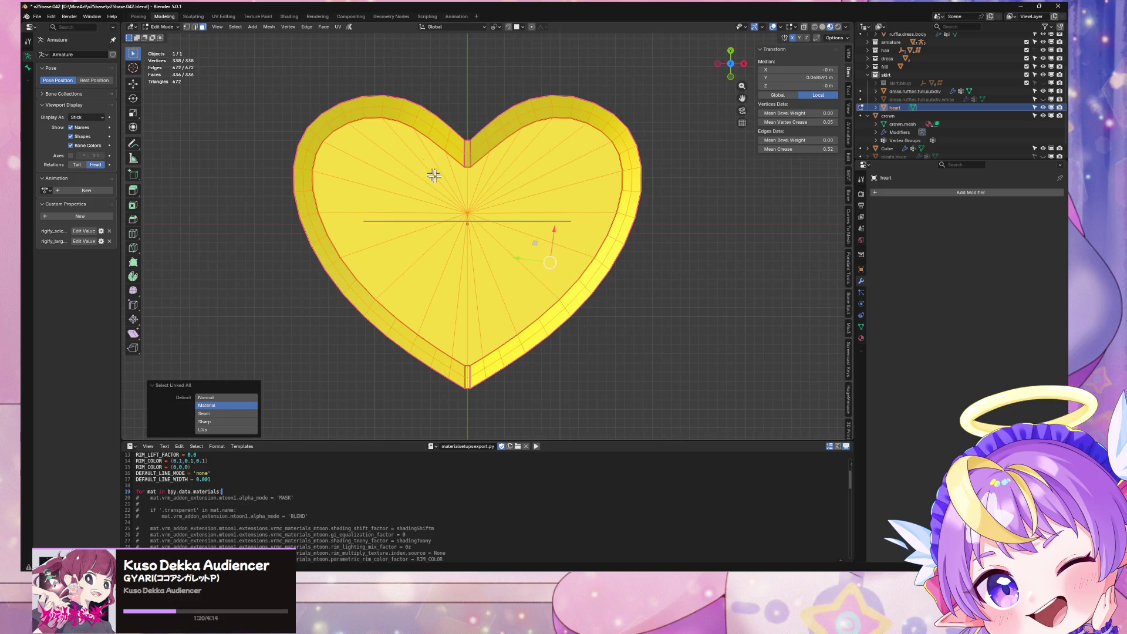
In the UV Editing workspace, frame the heart from above and turn off X-ray
click(223, 18)
key(KP_Decimal)
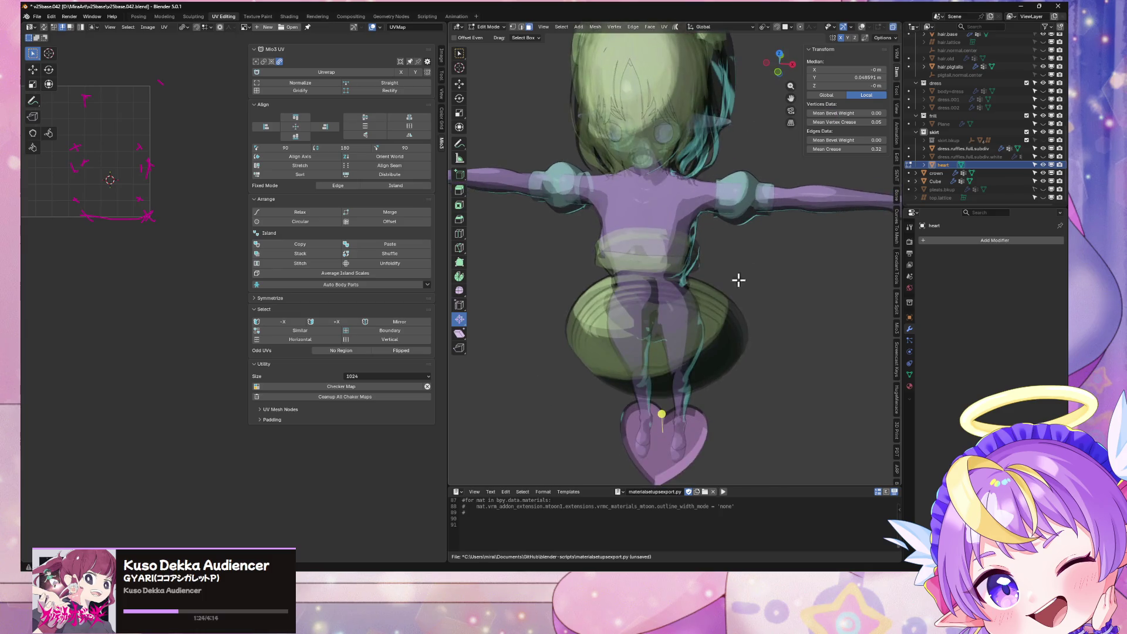
click(777, 71)
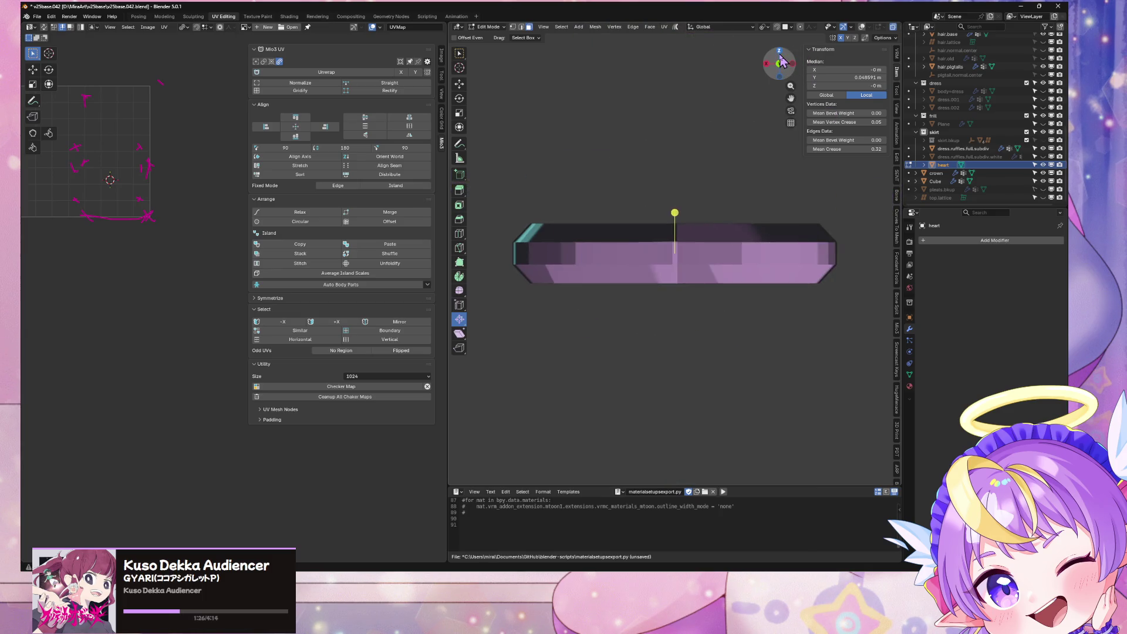
click(779, 51)
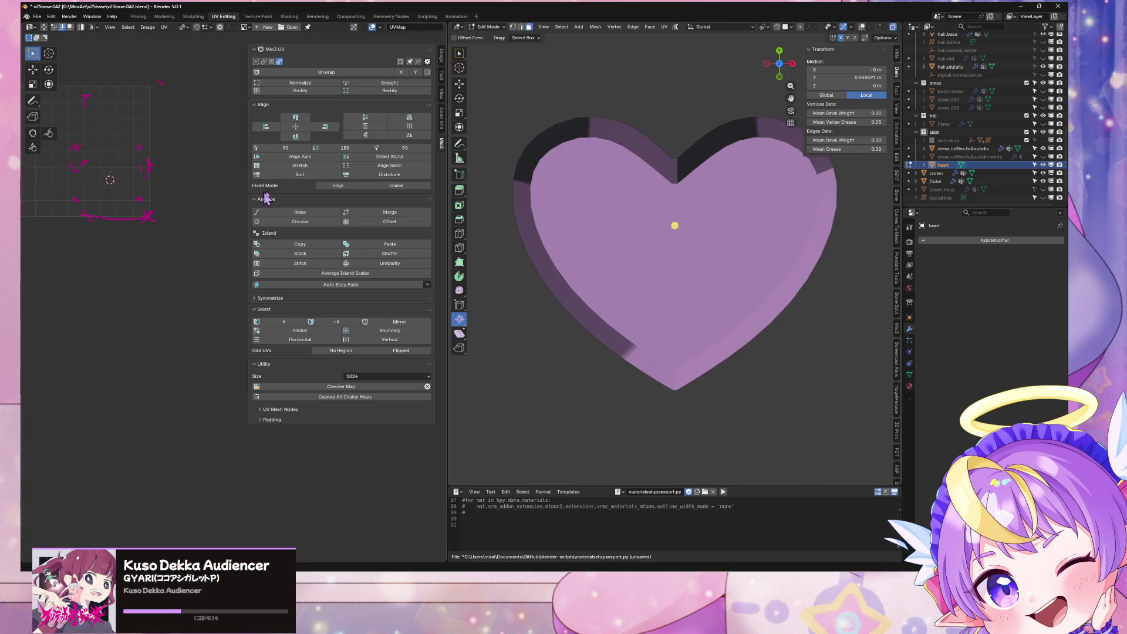
click(861, 28)
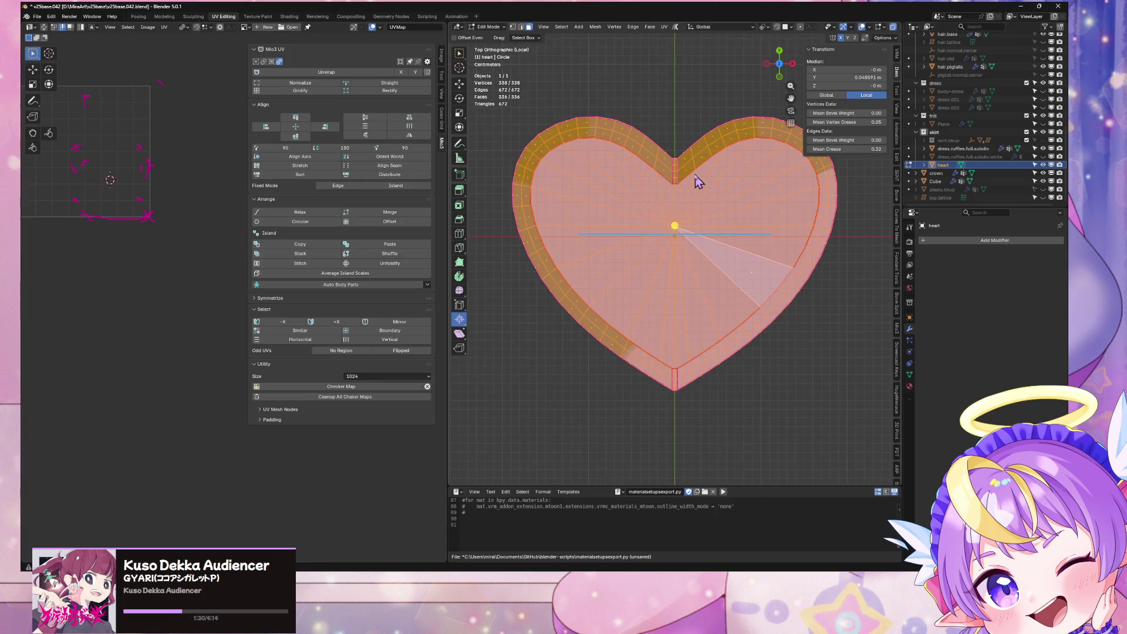
scroll(675, 176, up, 1)
click(666, 249)
mouse_move(669, 253)
middle_down()
mouse_move(674, 139)
mouse_move(660, 222)
mouse_move(727, 340)
middle_up()
key(alt+z)
Select the flat front face region with Ctrl+L using Delimit Seam, viewed from top
click(650, 235)
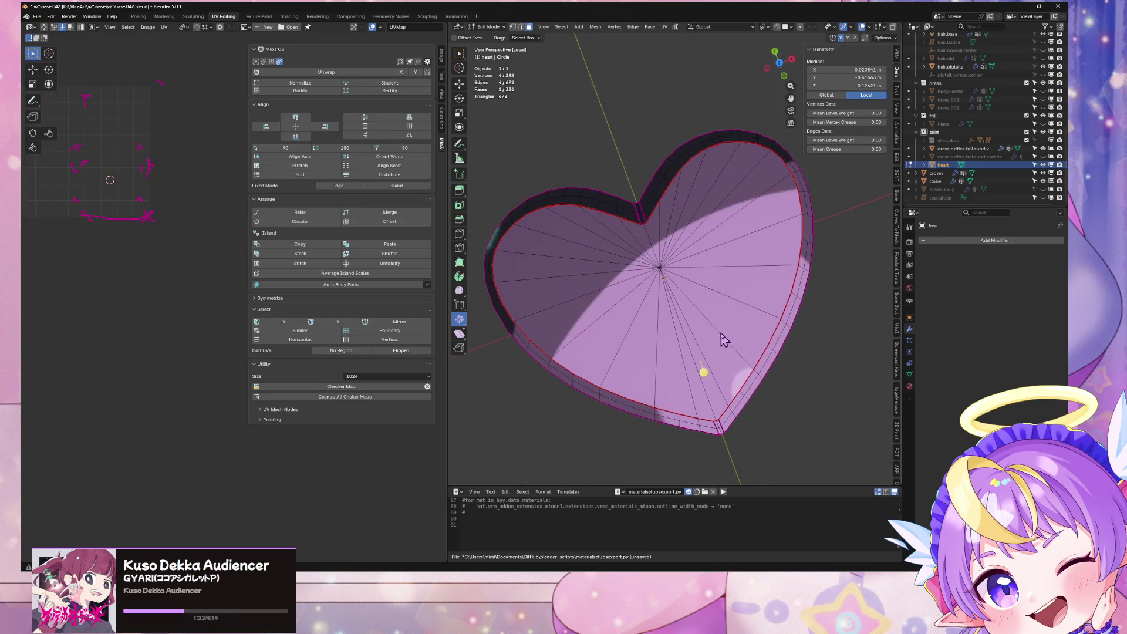
shift+click(692, 291)
key(ctrl+l)
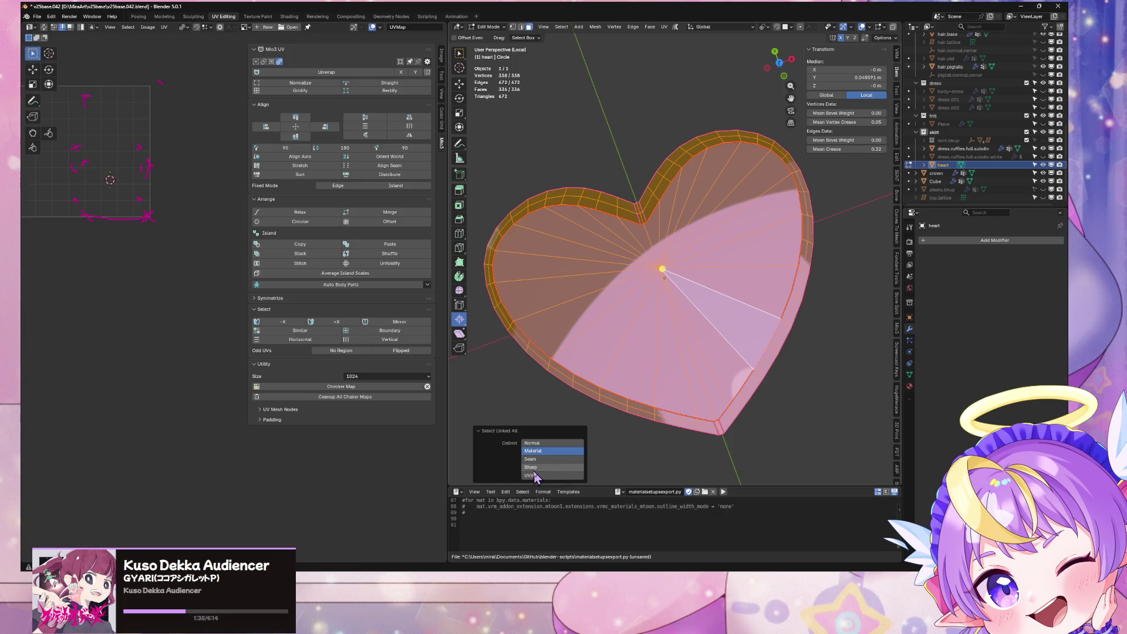
click(531, 458)
click(779, 62)
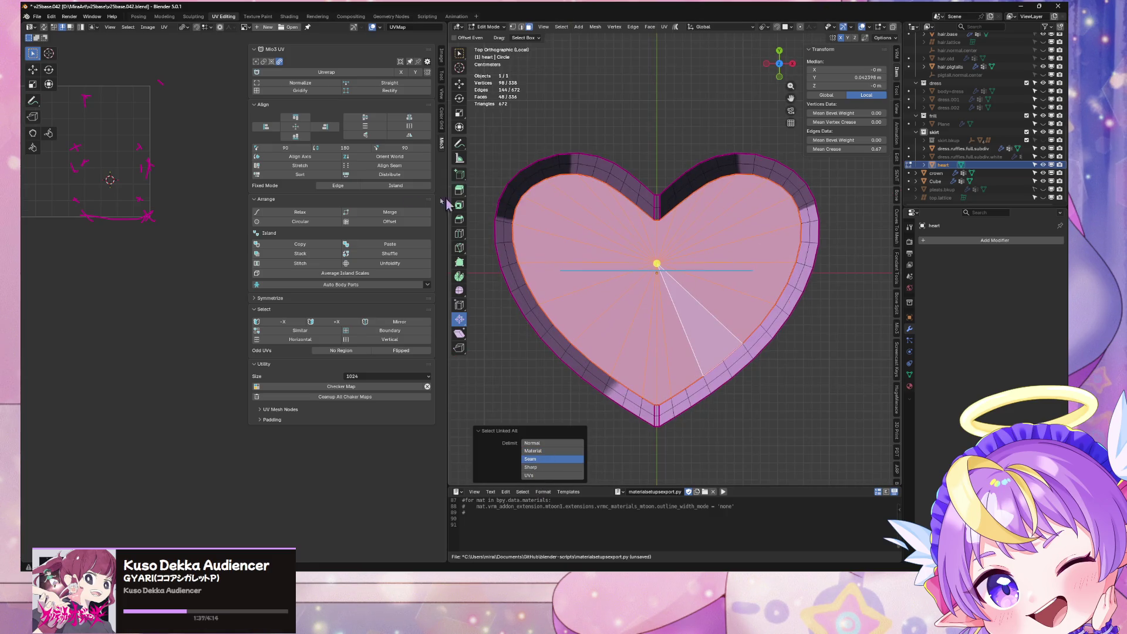
scroll(221, 170, up, 3)
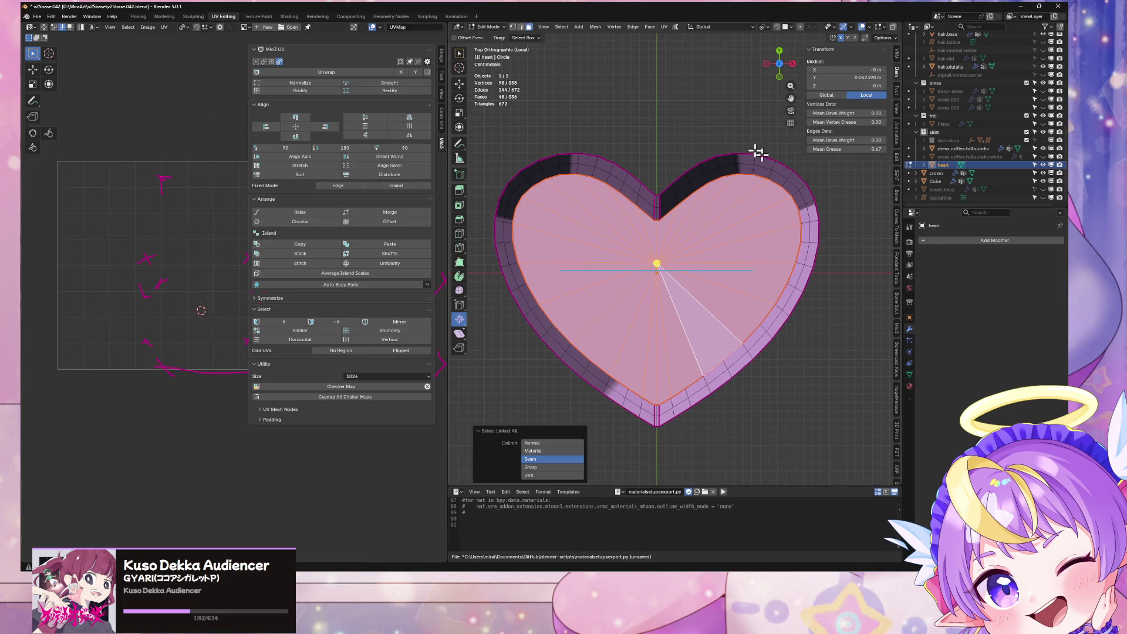
click(663, 27)
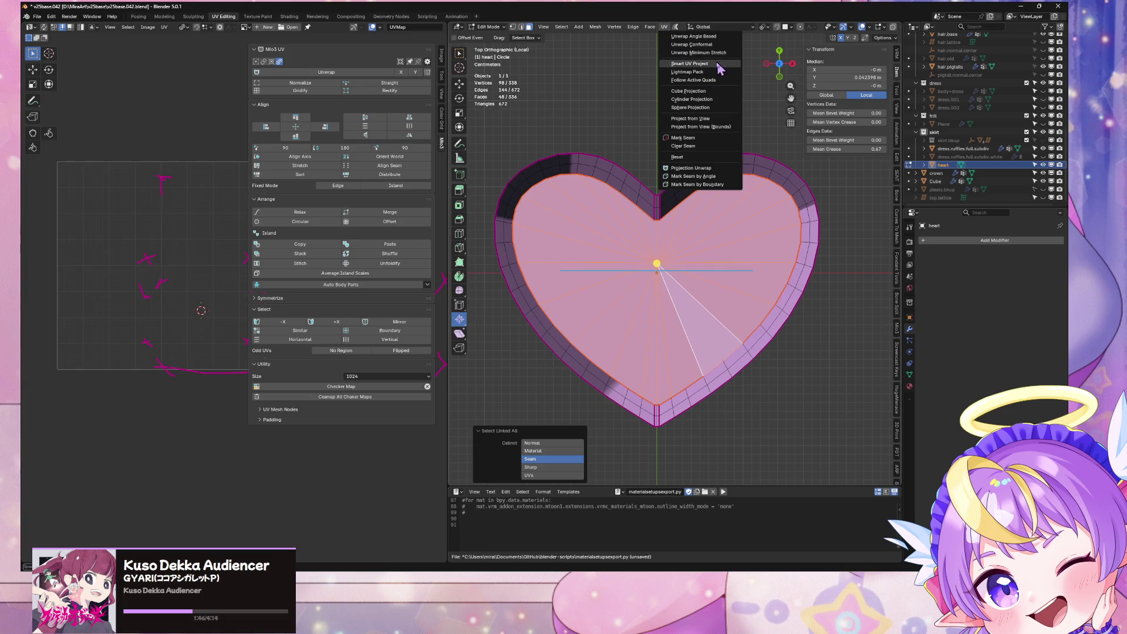
Project the face UVs from view (Bounds), collapse the boundary to zero scale and reposition it
click(721, 127)
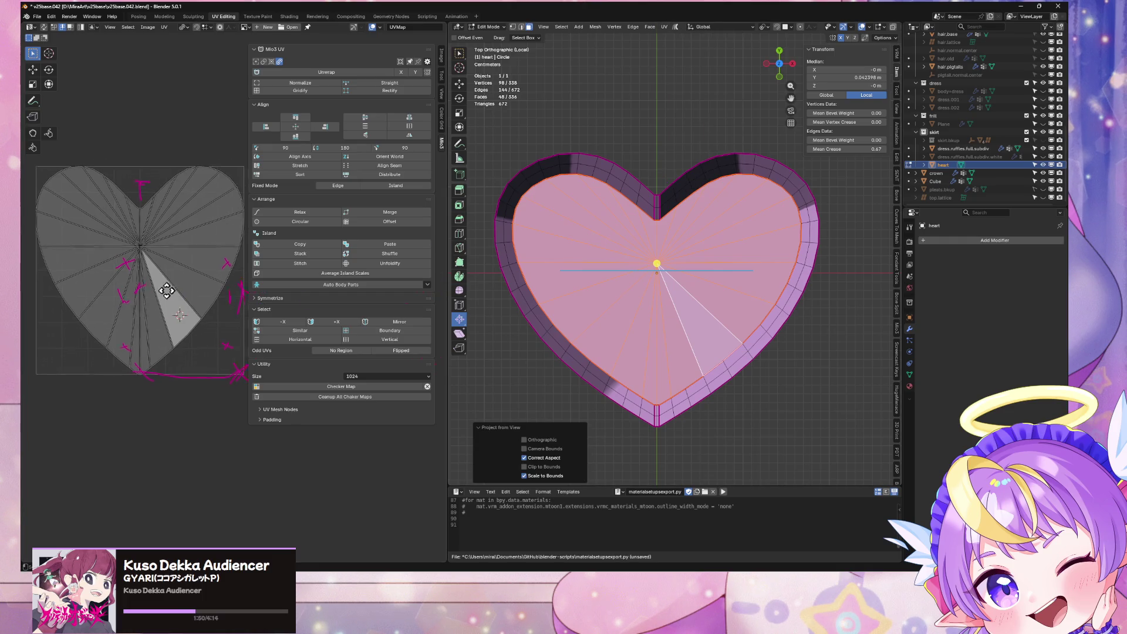
click(209, 313)
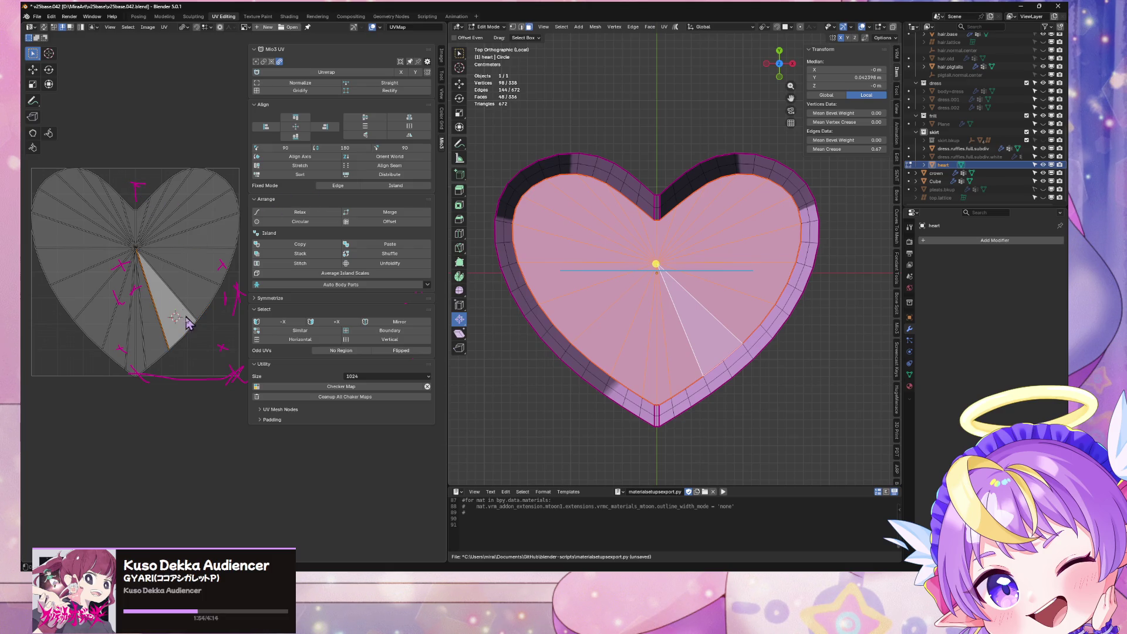
key(a)
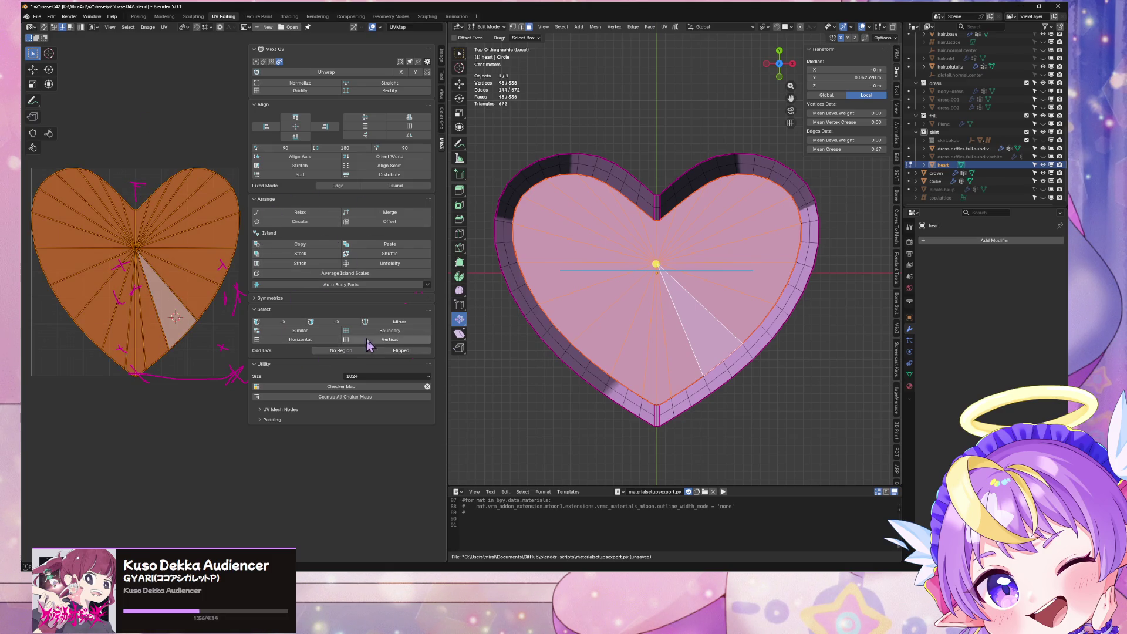
click(382, 331)
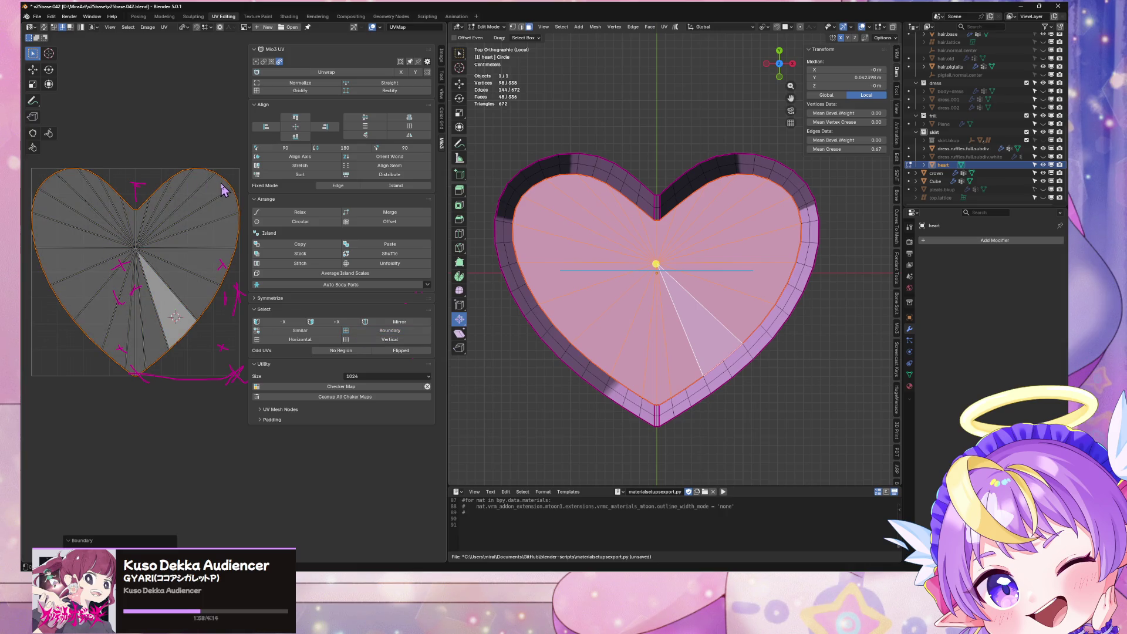
key(1)
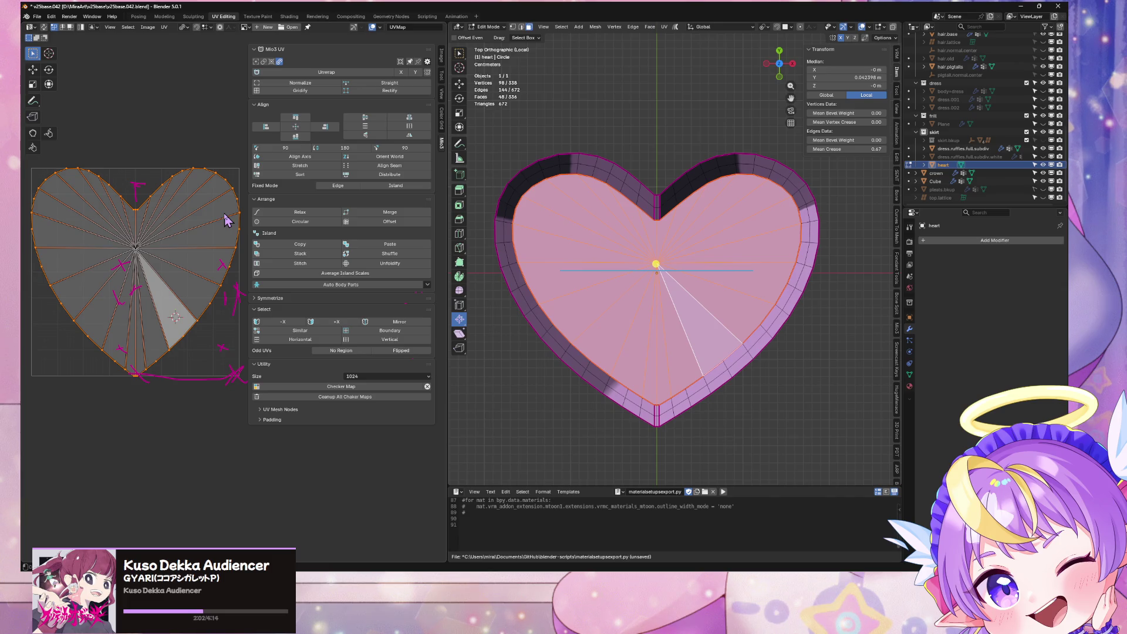
key(s)
key(0)
key(Return)
key(v)
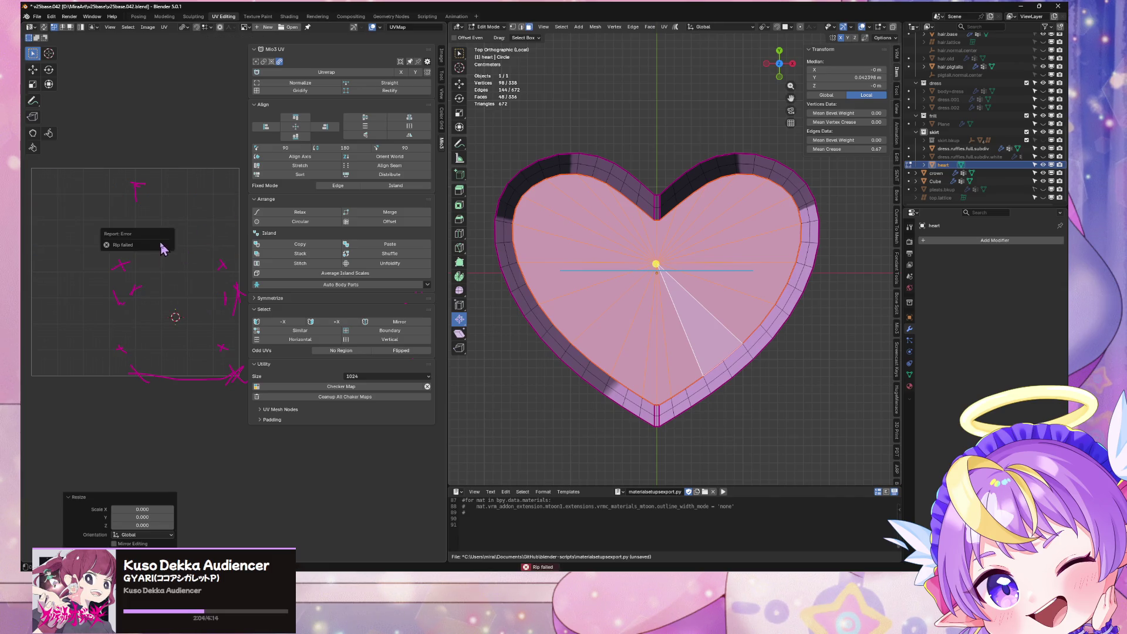
key(g)
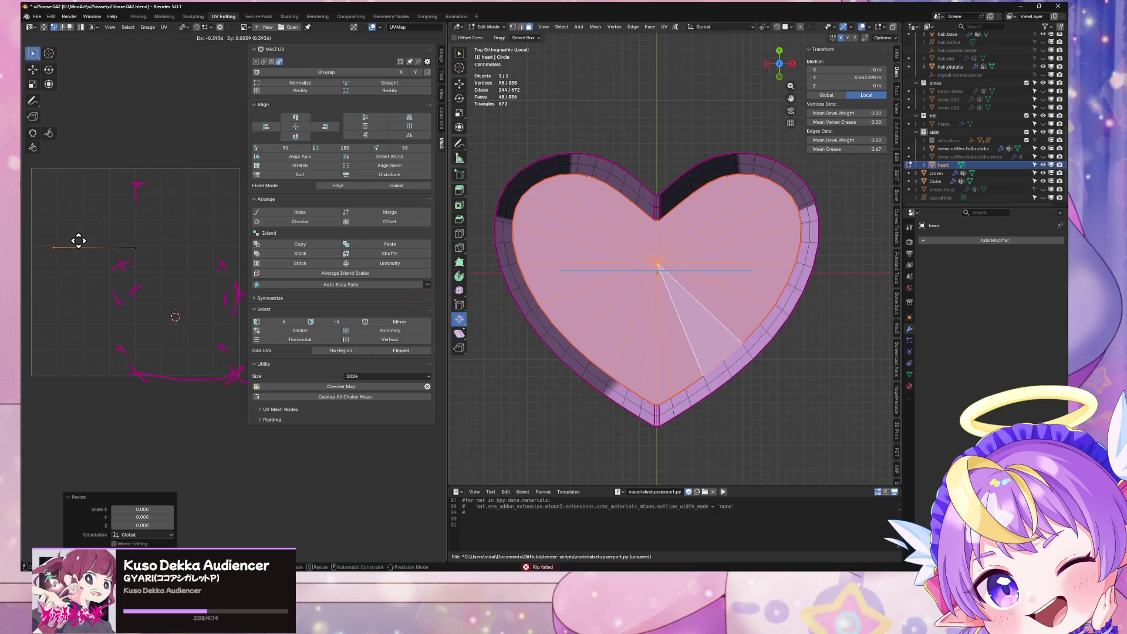
click(77, 241)
Flatten the UVs to zero on Y and shift the resulting line left along X
key(s)
key(y)
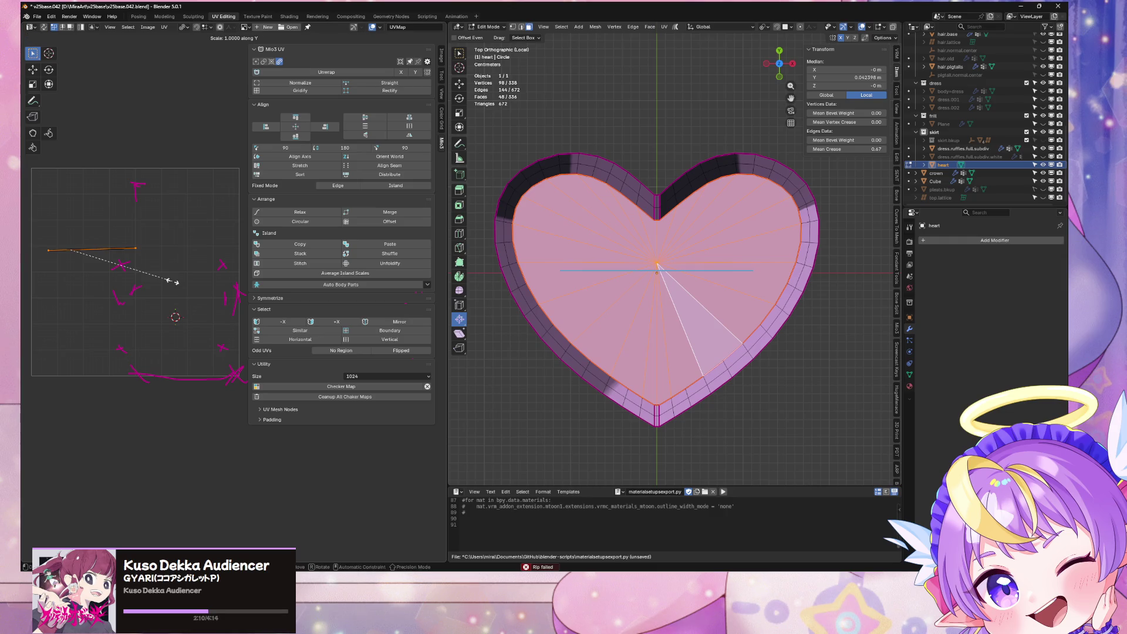
key(0)
key(Return)
key(g)
key(x)
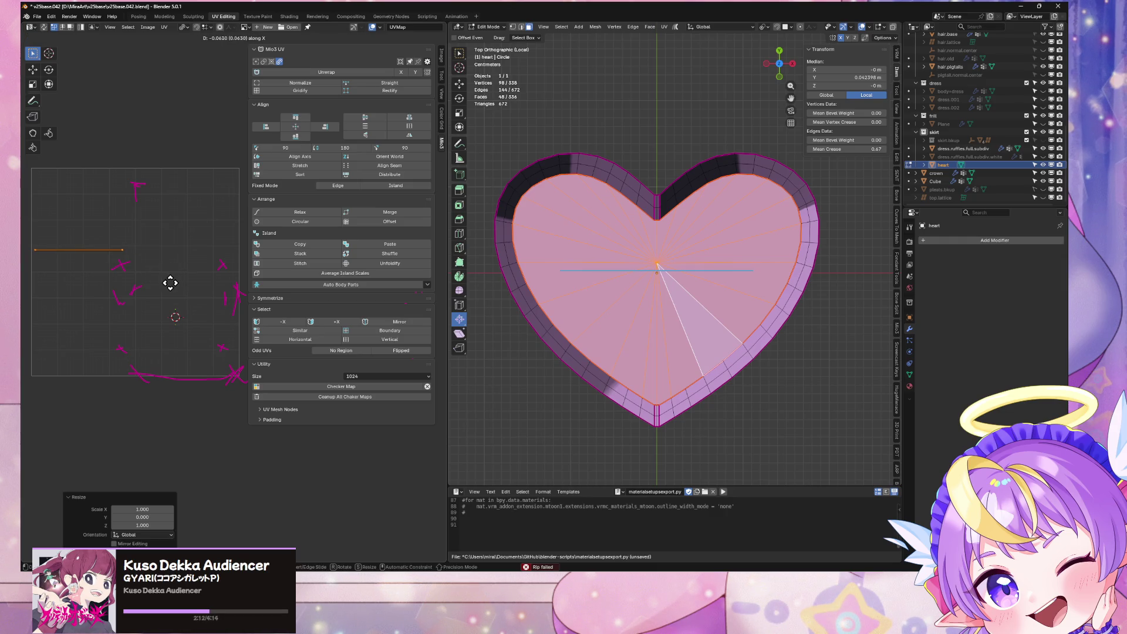
click(170, 287)
Stretch the UV line horizontally along X and nudge it slightly right
key(s)
key(y)
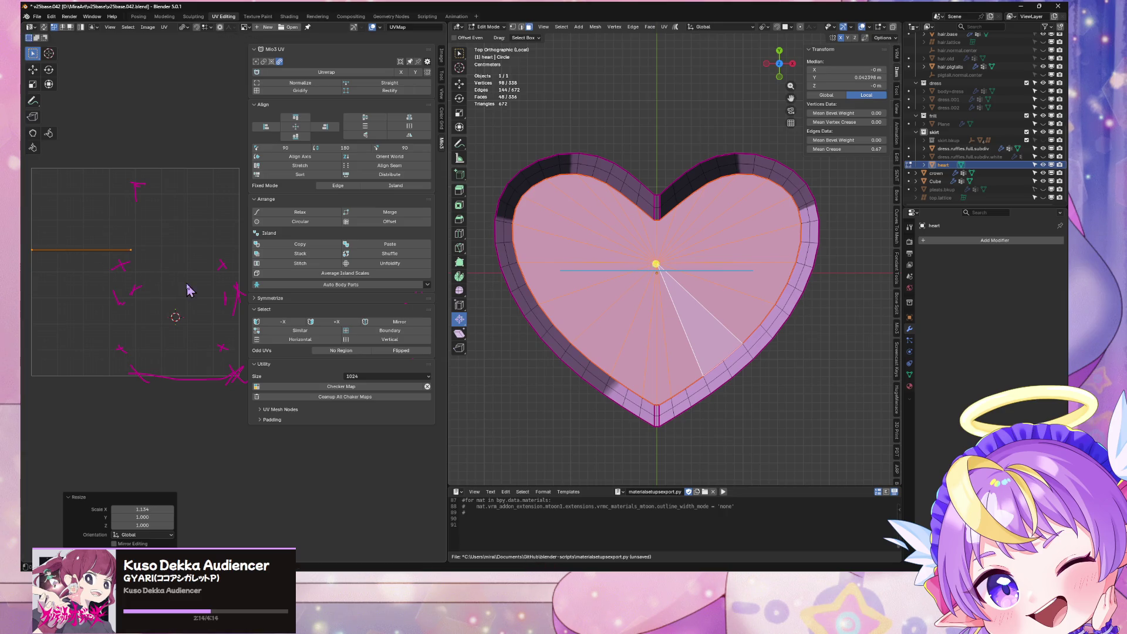
key(x)
click(190, 283)
key(g)
key(y)
key(Escape)
key(g)
key(x)
click(183, 286)
mouse_move(670, 280)
middle_down()
mouse_move(742, 208)
mouse_move(747, 184)
mouse_move(813, 157)
middle_up()
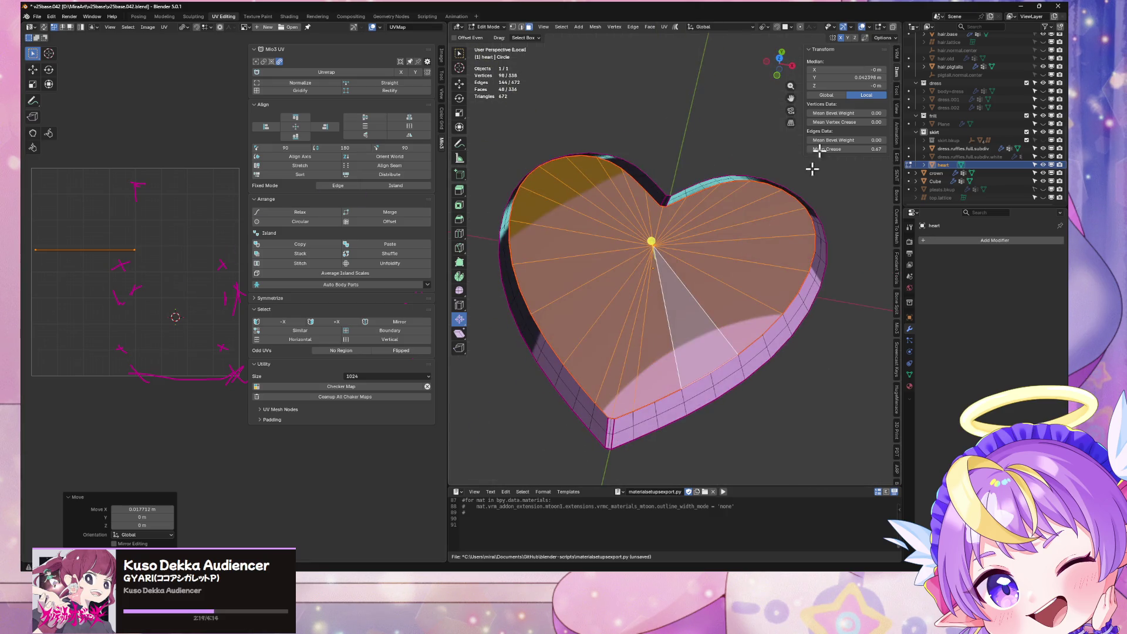
Turn on the Face Orientation overlay to check the heart's face normals
click(869, 27)
click(815, 184)
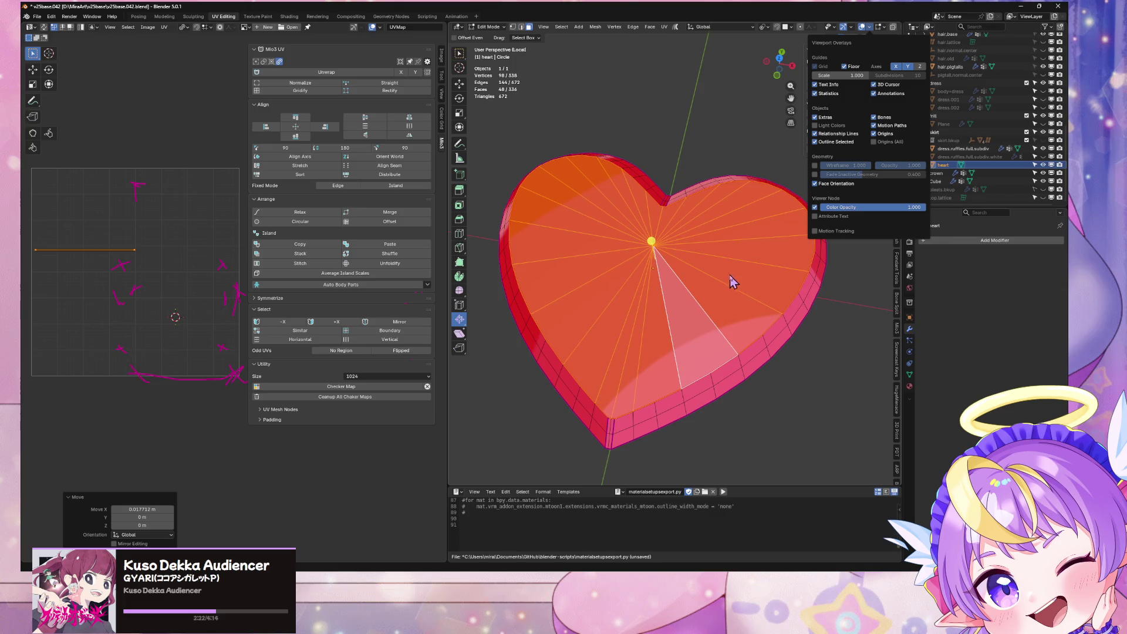
key(a)
key(s)
Revert the accidental reshape via Undo History, view from top and show gem.yellow settings
key(ctrl+alt+z)
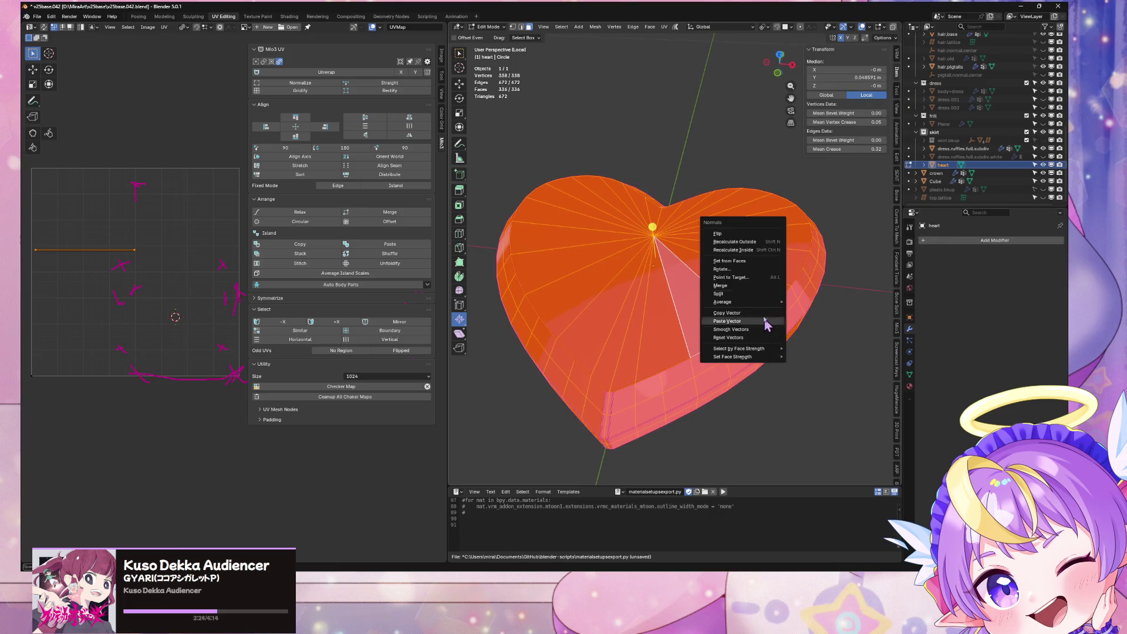
click(772, 253)
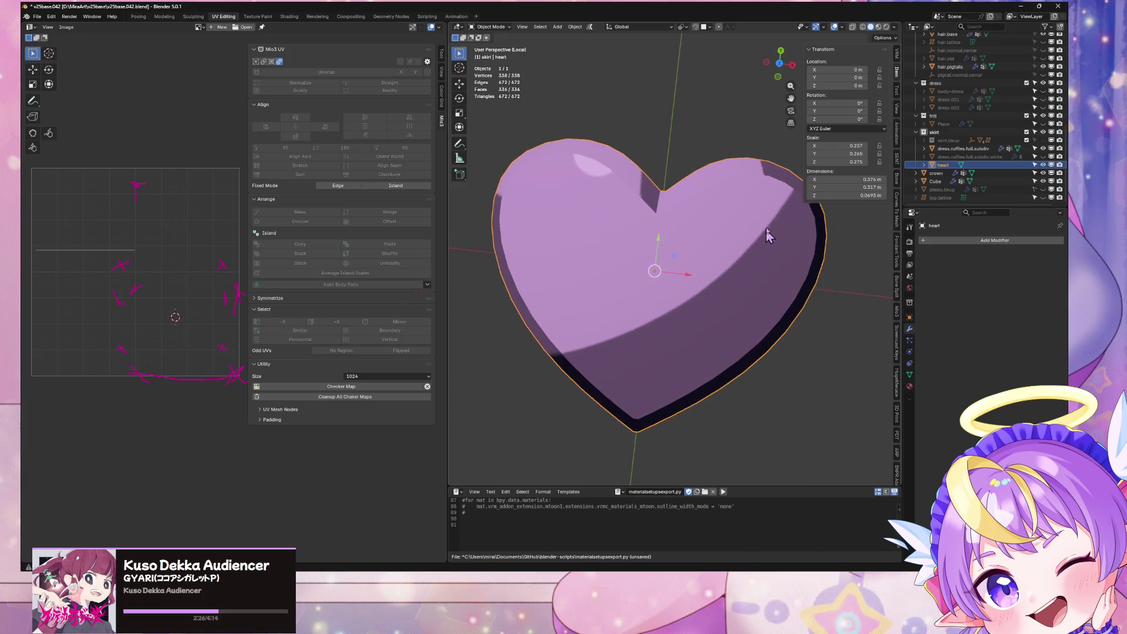
click(779, 67)
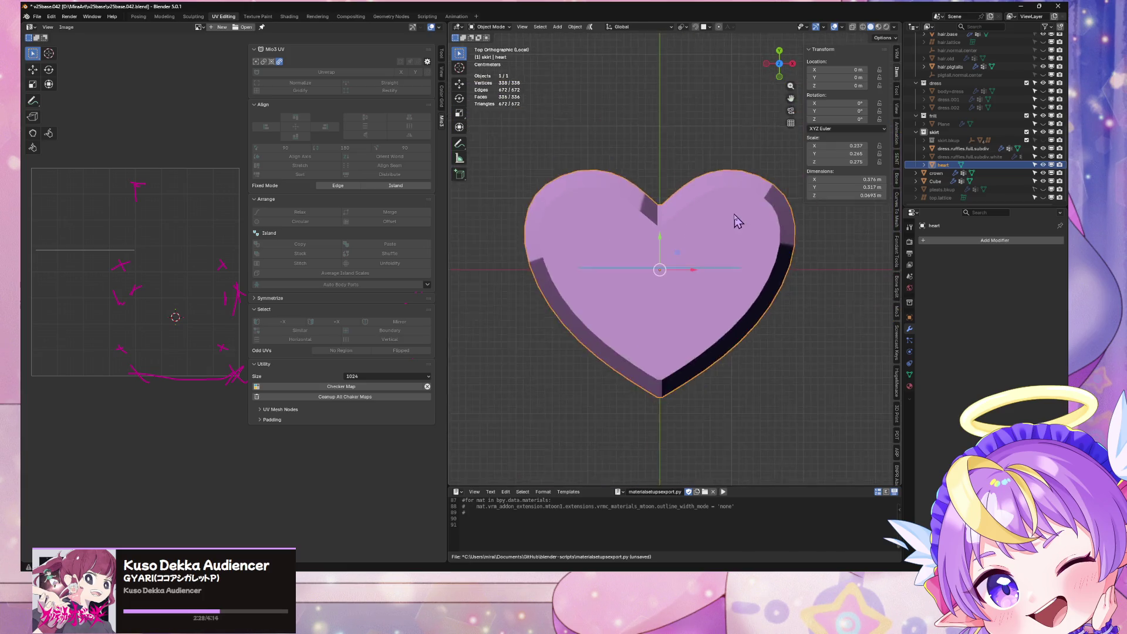
scroll(763, 247, up, 3)
click(909, 387)
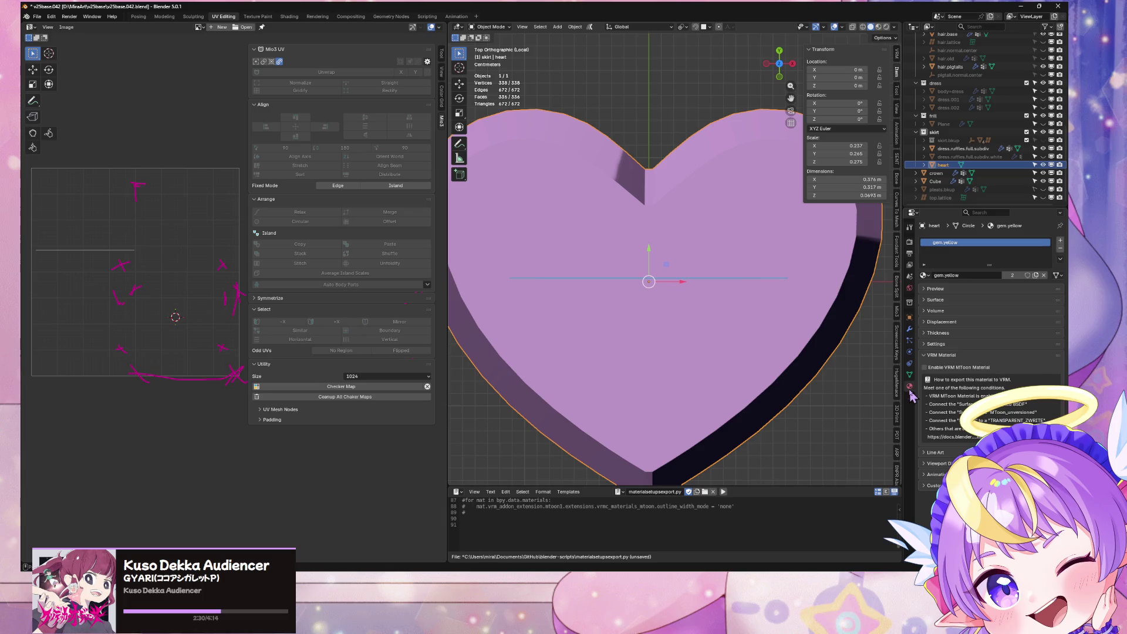
Add a second slot with gem.magenta, enable VRM MToon, and switch to Material Preview
click(1060, 241)
click(924, 291)
text(ge)
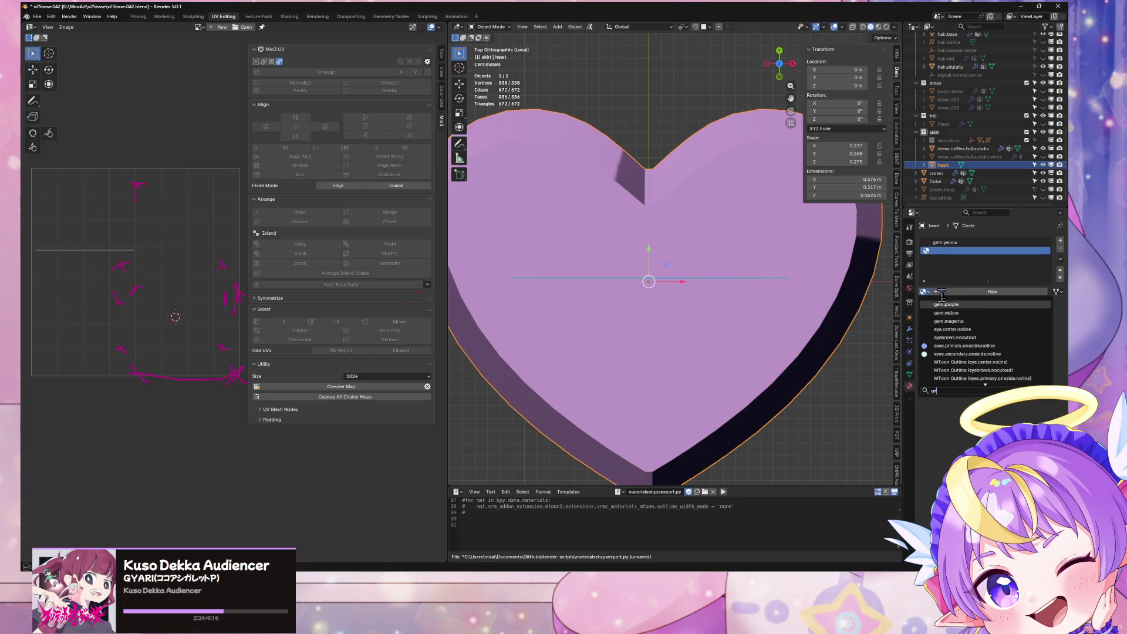
click(971, 321)
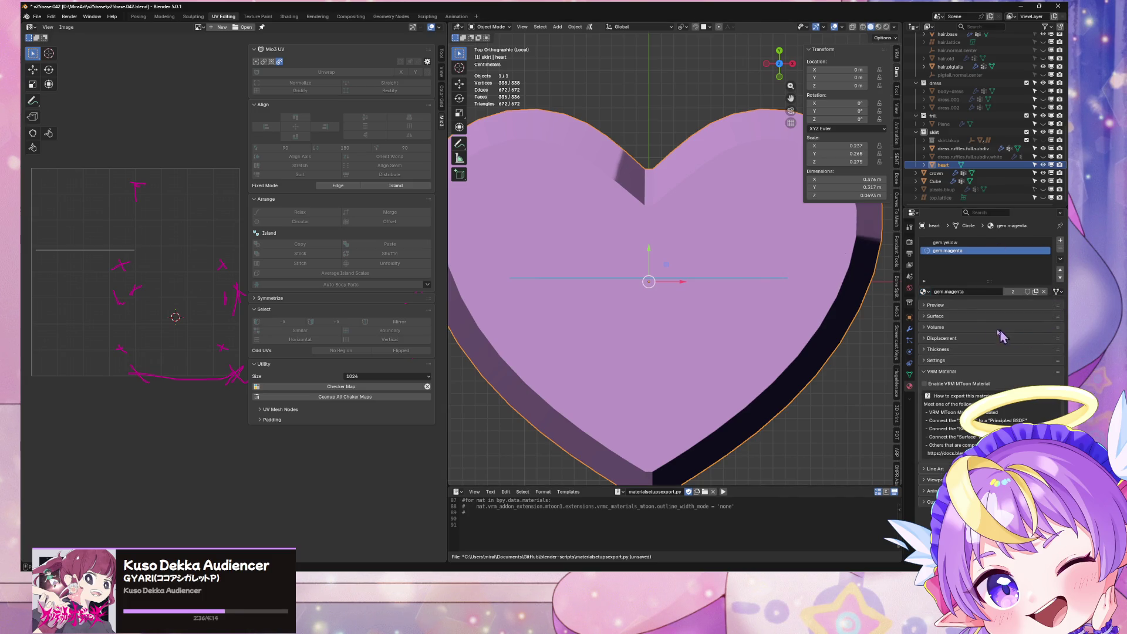
click(924, 383)
scroll(763, 223, down, 3)
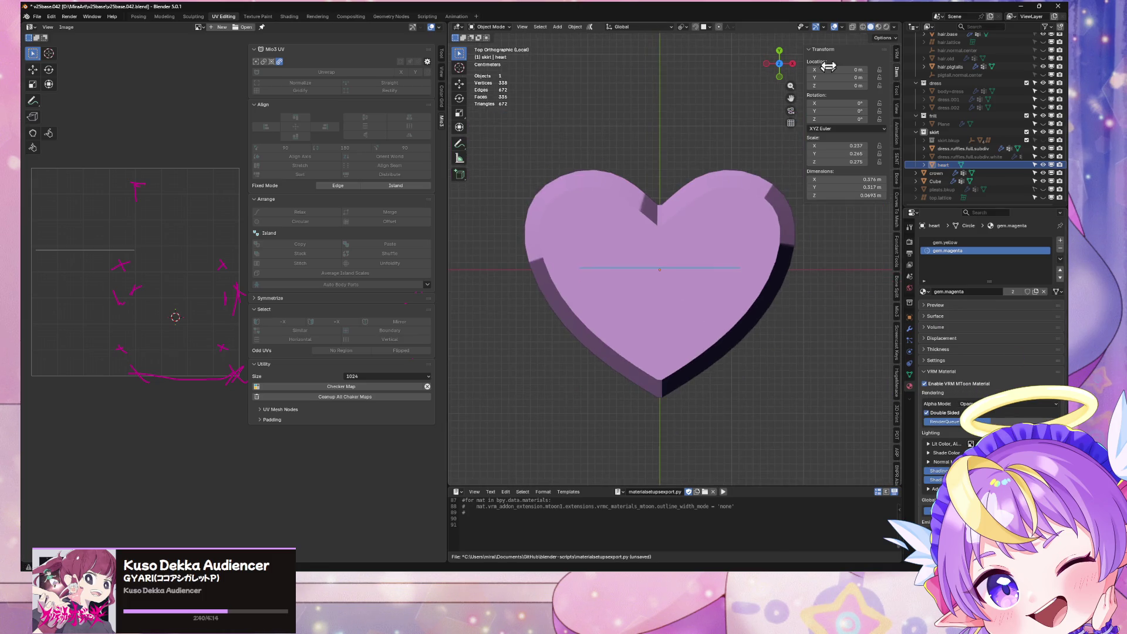
click(878, 27)
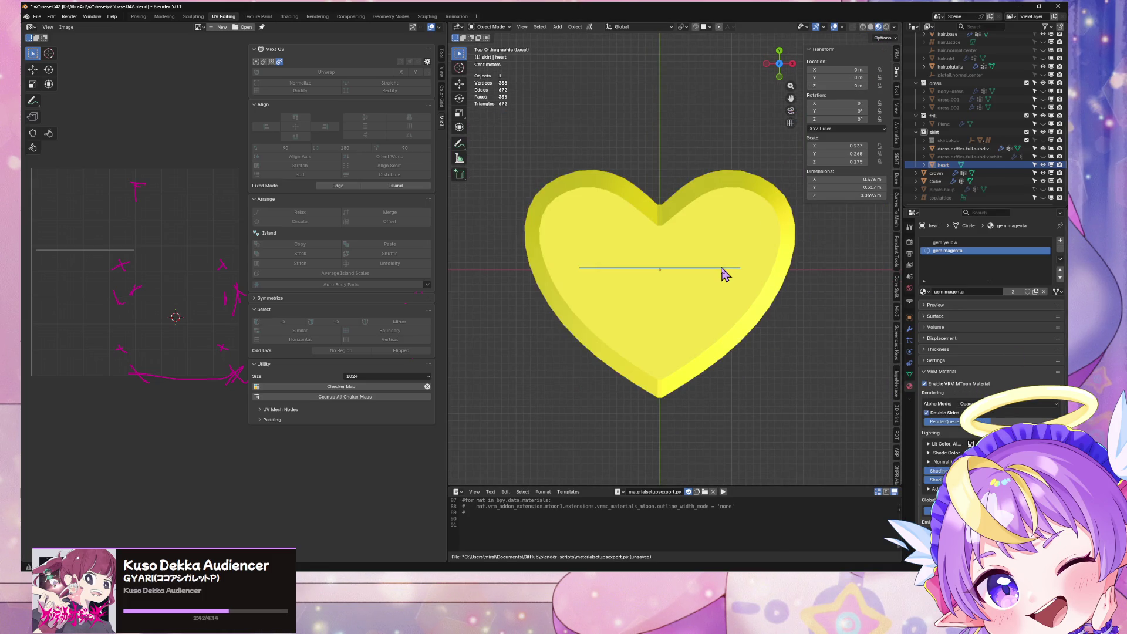
scroll(725, 274, up, 2)
key(Tab)
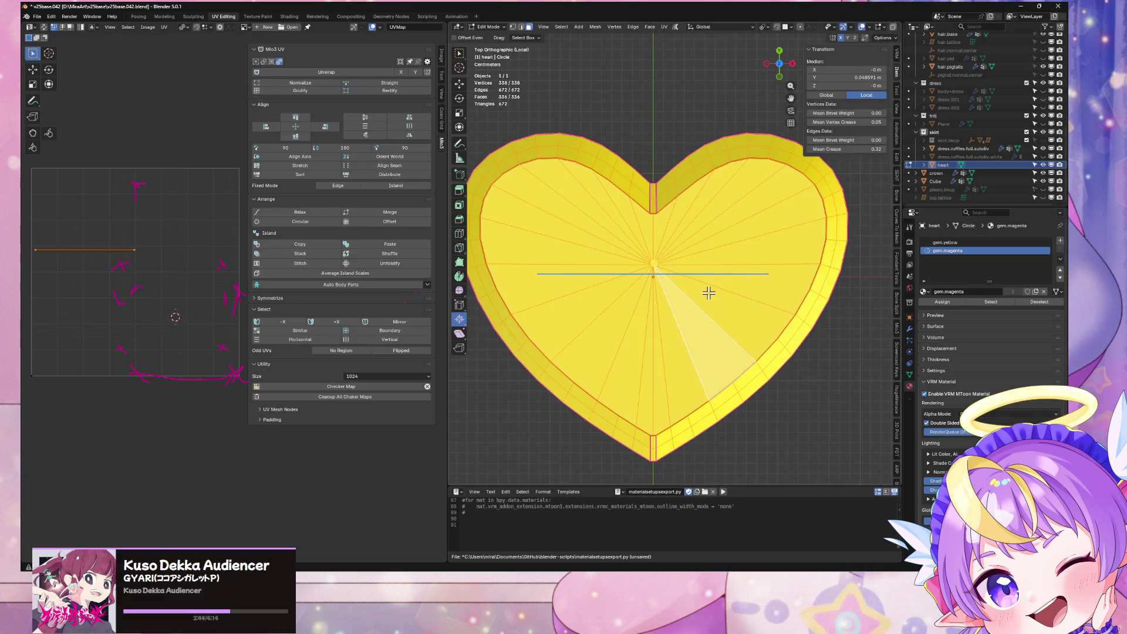
Select the heart's inner fan faces within seams and switch to the gem.magenta slot
click(673, 319)
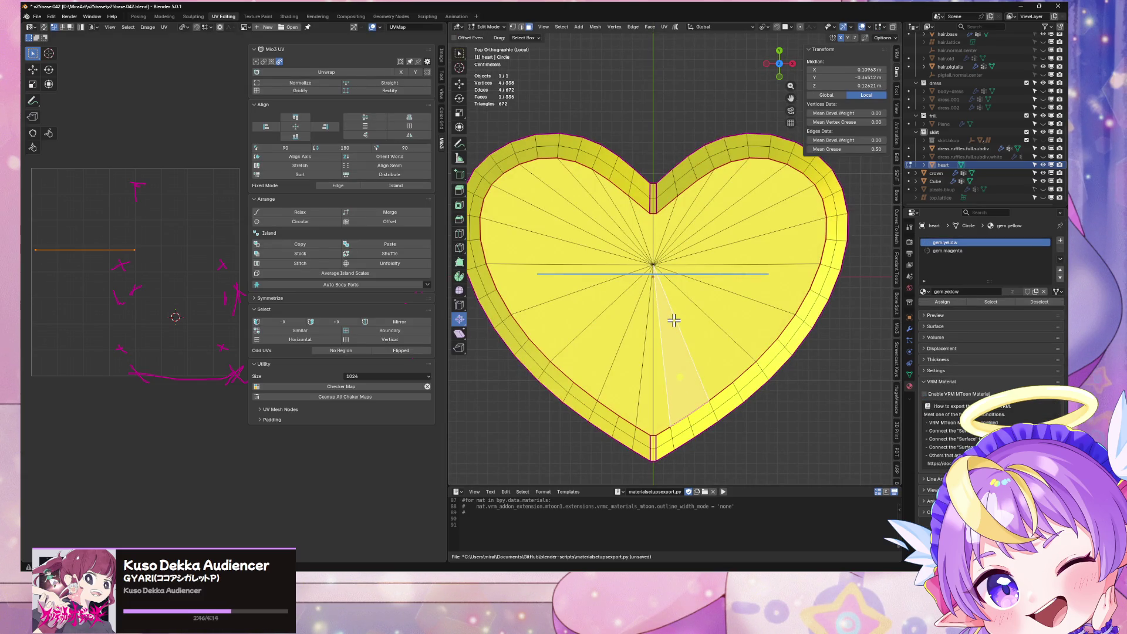
key(ctrl+l)
click(681, 292)
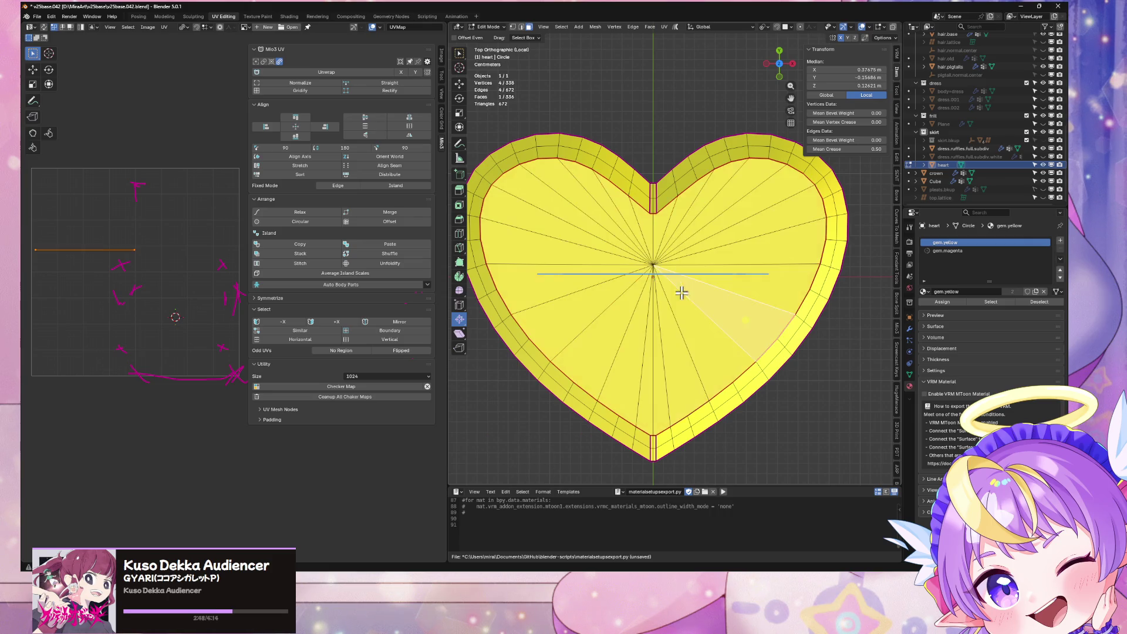
key(ctrl+l)
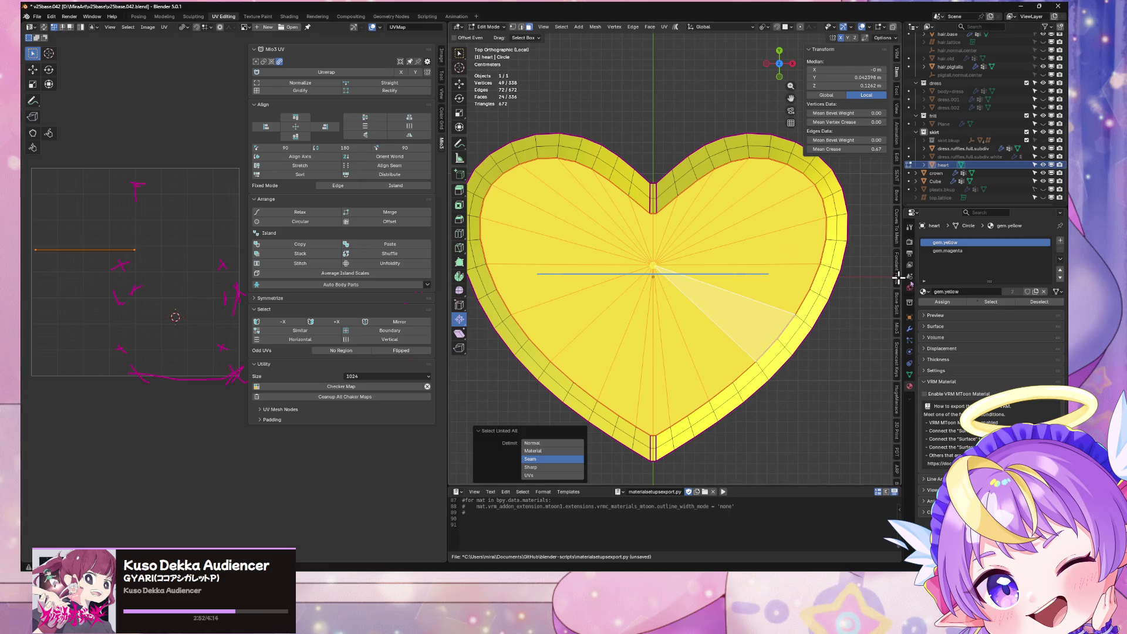
click(956, 251)
Eyedrop a magenta colour into gem.magenta's Shade Color
scroll(992, 352, down, 3)
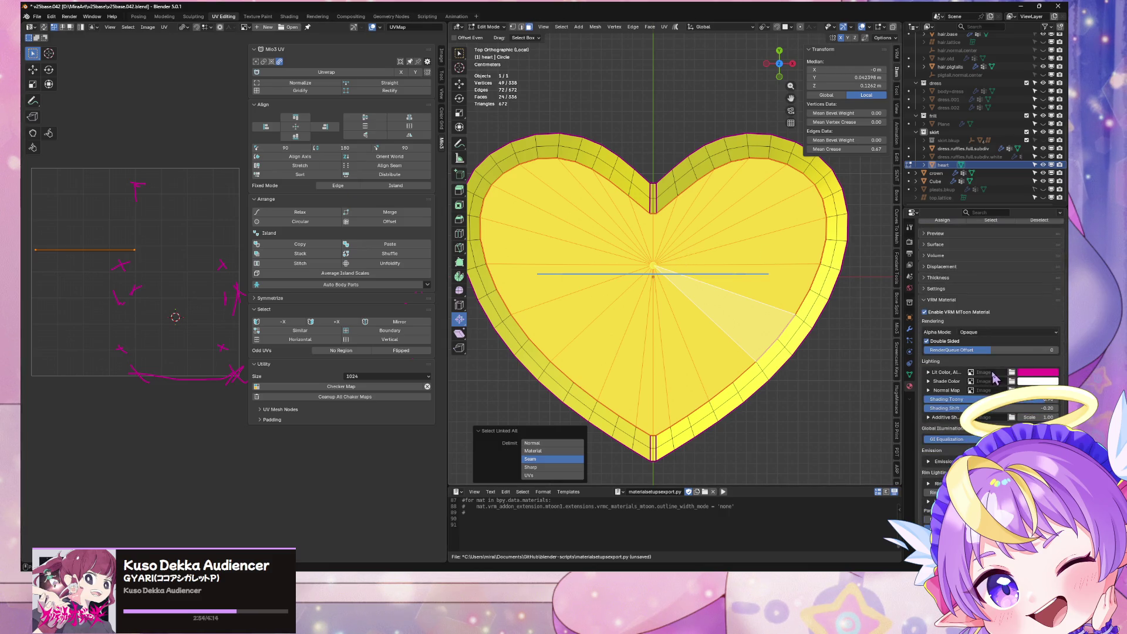
click(1025, 383)
click(1053, 370)
click(1053, 370)
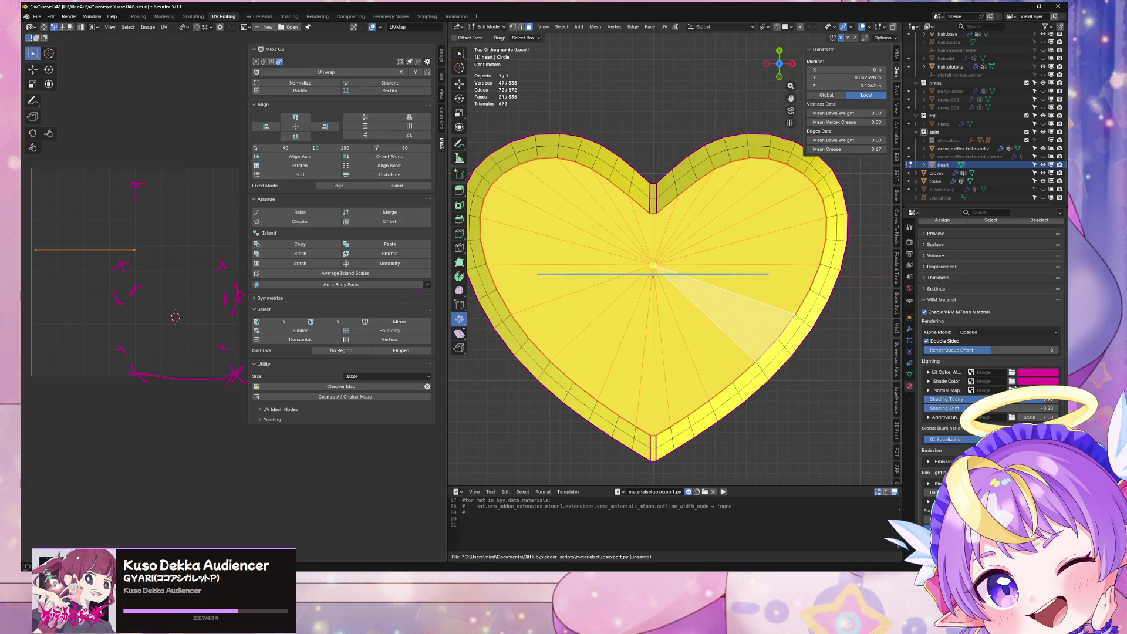
Load halfsq-blackwhite-ref.png as both the Lit Color and Shade Color textures
click(1012, 381)
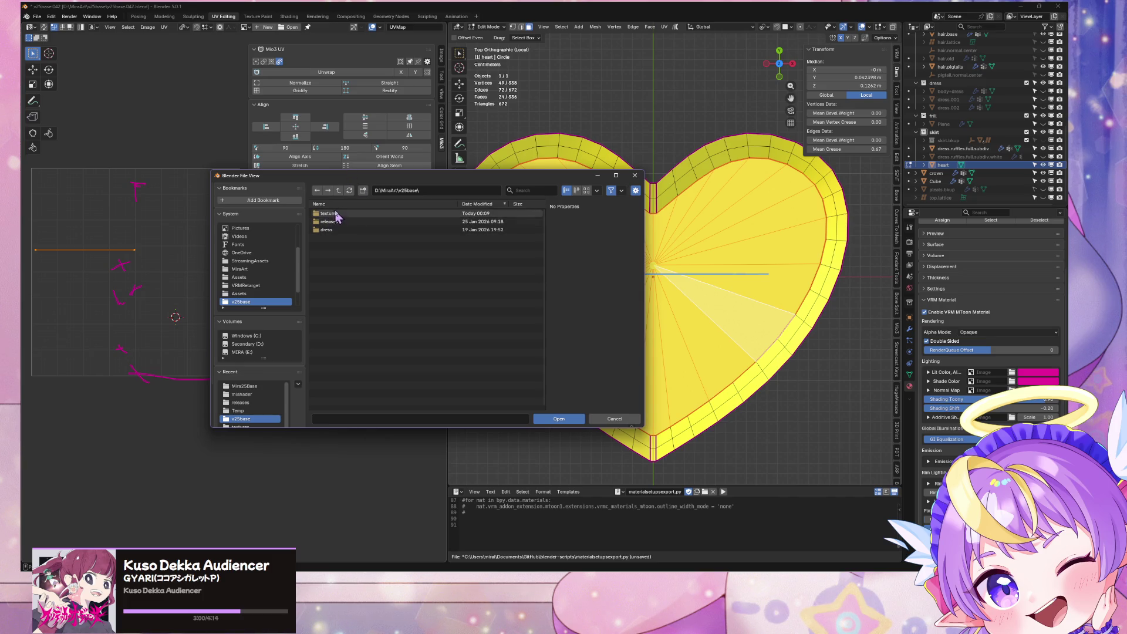
double_click(336, 214)
double_click(352, 222)
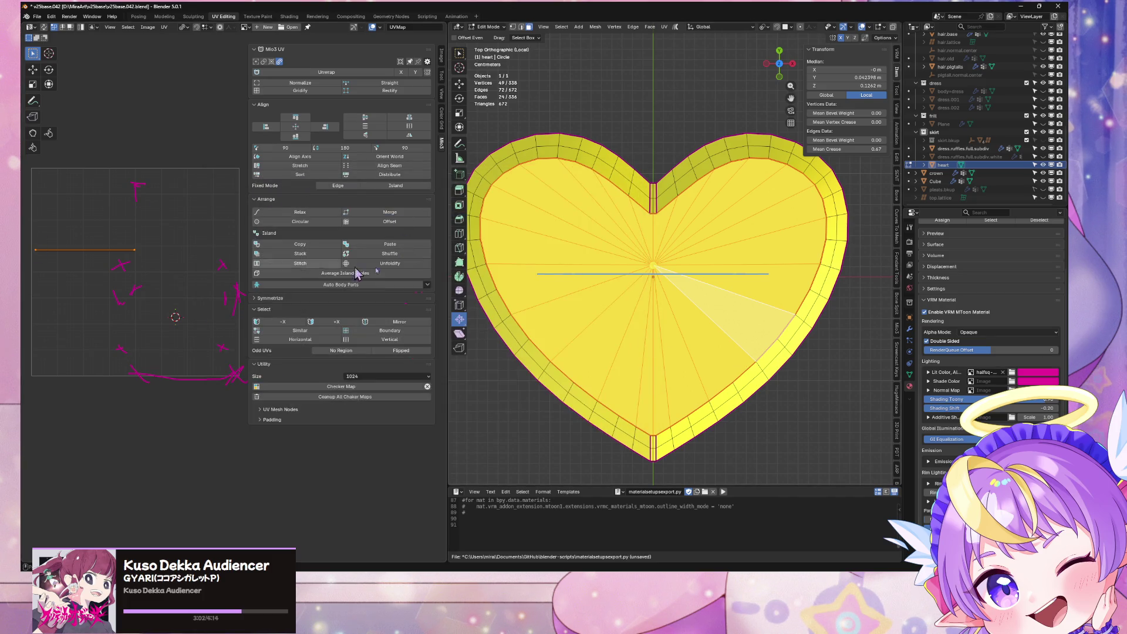
click(985, 381)
text(ha)
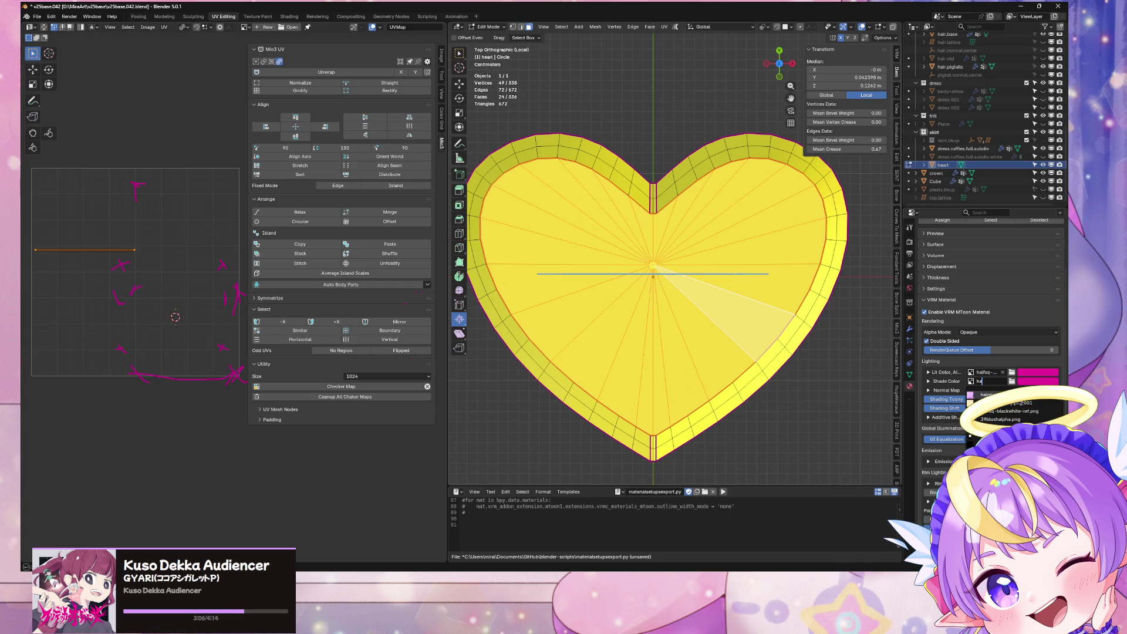
click(1018, 411)
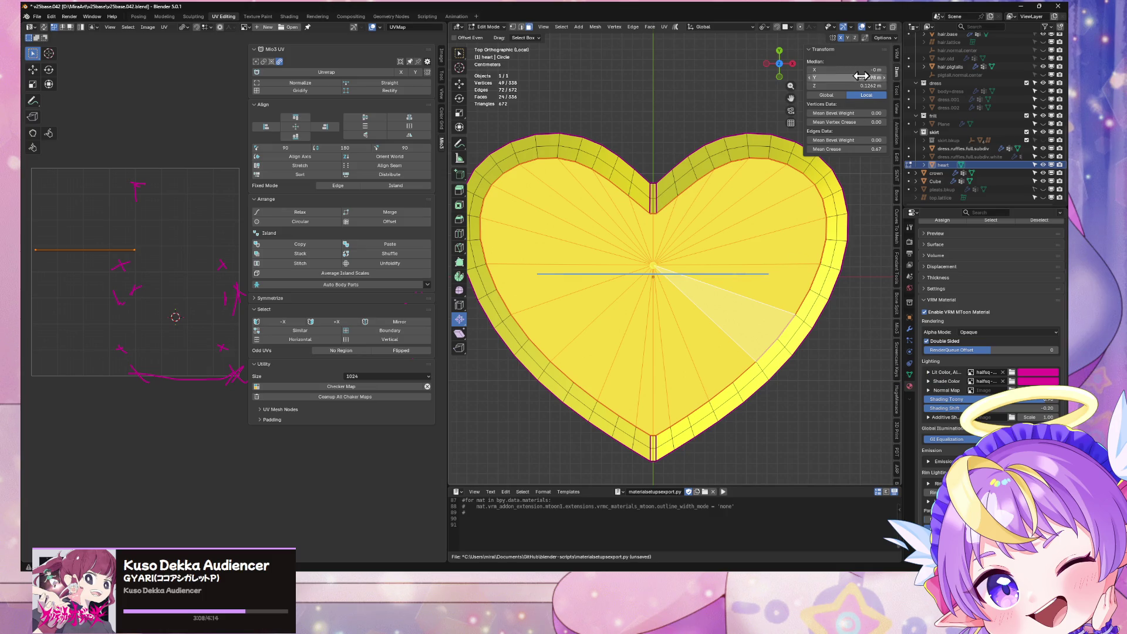
scroll(968, 256, up, 3)
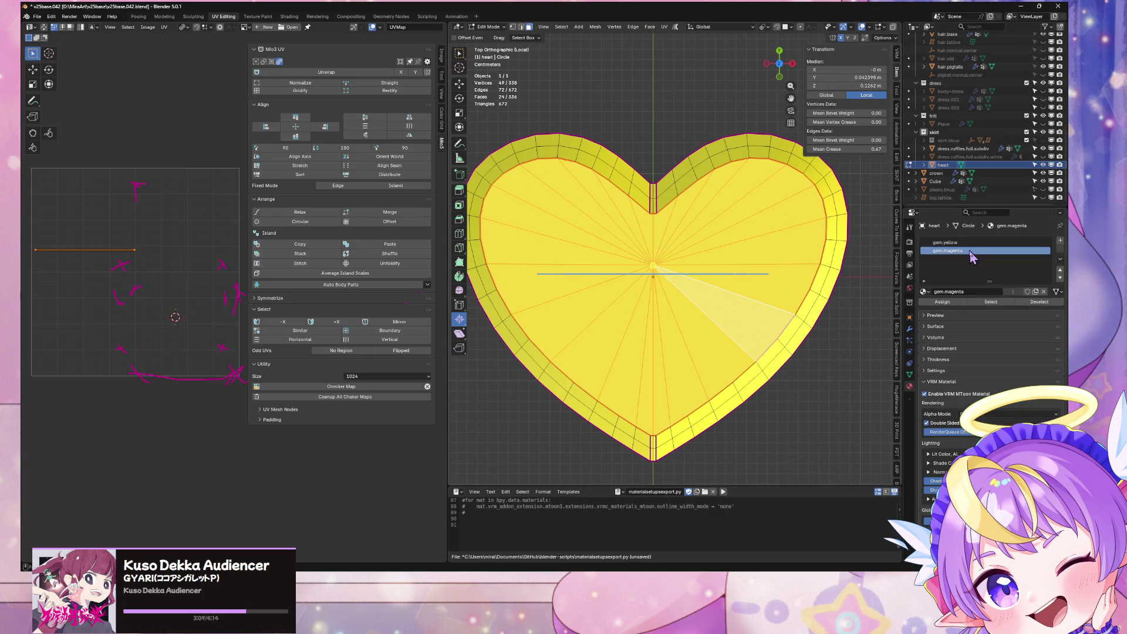
Assign gem.magenta to the inner fan faces and shift their UV edge along X
click(942, 302)
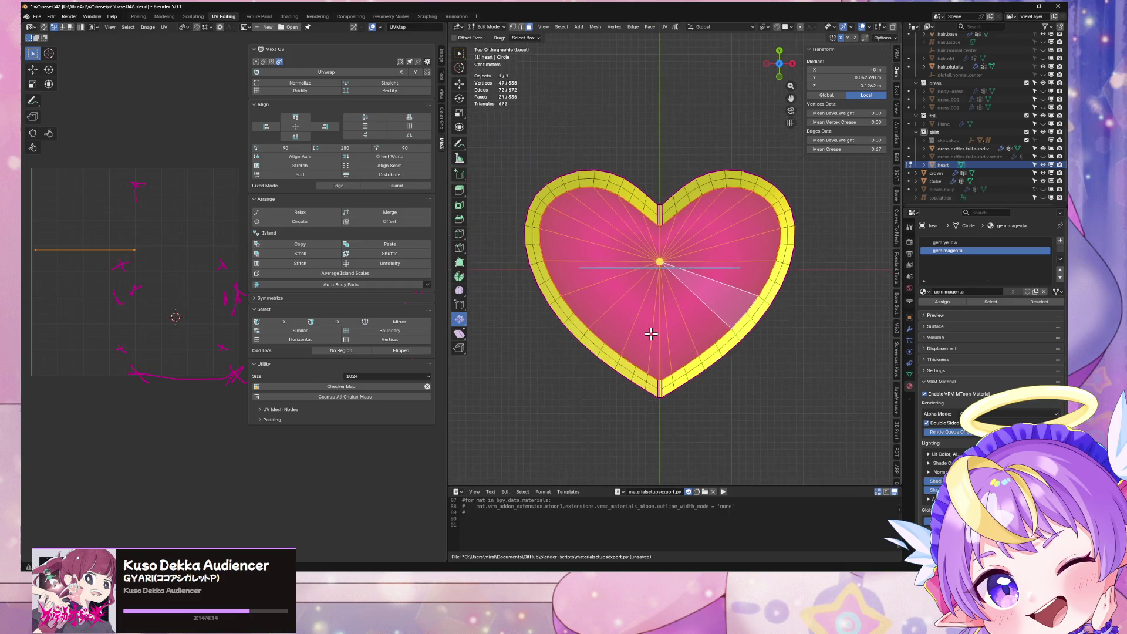
key(g)
key(x)
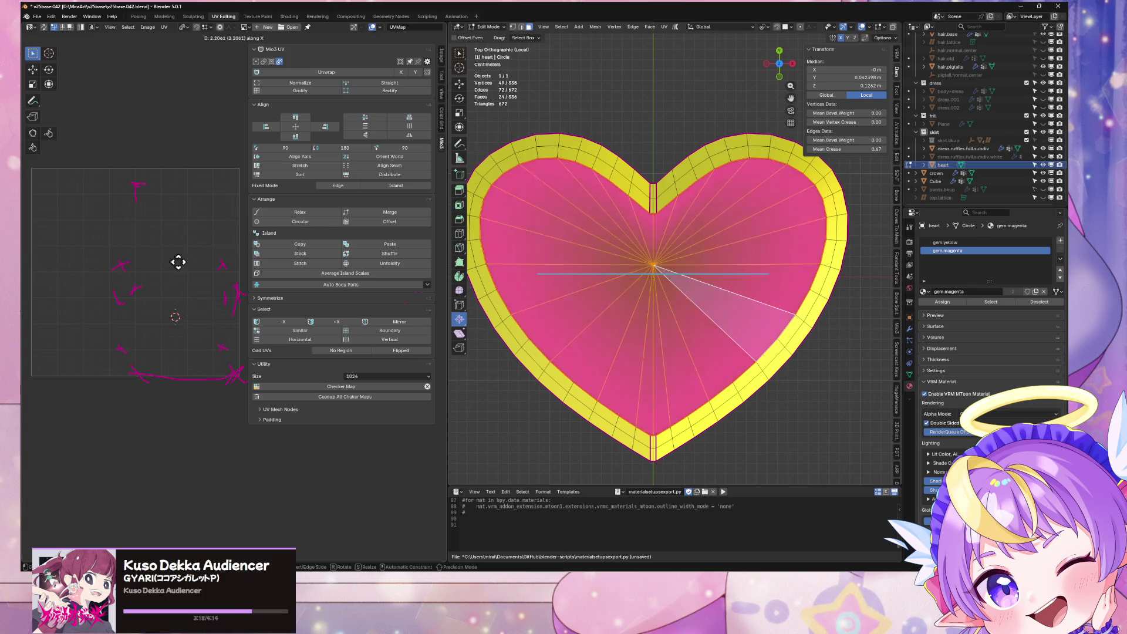
click(220, 267)
Stretch the fan's UVs along the X axis to reshape the gradient
key(s)
key(x)
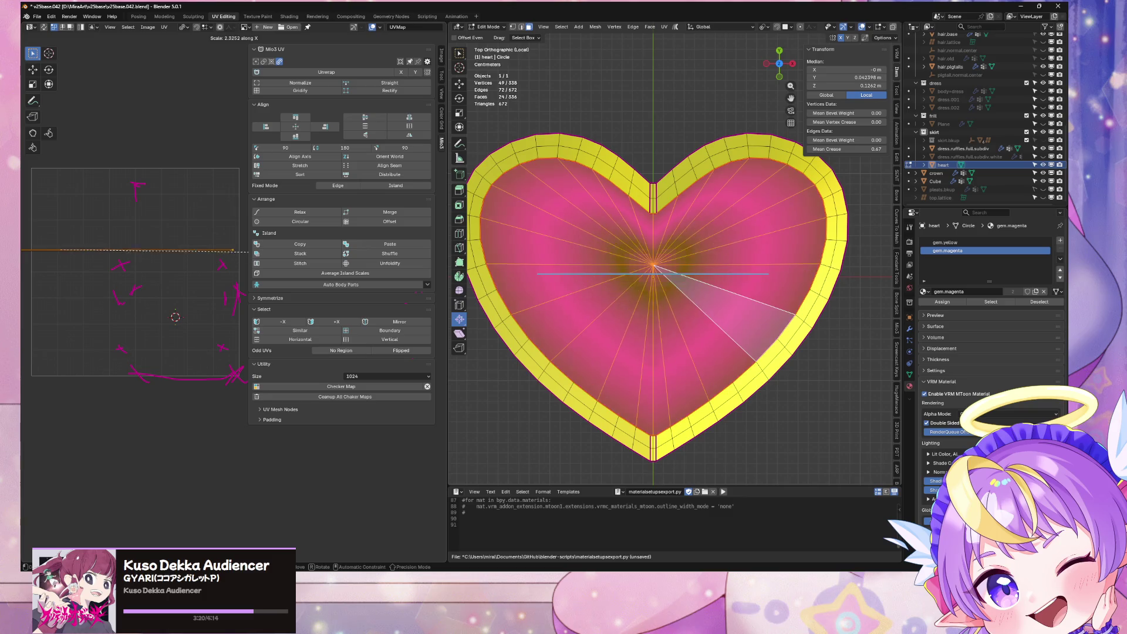
key(Escape)
key(s)
key(x)
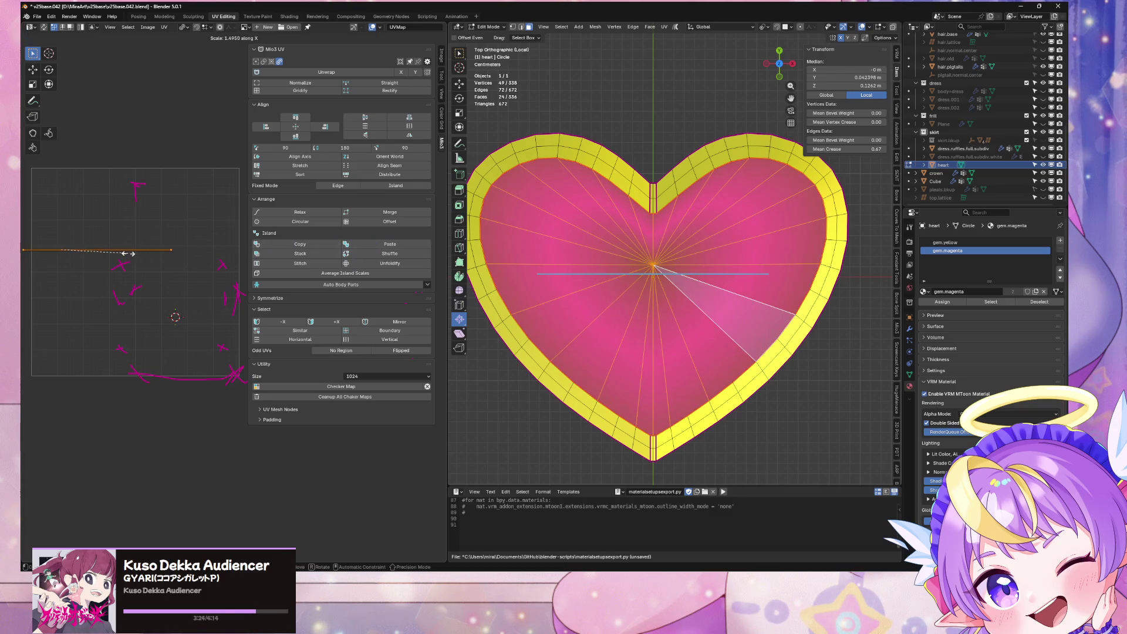
click(156, 250)
Begin another X-constrained move of the fan's UVs
key(g)
key(x)
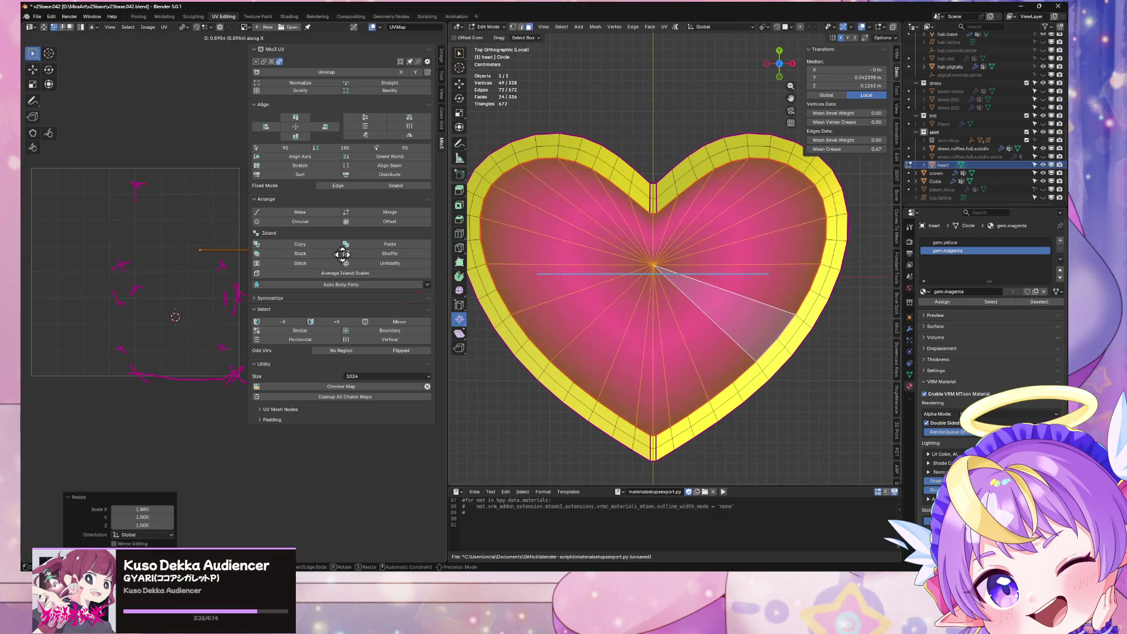
key(Escape)
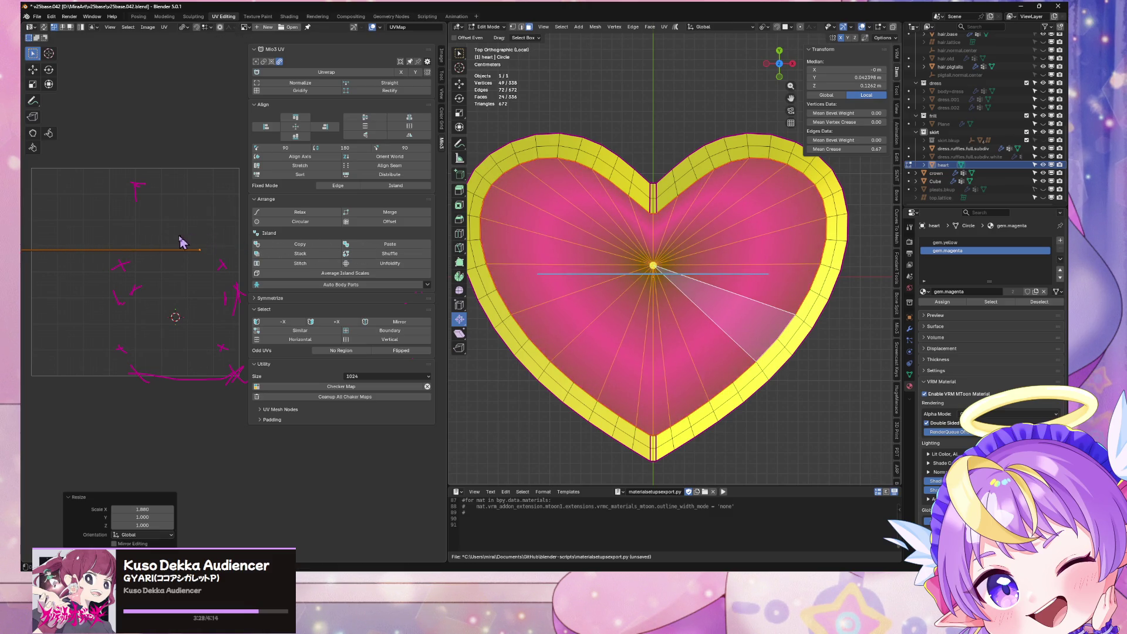
key(g)
key(x)
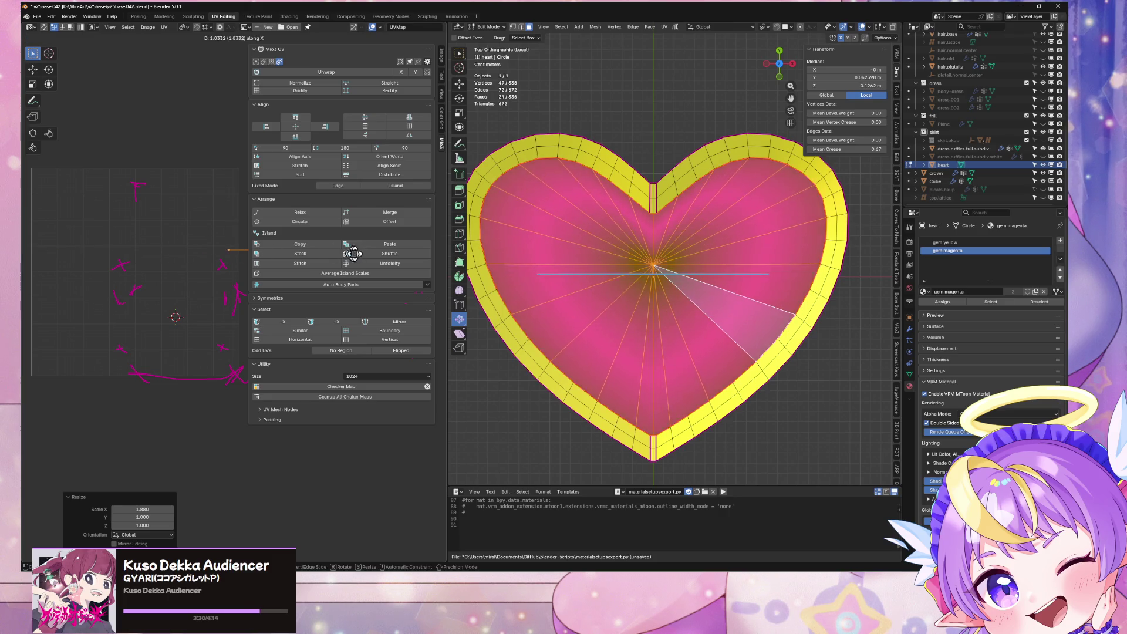
Confirm the shifted UV position and select connected faces on the heart's top
click(234, 243)
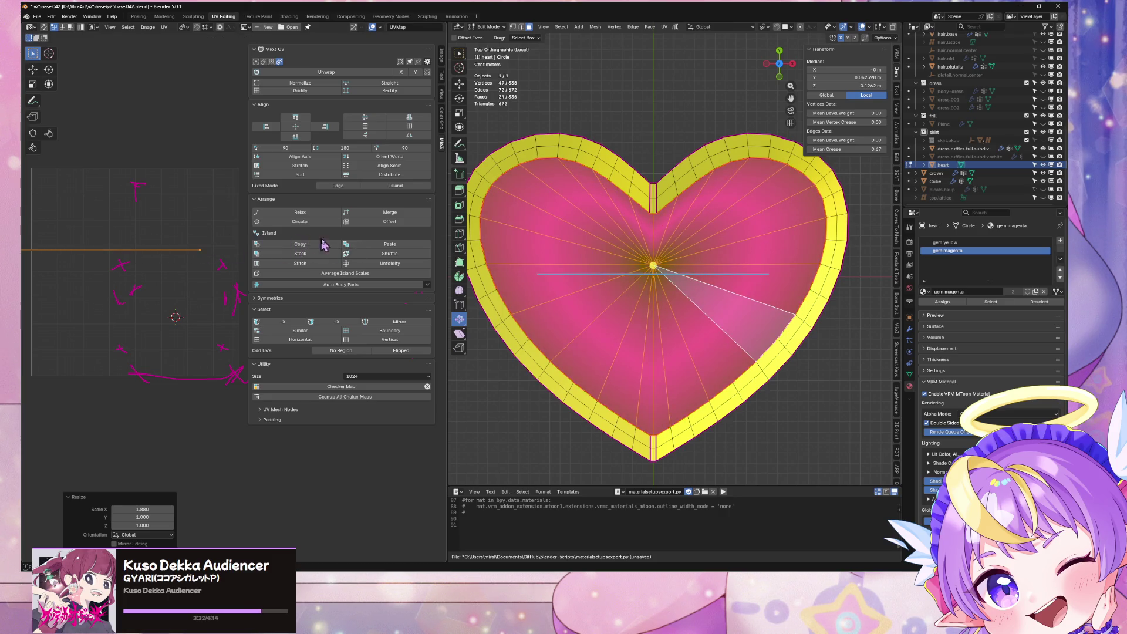
scroll(190, 264, up, 2)
mouse_move(703, 328)
middle_down()
mouse_move(714, 323)
mouse_move(675, 252)
mouse_move(694, 166)
mouse_move(690, 254)
mouse_move(683, 170)
mouse_move(679, 183)
middle_up()
shift+click(622, 237)
key(ctrl+l)
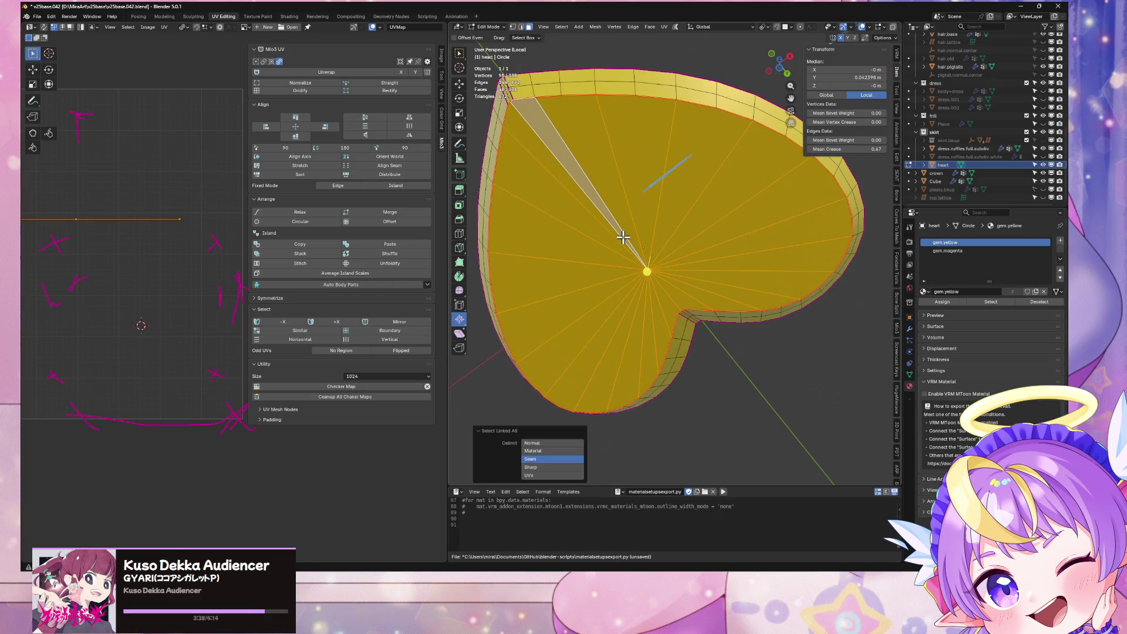
mouse_move(626, 234)
middle_down()
mouse_move(589, 242)
mouse_move(663, 334)
middle_up()
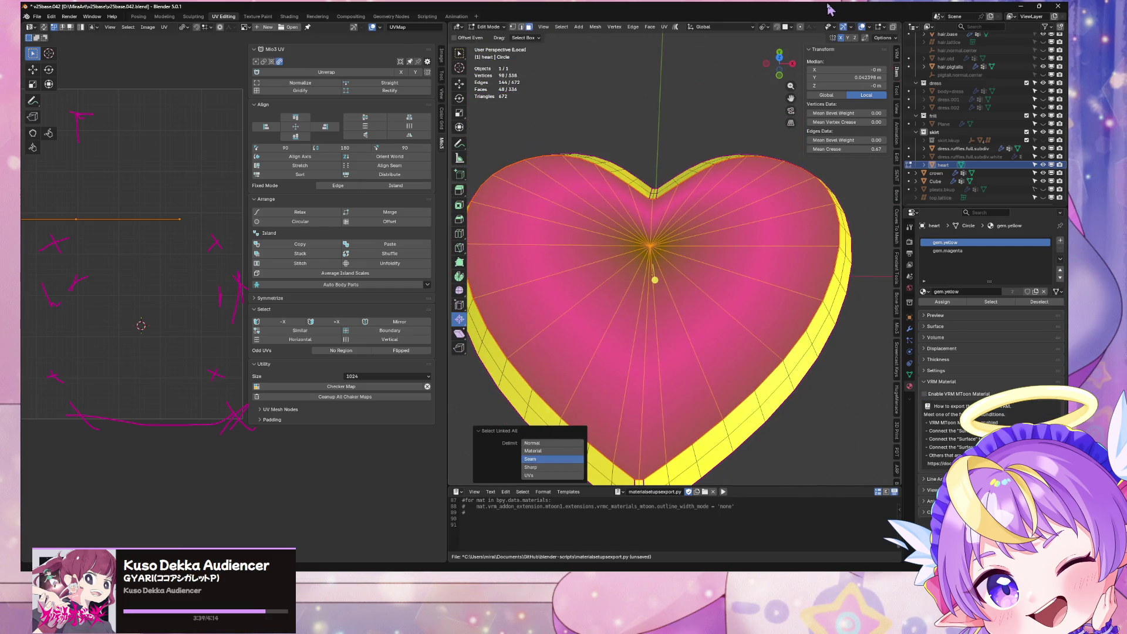
click(779, 59)
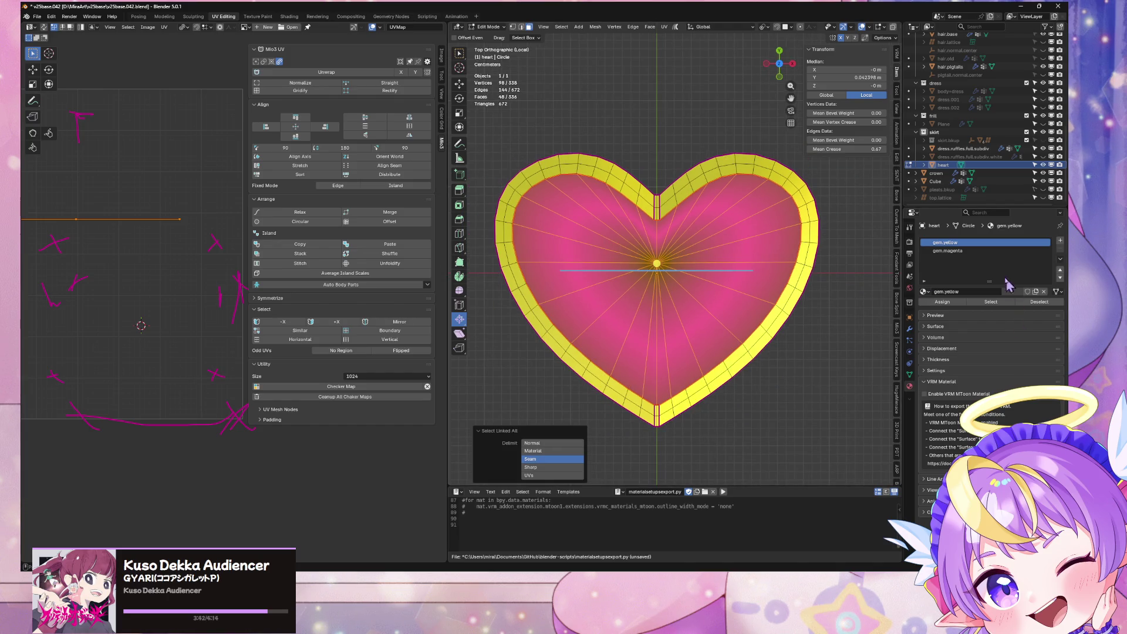
Make gem.magenta the active material and select the whole inner fan
click(992, 251)
shift+middle_drag(617, 322, 634, 374)
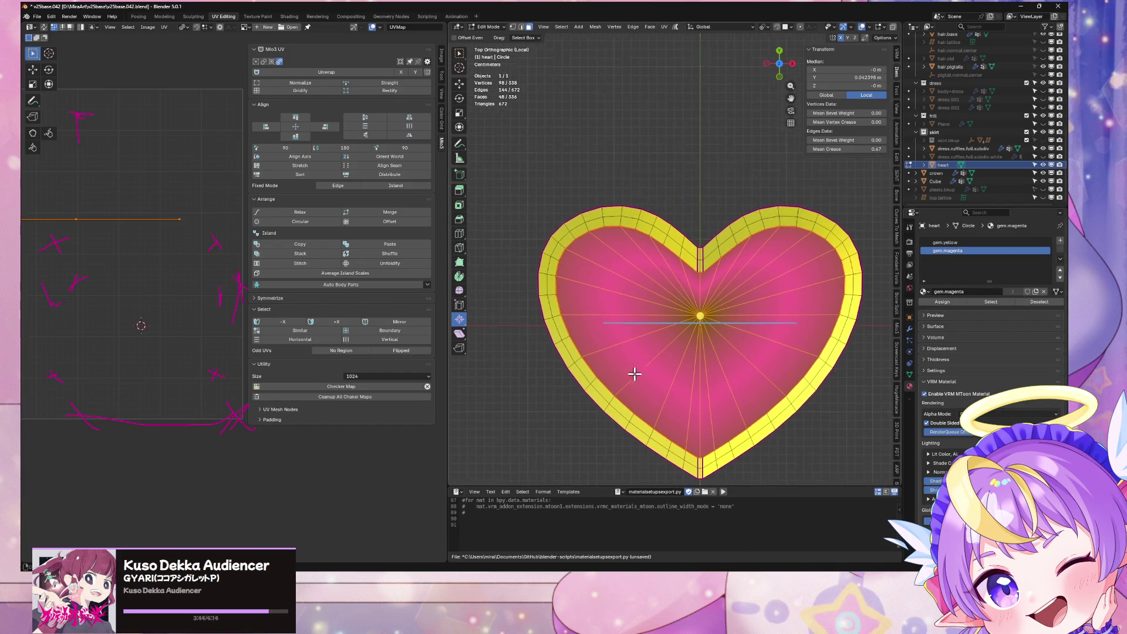
middle_drag(181, 272, 260, 302)
scroll(222, 319, down, 3)
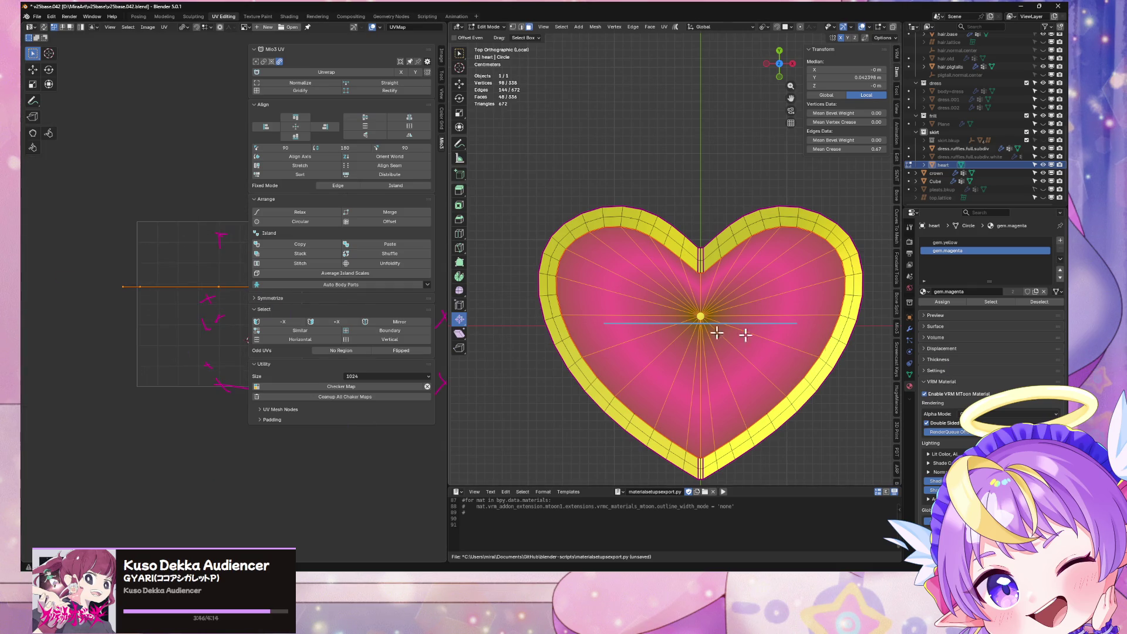
click(810, 336)
key(l)
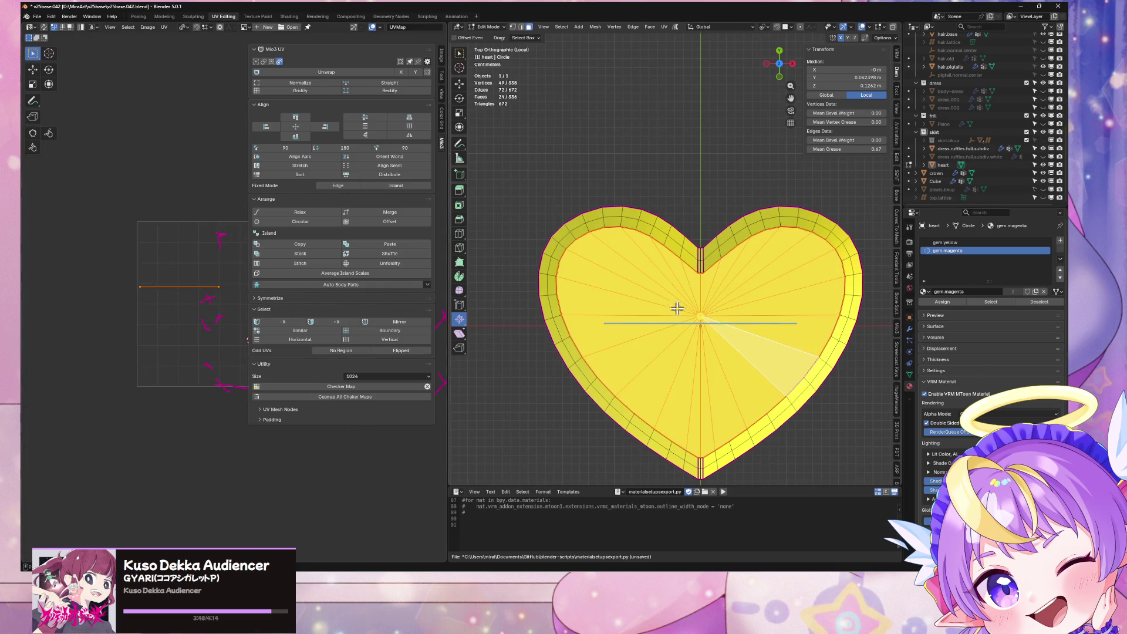
Add more linked fan regions and underside faces, with gem.magenta as active slot
mouse_move(830, 311)
middle_down()
mouse_move(752, 312)
mouse_move(744, 211)
mouse_move(671, 192)
middle_up()
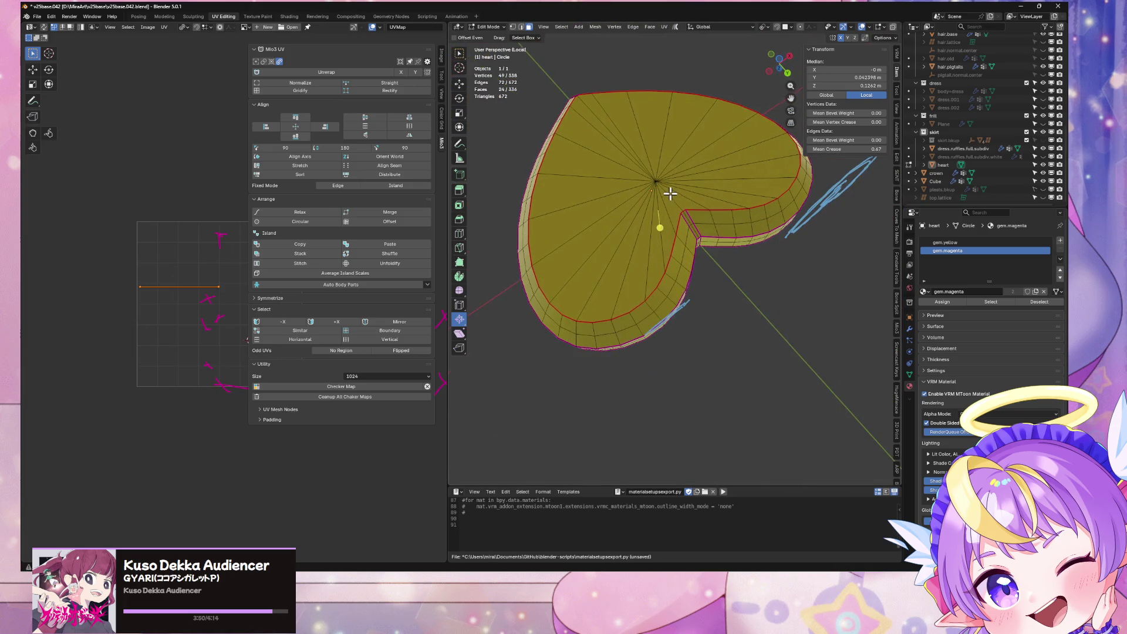
click(675, 197)
key(ctrl+l)
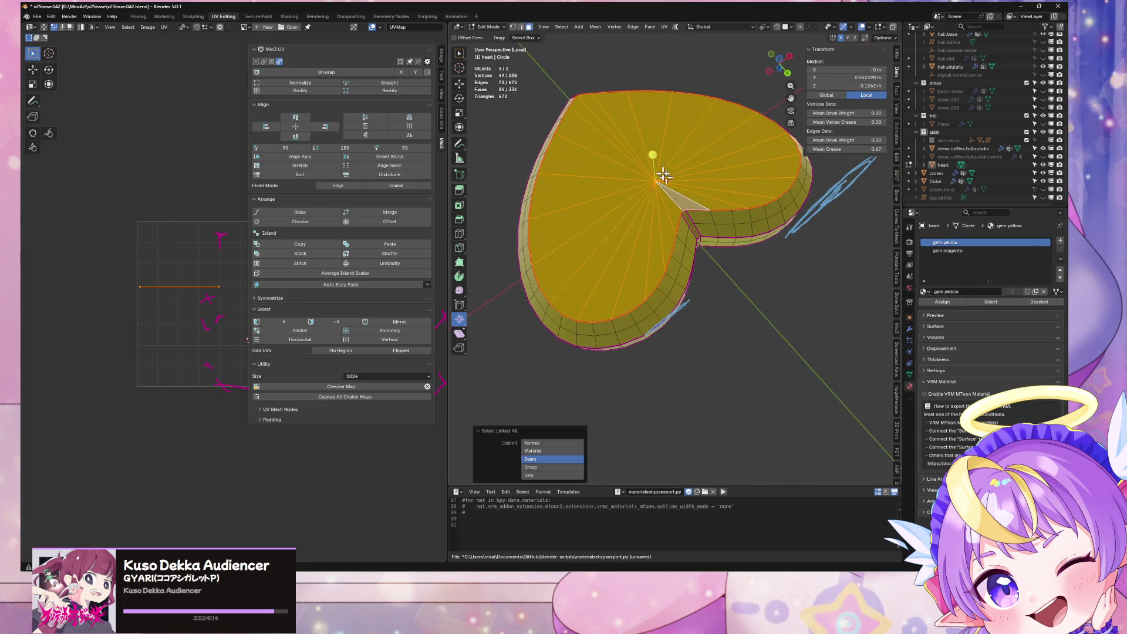
mouse_move(653, 172)
middle_down()
mouse_move(737, 83)
mouse_move(780, 62)
middle_up()
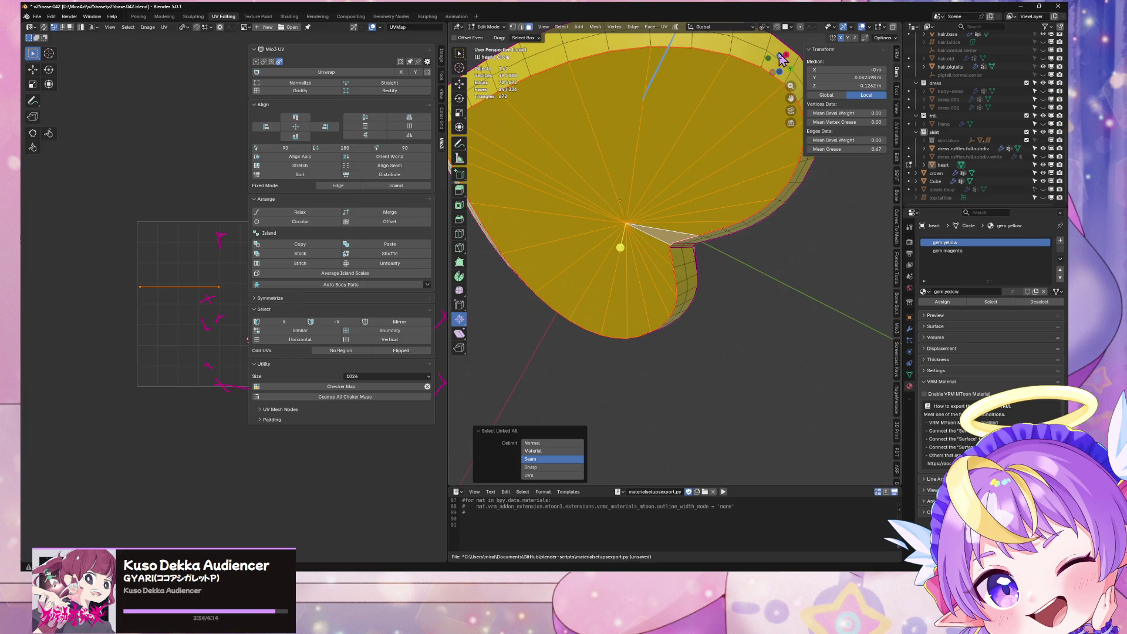
click(780, 58)
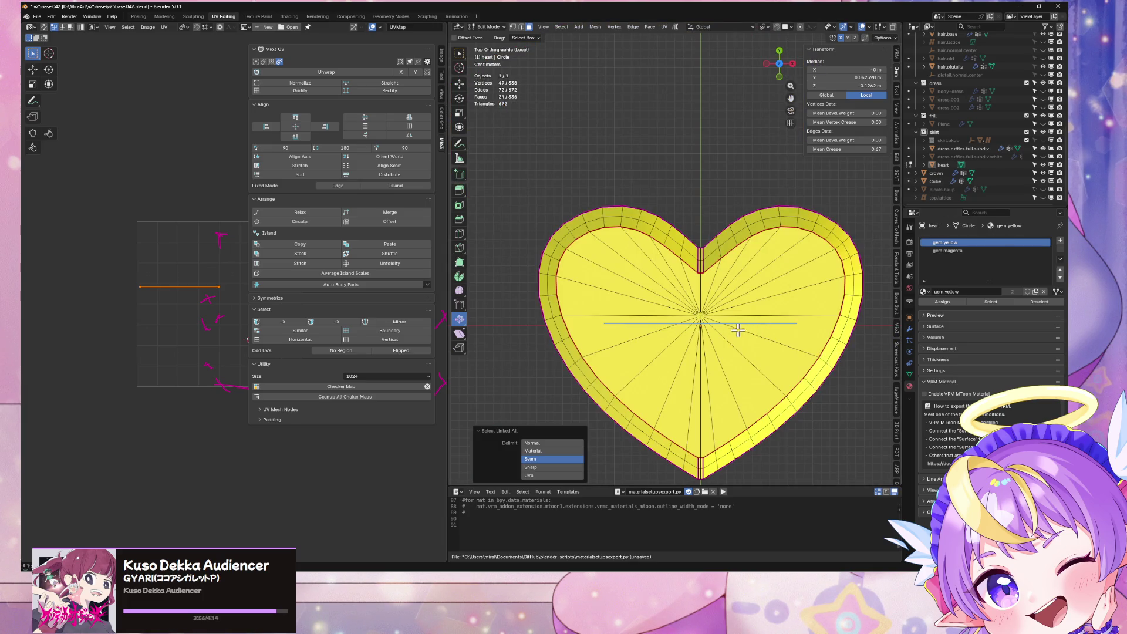
shift+click(721, 341)
key(ctrl+l)
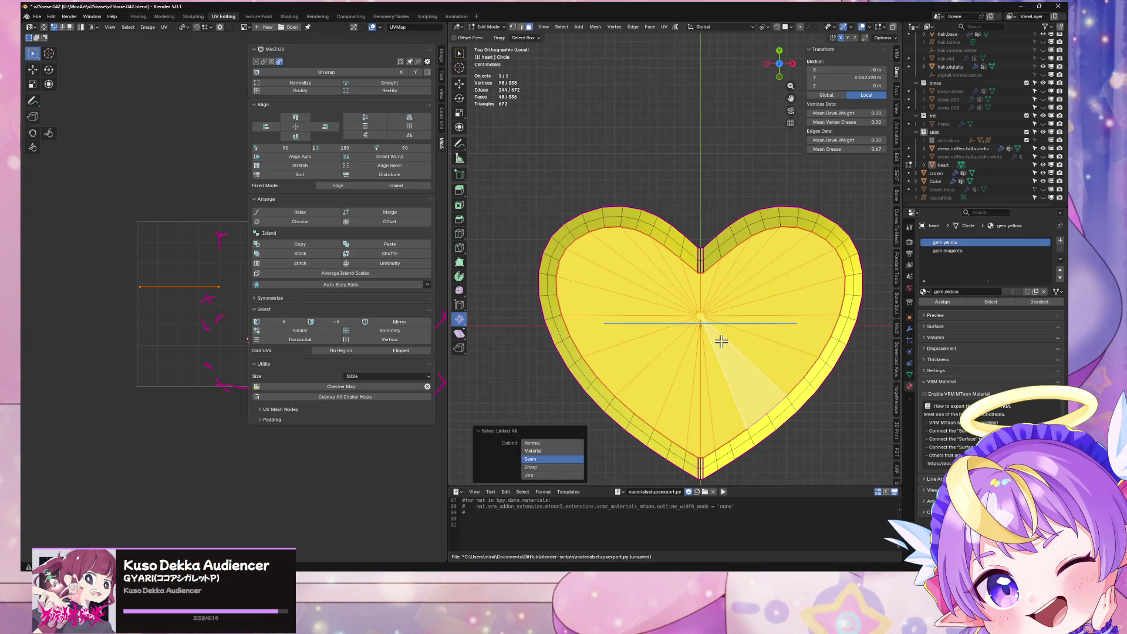
mouse_move(737, 386)
middle_down()
mouse_move(689, 261)
mouse_move(704, 246)
middle_up()
click(963, 250)
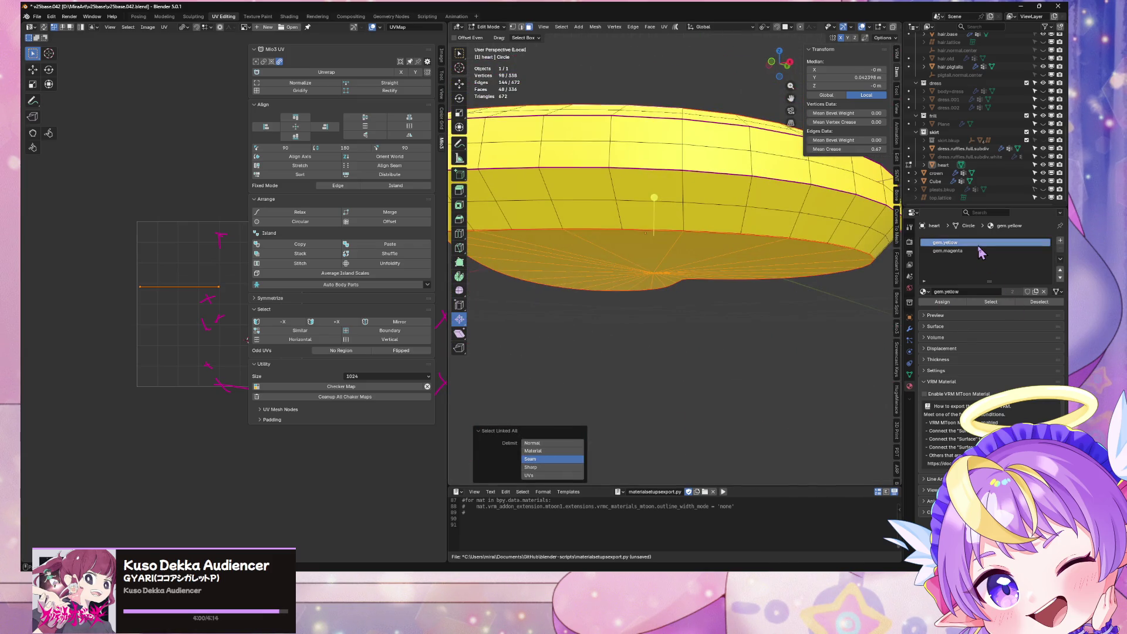
Assign gem.magenta to the underside, load halfsq-blackwhite-ref.png, and set its colour to magenta
click(952, 300)
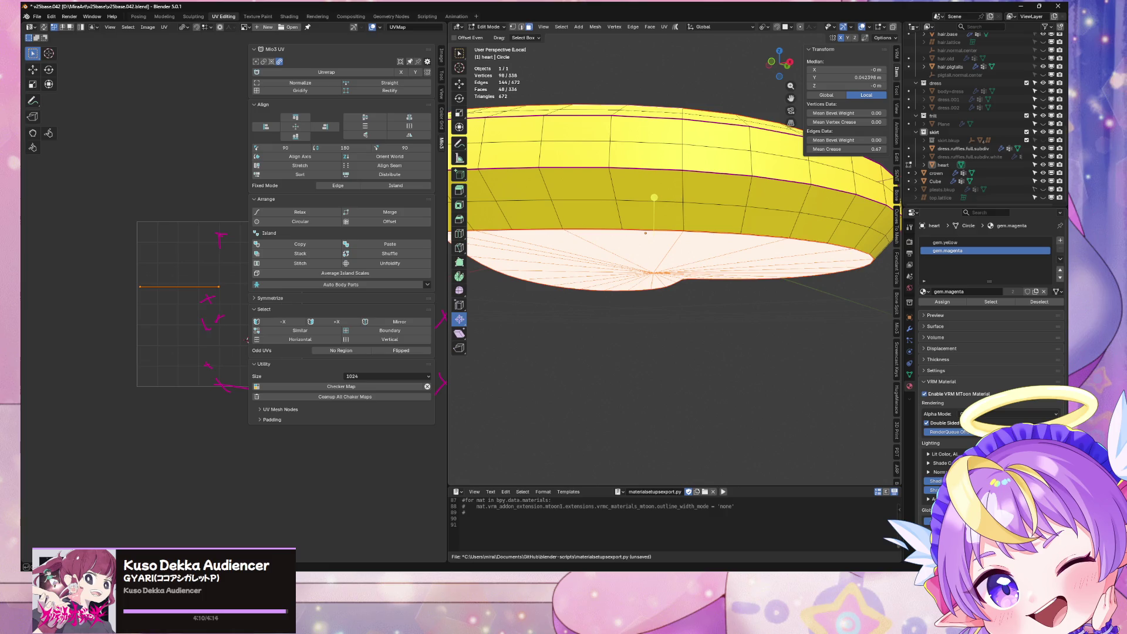
key(alt+o)
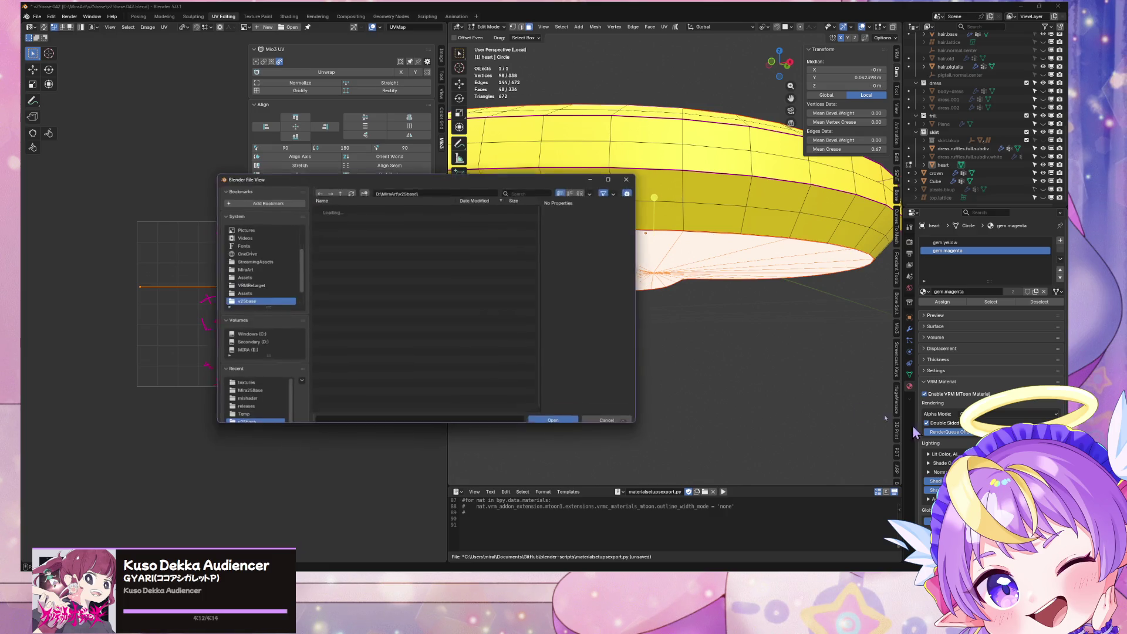
double_click(376, 214)
click(371, 215)
double_click(371, 214)
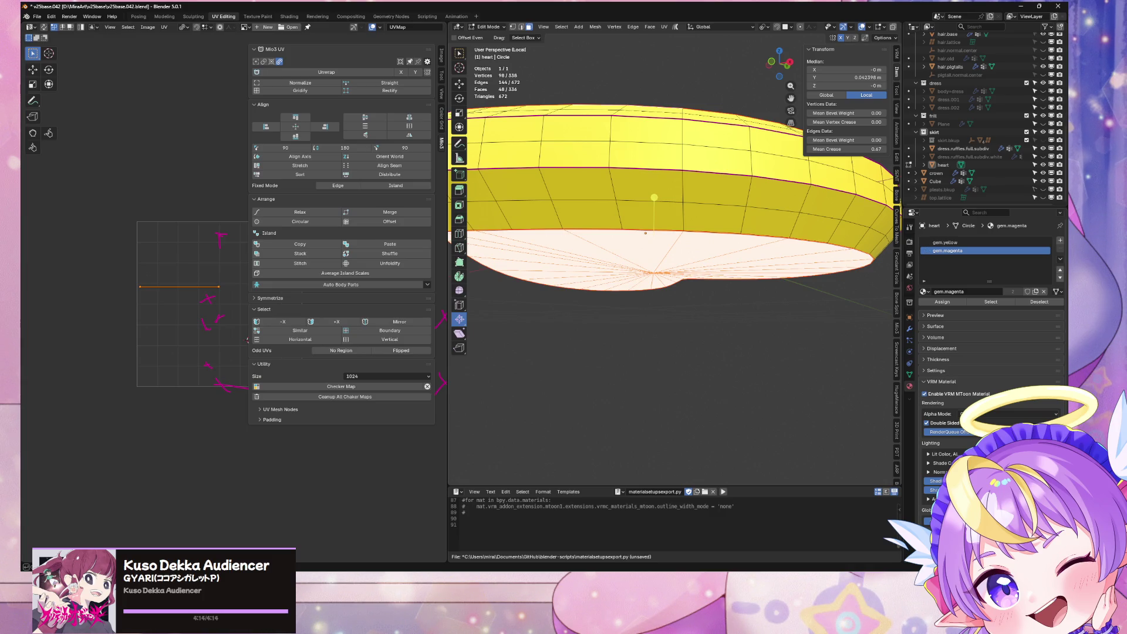
click(1015, 454)
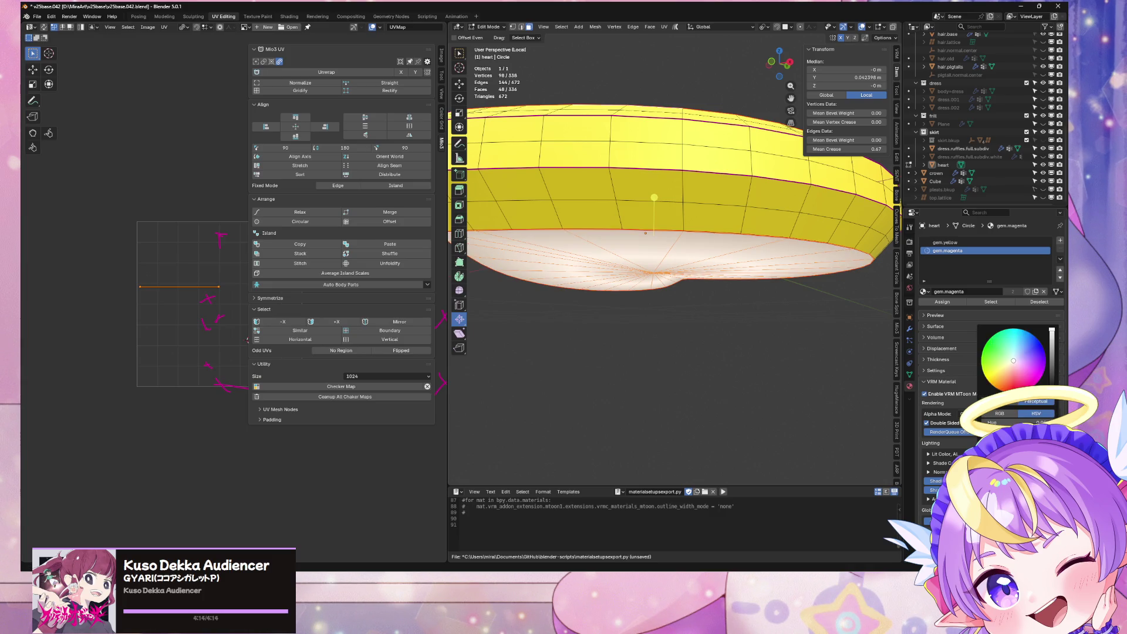
drag(778, 65, 795, 46)
From the top view, stretch the heart face's UVs horizontally along X
click(778, 57)
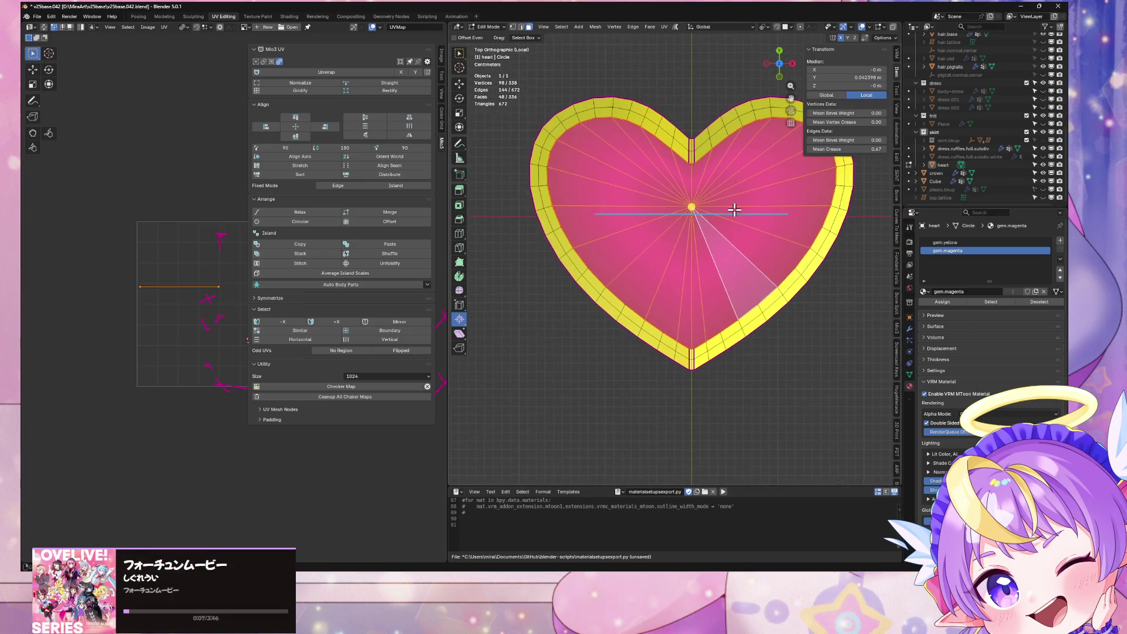
scroll(991, 275, down, 3)
scroll(992, 323, down, 4)
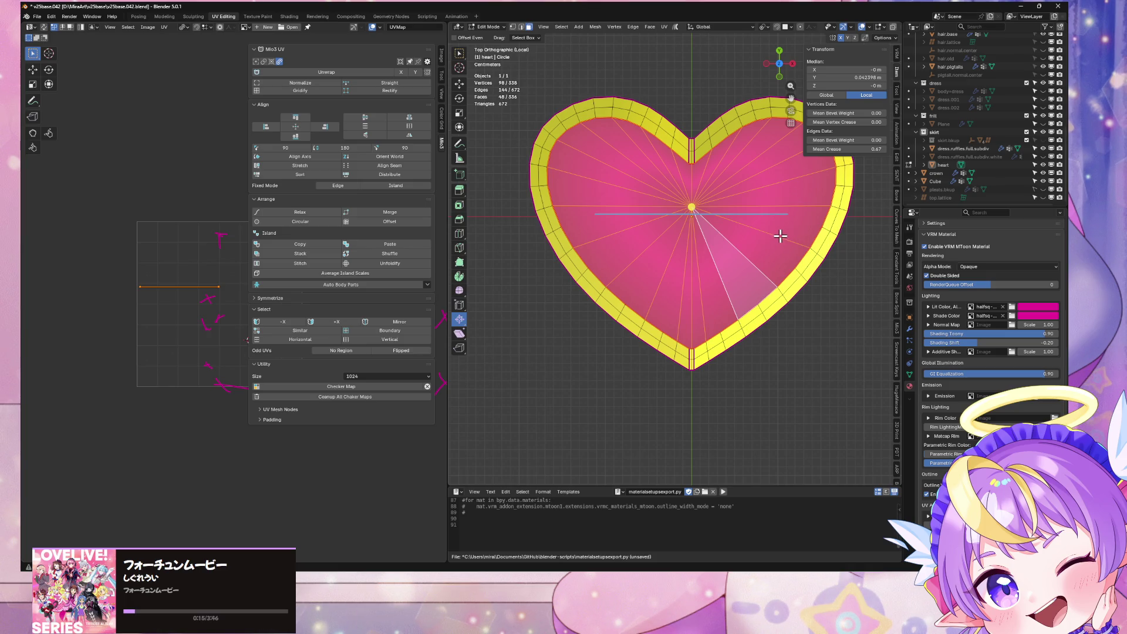
mouse_move(779, 218)
shift+middle_down()
mouse_move(732, 241)
mouse_move(727, 269)
shift+middle_up()
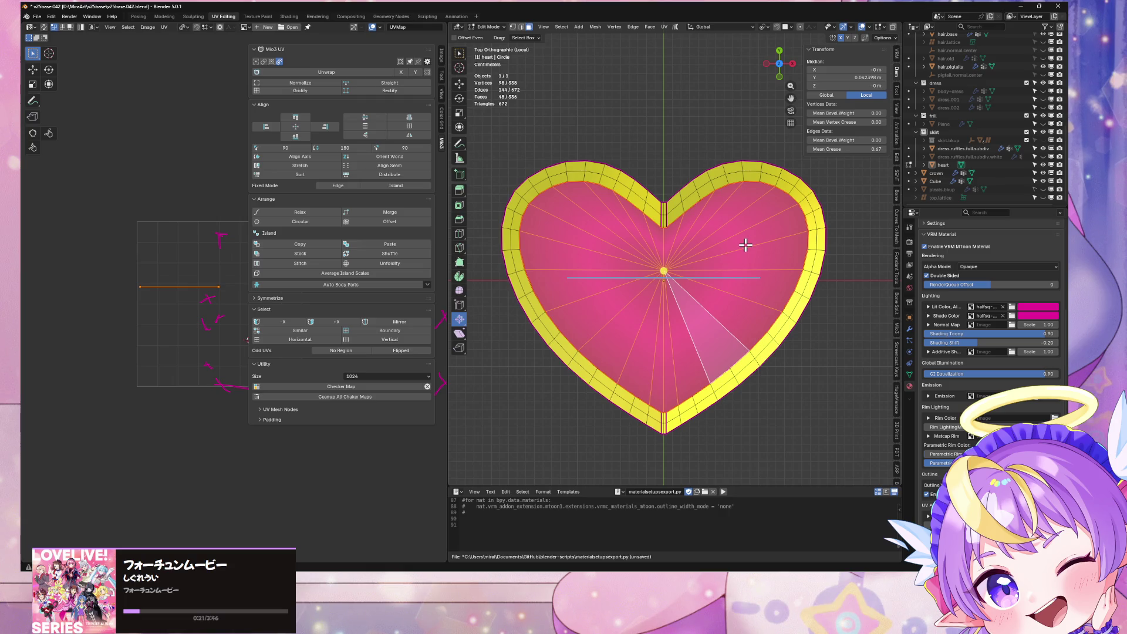
scroll(745, 245, up, 2)
scroll(745, 245, down, 1)
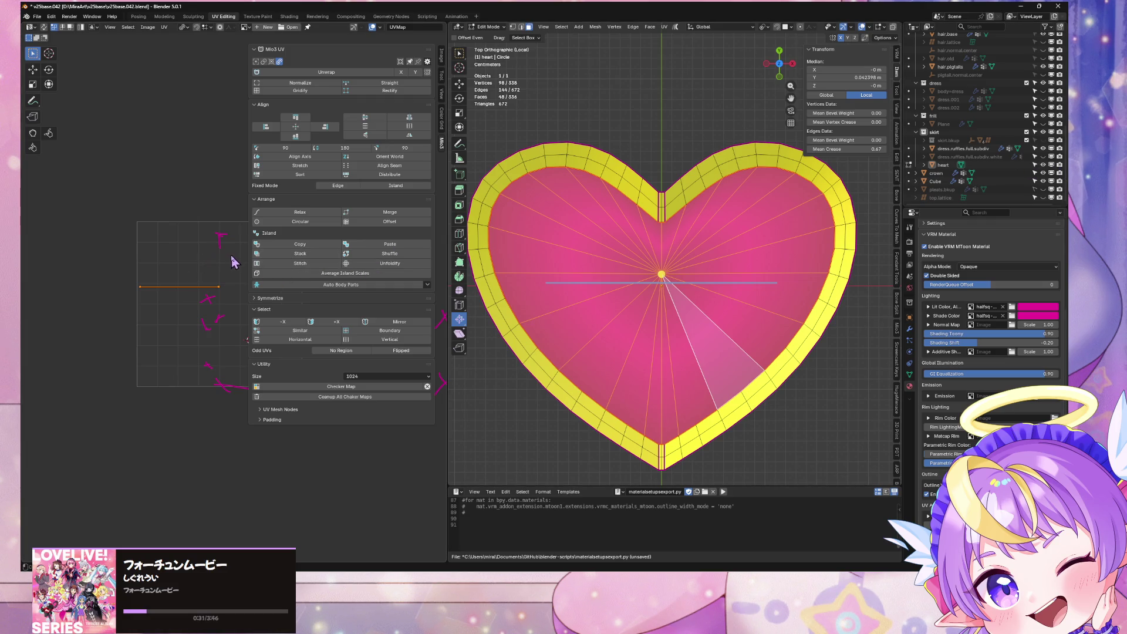
key(s)
key(x)
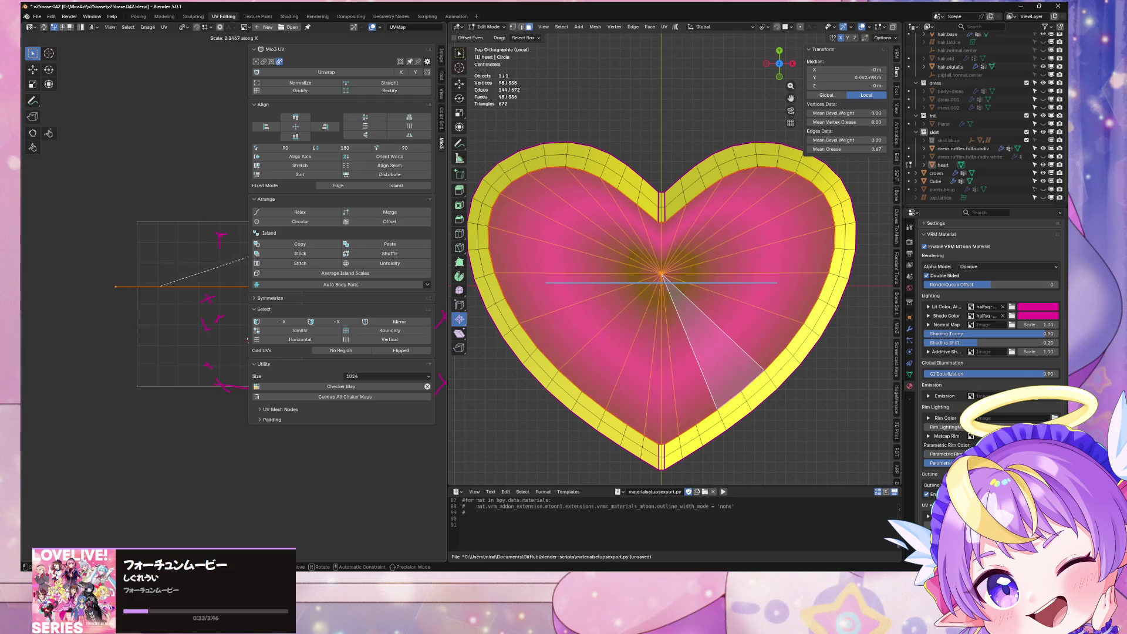
click(219, 249)
Widen the UV stretch along X twice more, then return to Object Mode
key(s)
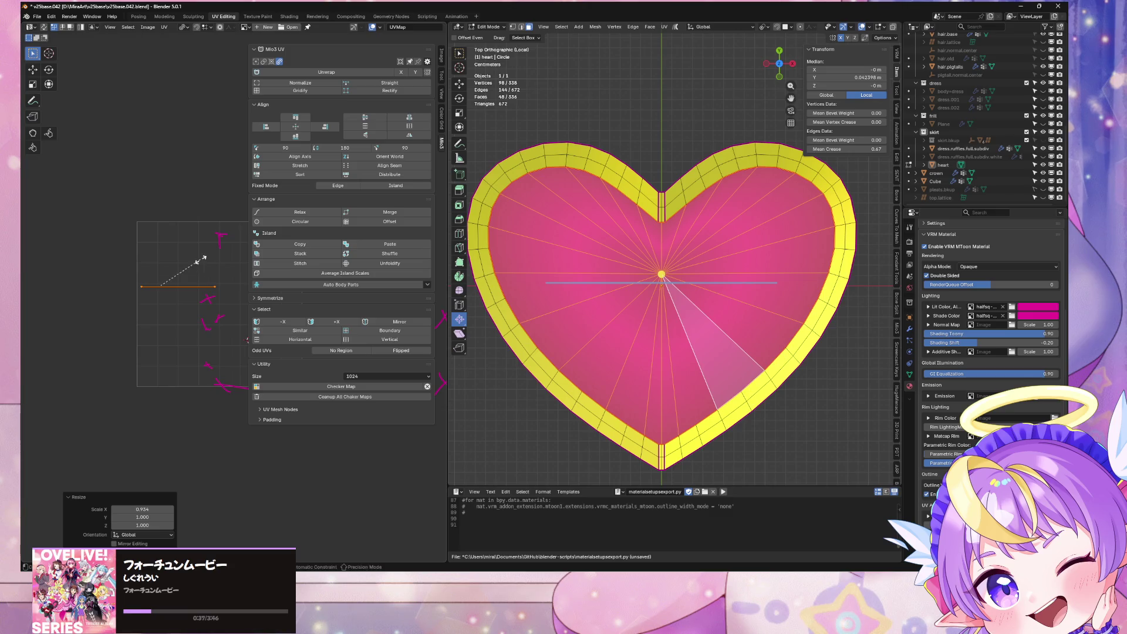
key(x)
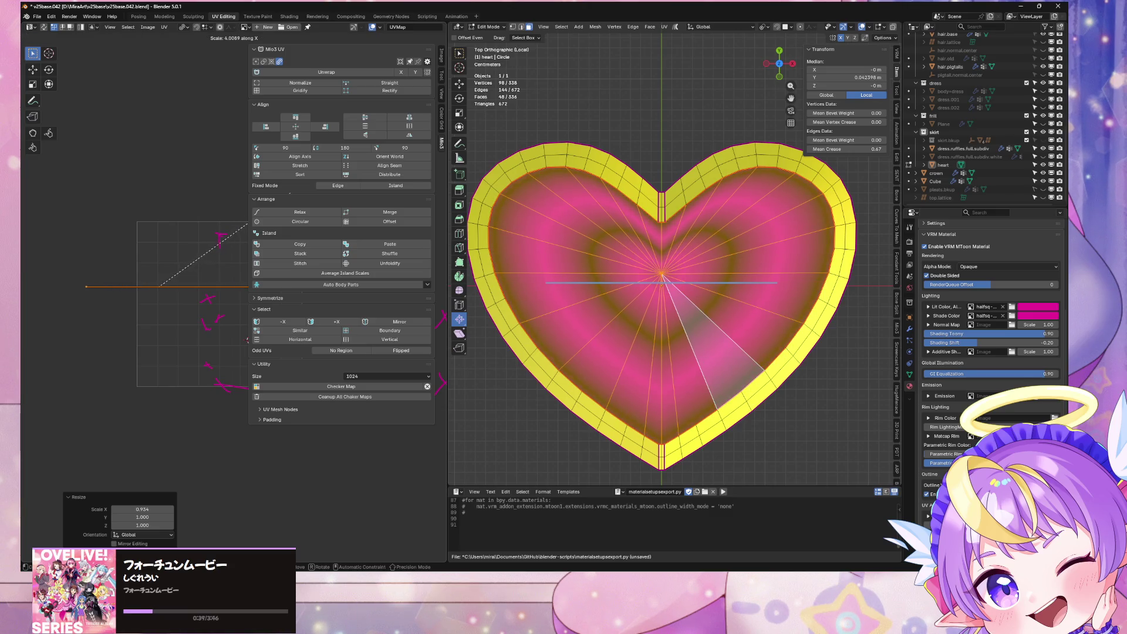
click(170, 247)
scroll(170, 246, down, 2)
key(s)
key(x)
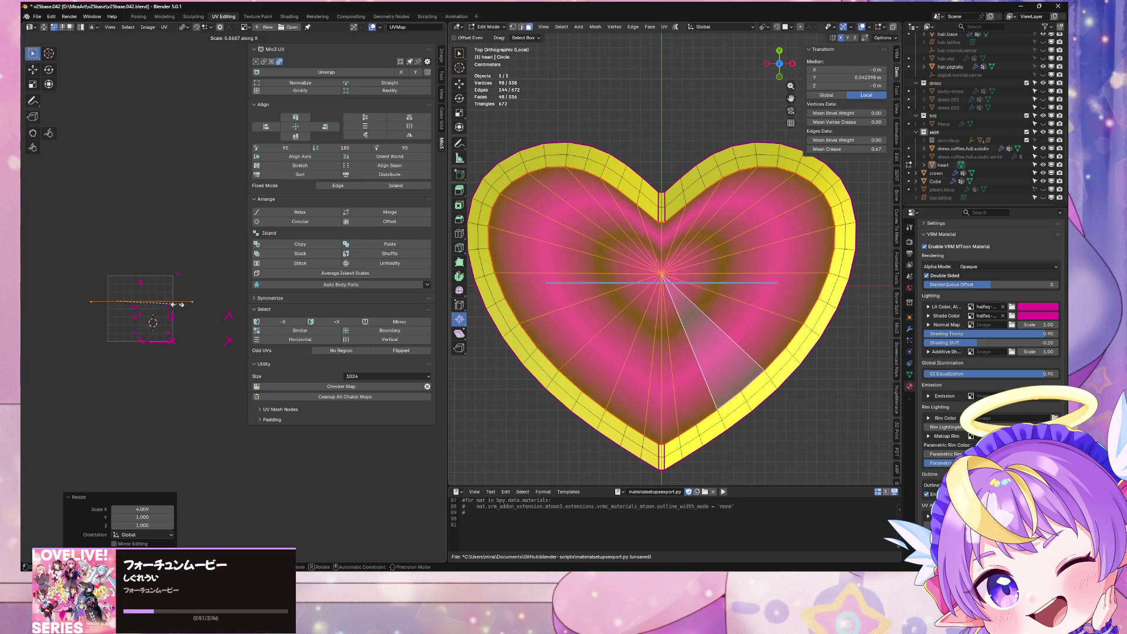
click(204, 276)
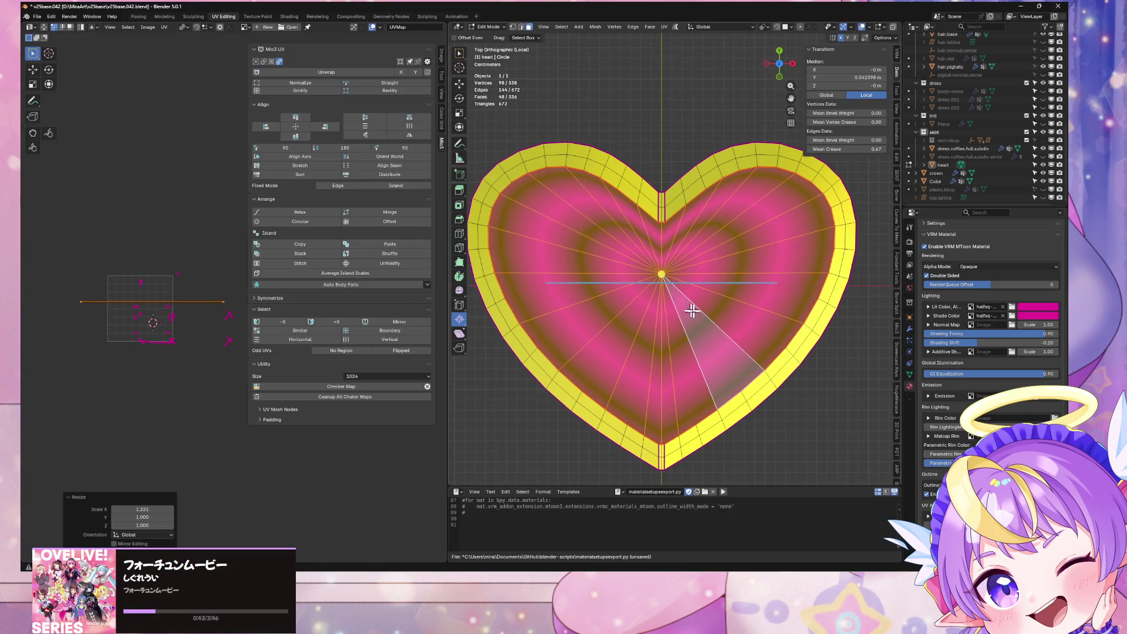
key(Tab)
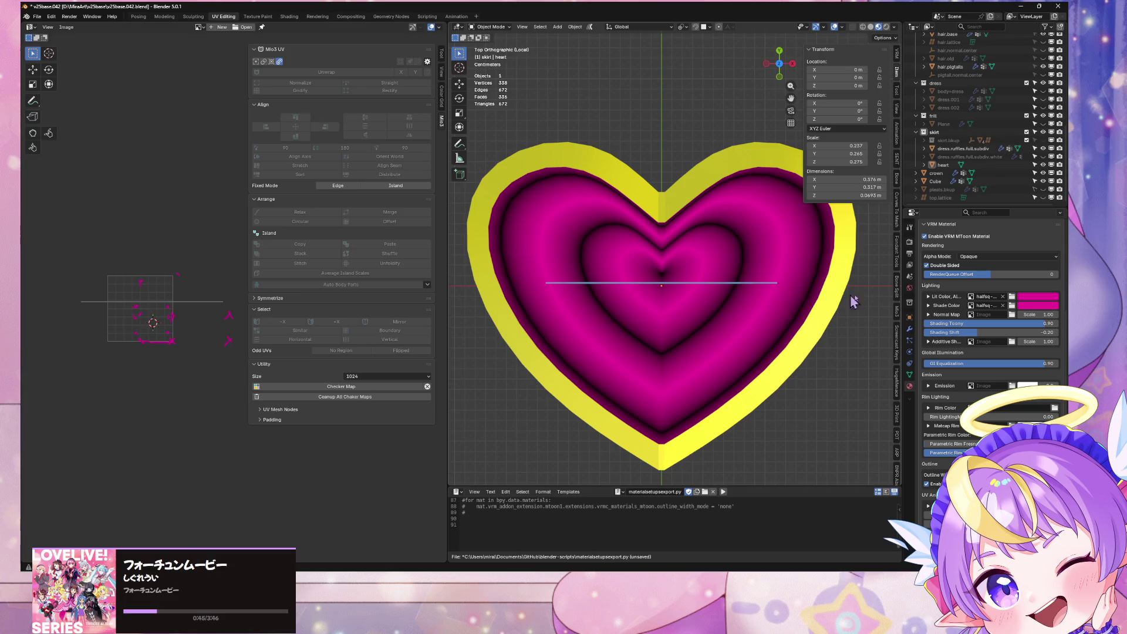
scroll(986, 392, down, 3)
scroll(977, 352, up, 10)
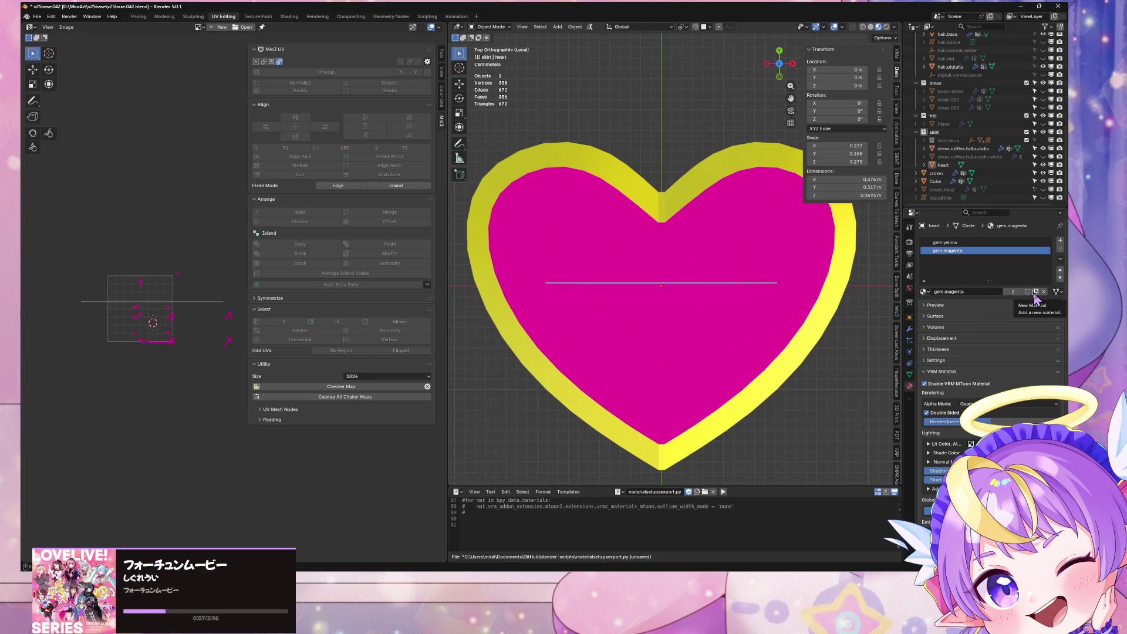
Disable VRM MToon shading and set the material's base colour to magenta
click(925, 384)
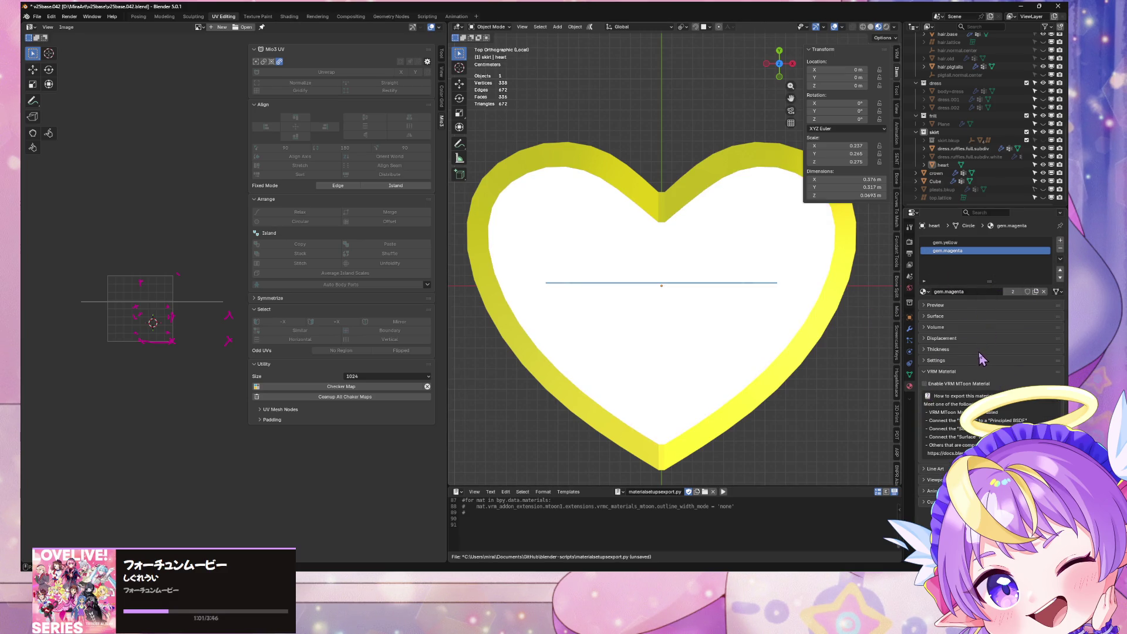
click(925, 367)
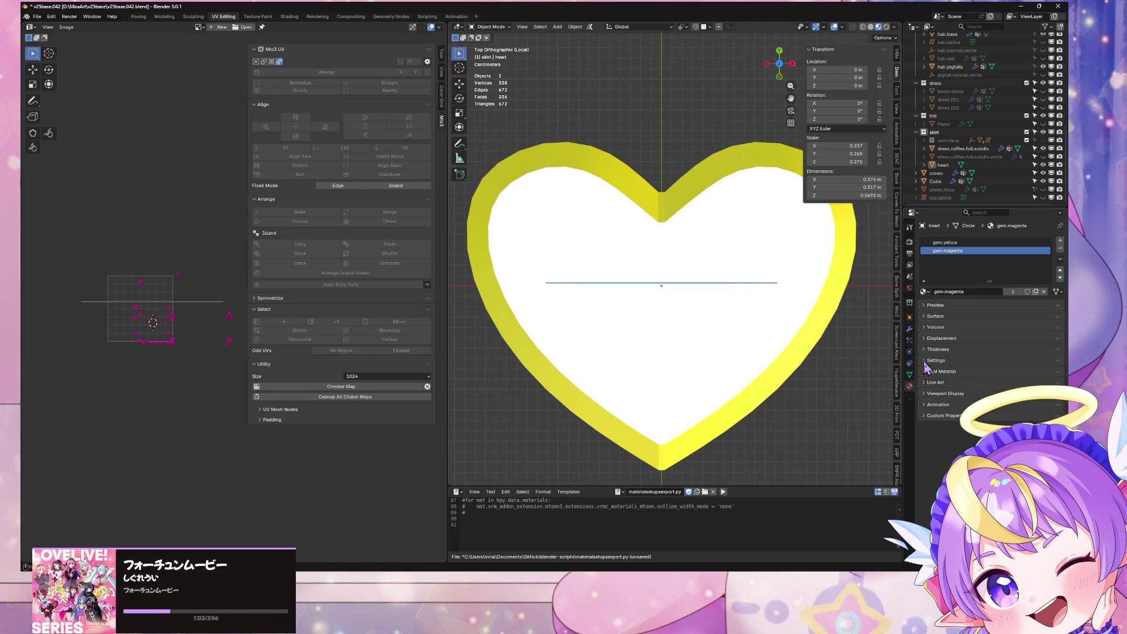
click(925, 316)
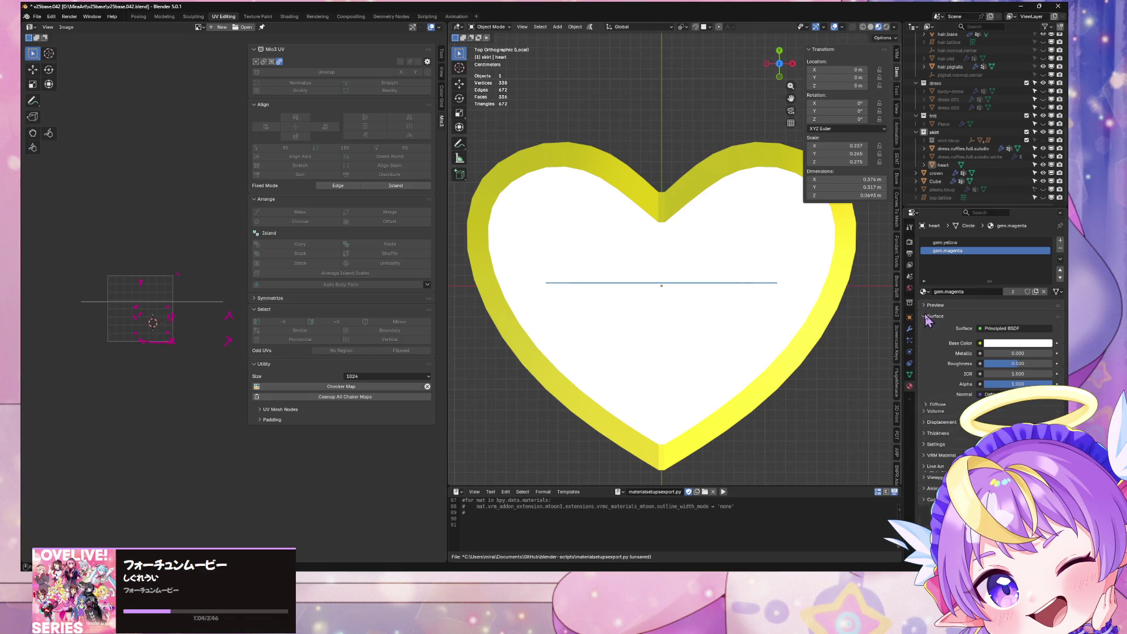
click(1028, 344)
click(1046, 327)
key(Escape)
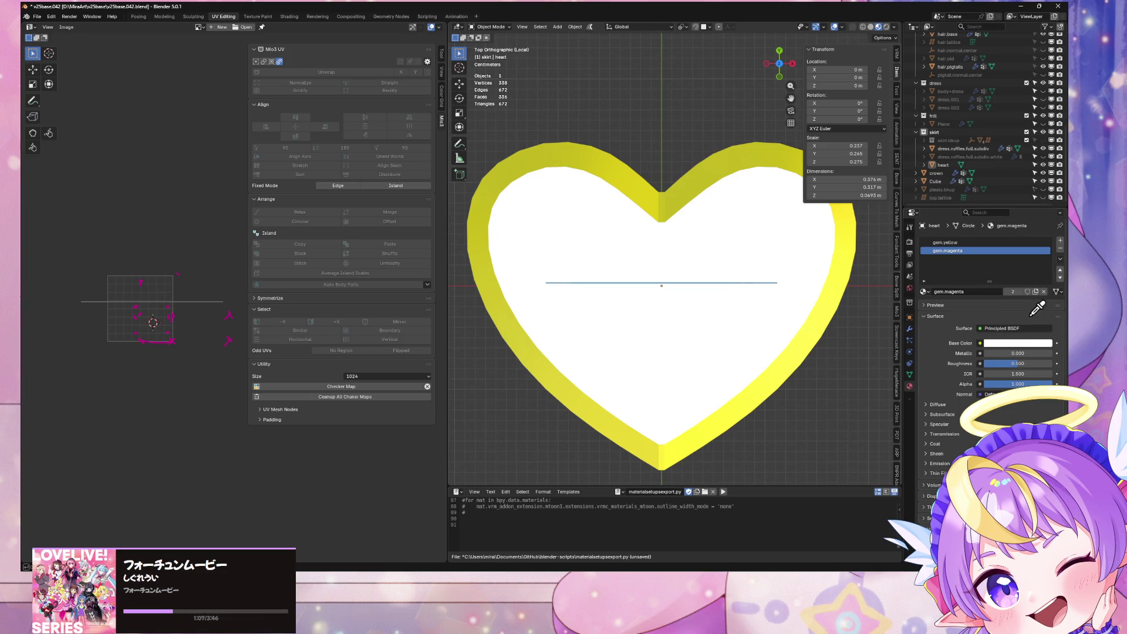
click(1027, 345)
click(1022, 253)
drag(1022, 253, 1023, 257)
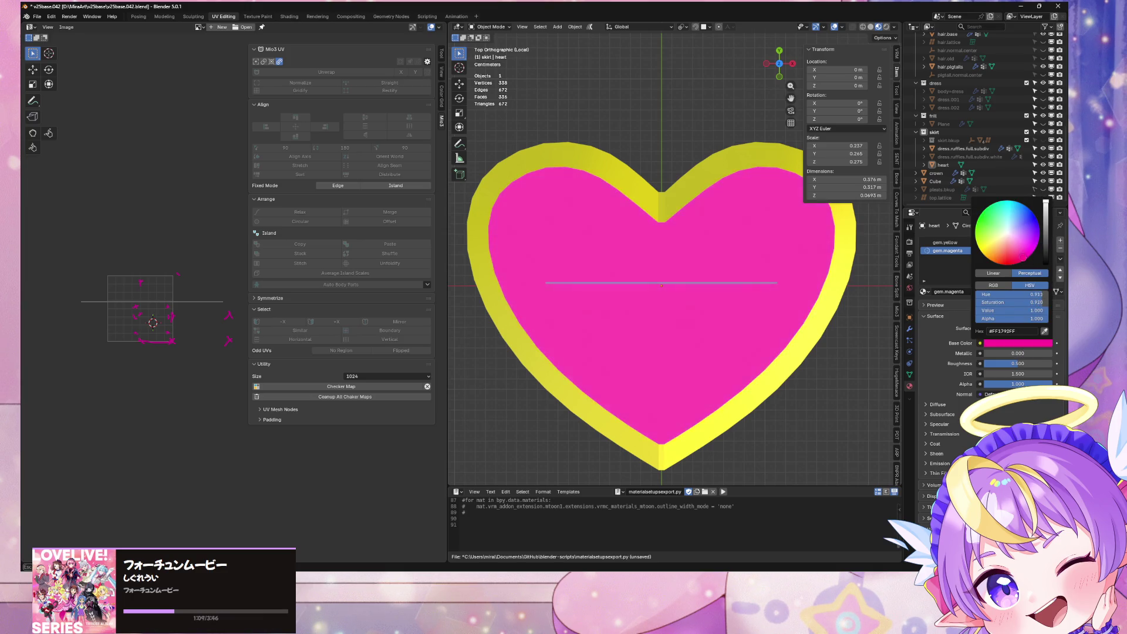
key(Return)
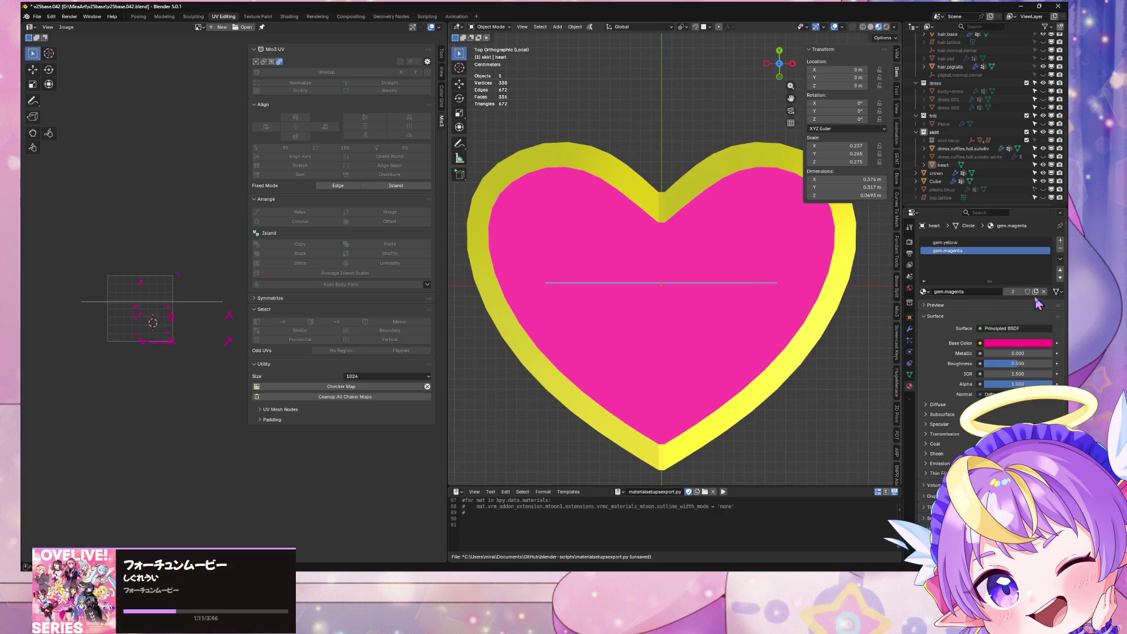
Make the material a single-user copy named magenta.uv.scroll
click(1035, 291)
double_click(973, 252)
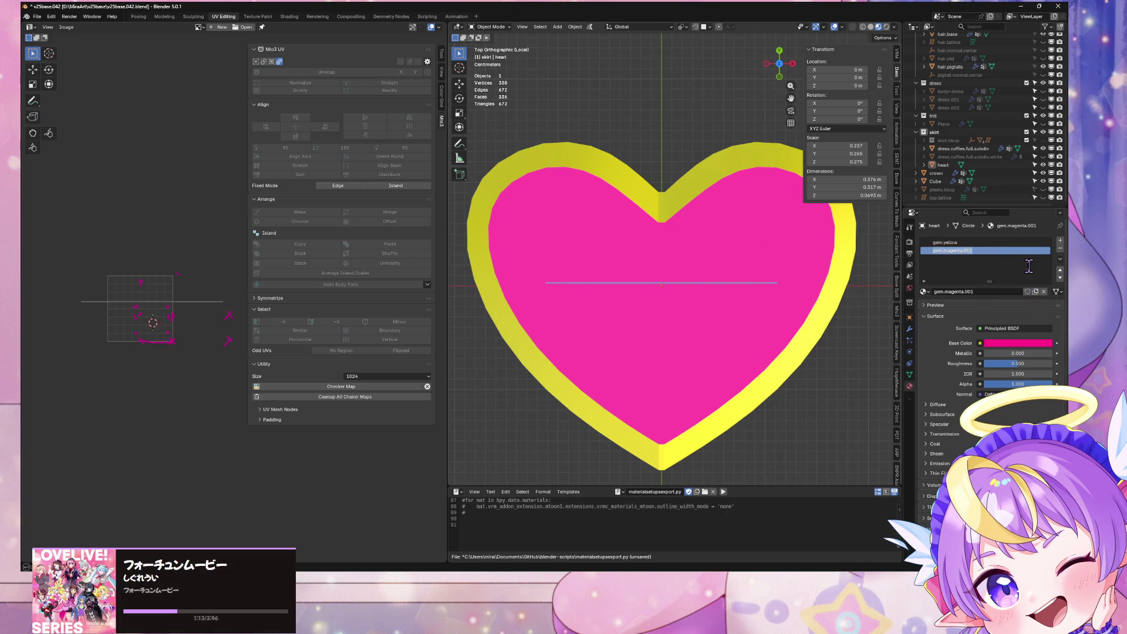
key(BackSpace)
text(ll)
key(Return)
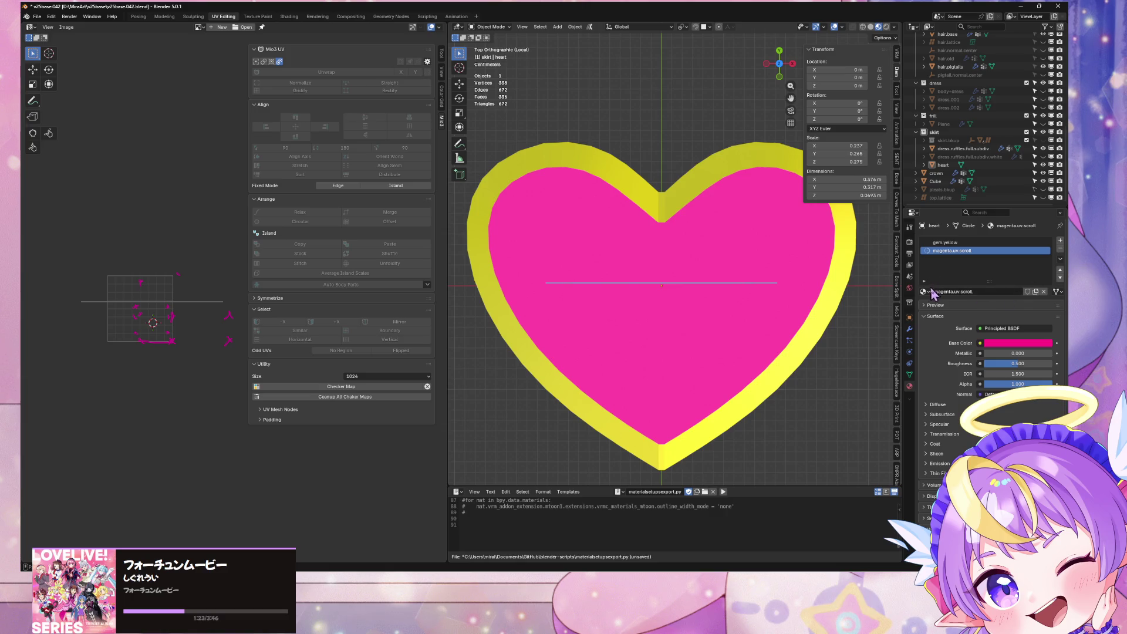
click(925, 292)
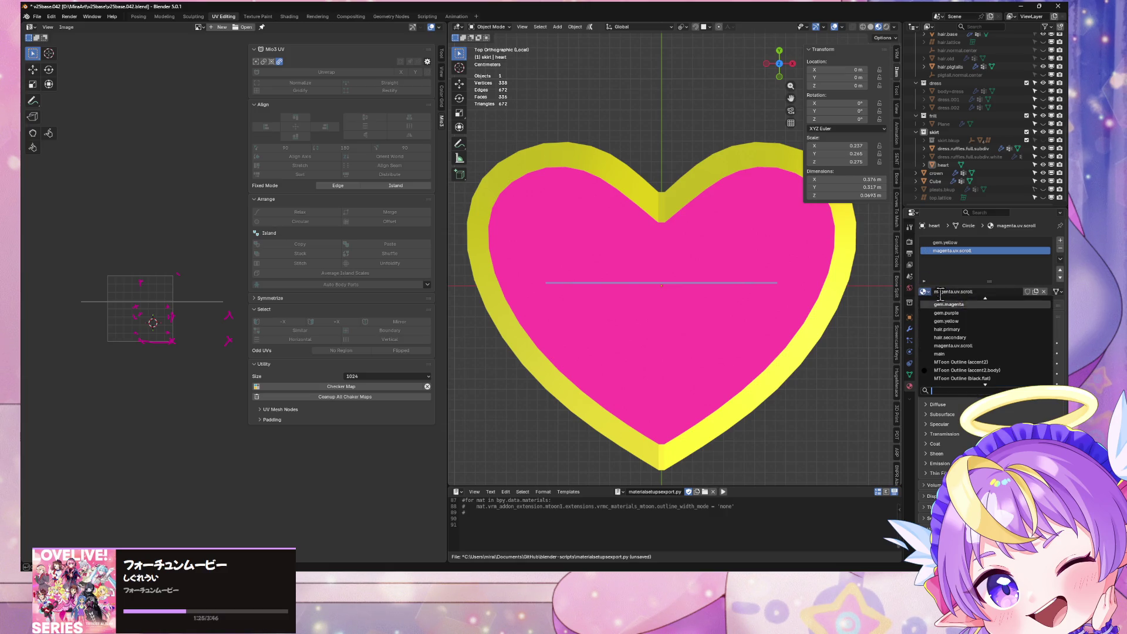
key(Escape)
Re-enable MToon shading on magenta.uv.scroll and open its lit colour
click(924, 317)
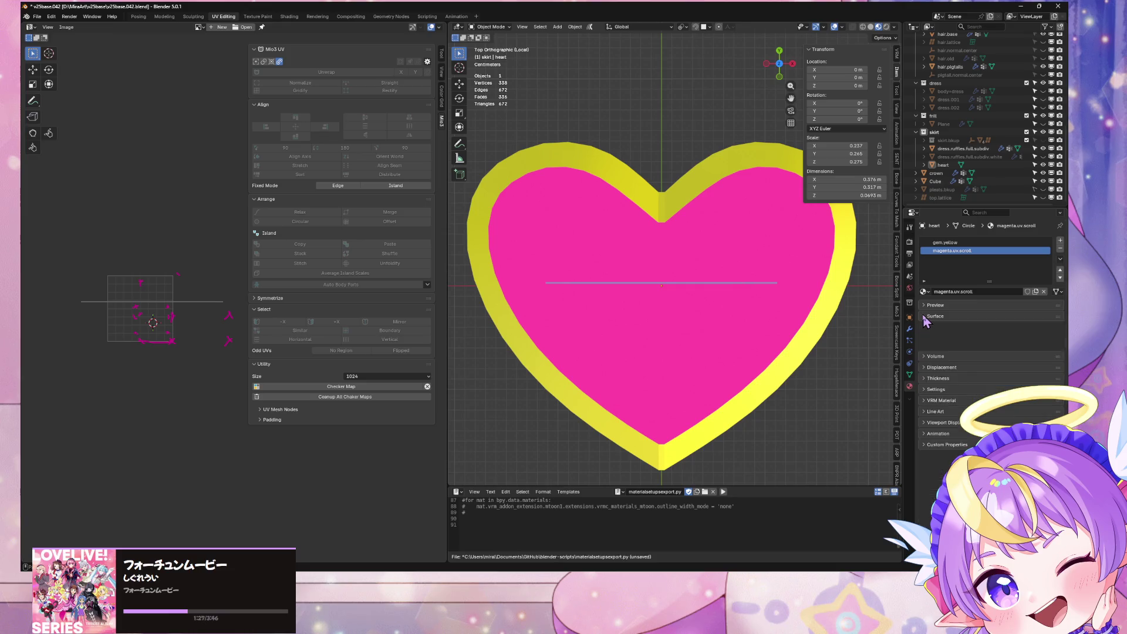
click(924, 317)
click(924, 317)
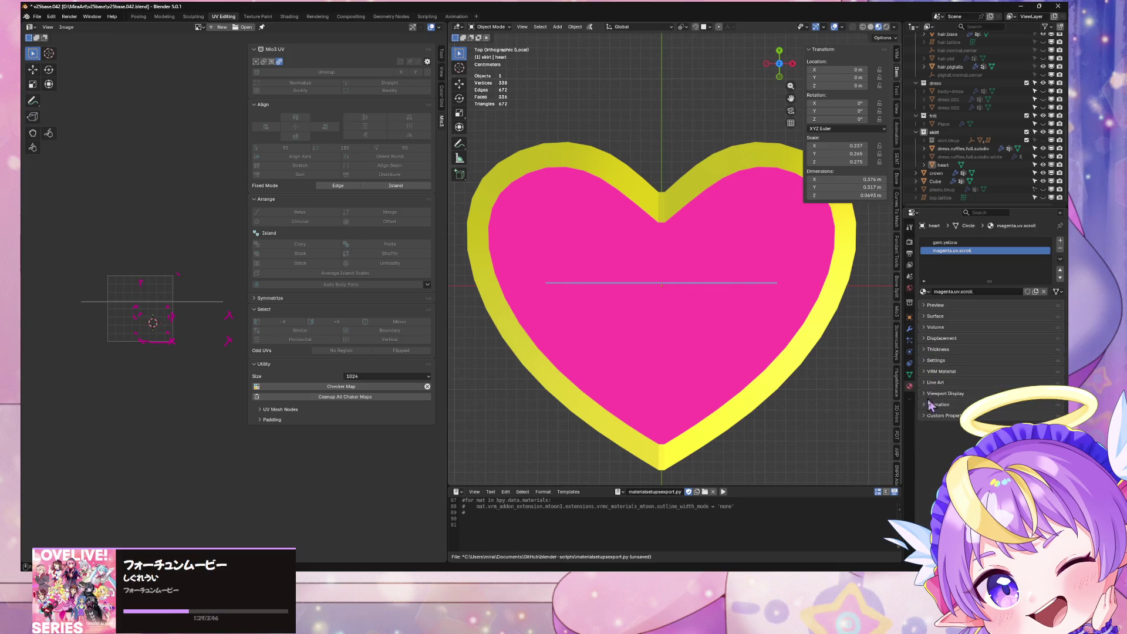
click(926, 372)
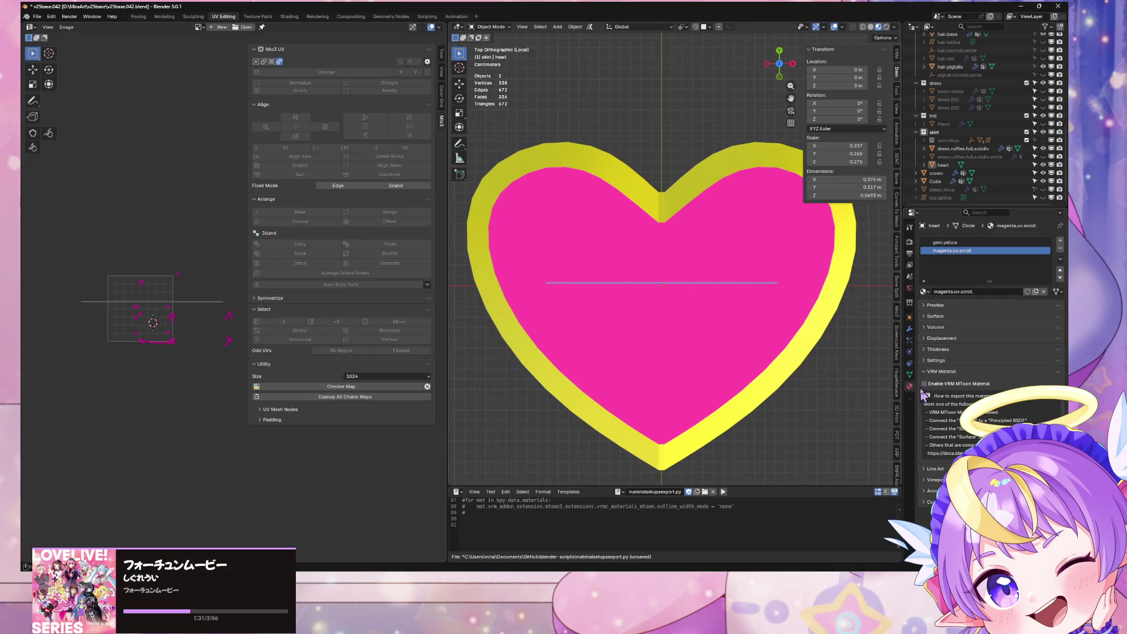
click(924, 384)
click(1015, 444)
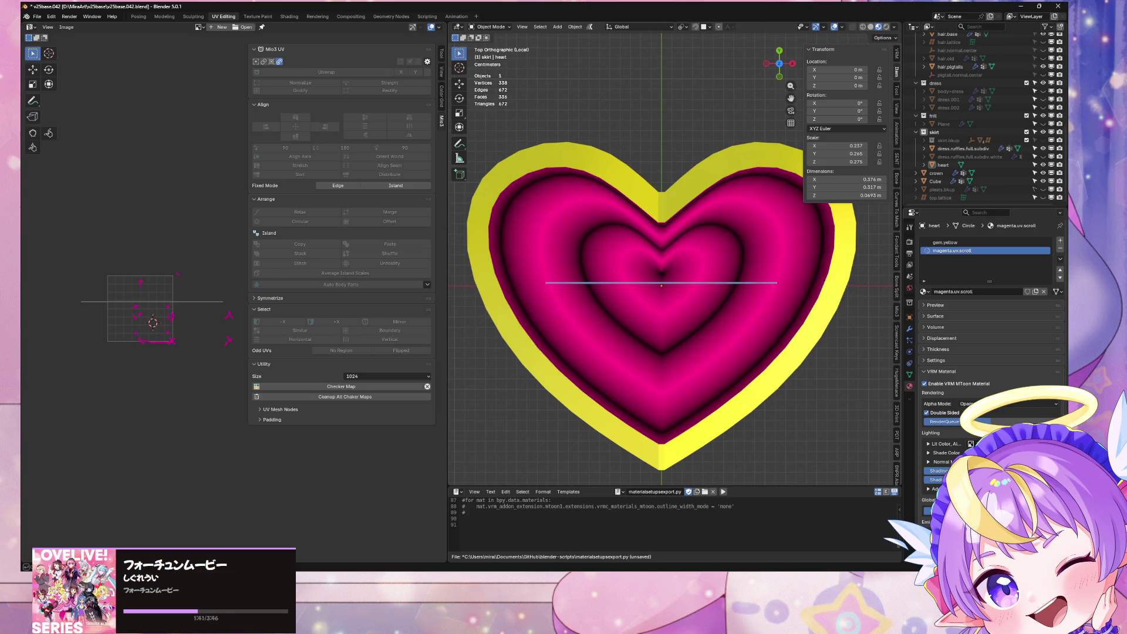
Return to the top view of the heart and switch into Edit Mode
scroll(972, 438, down, 5)
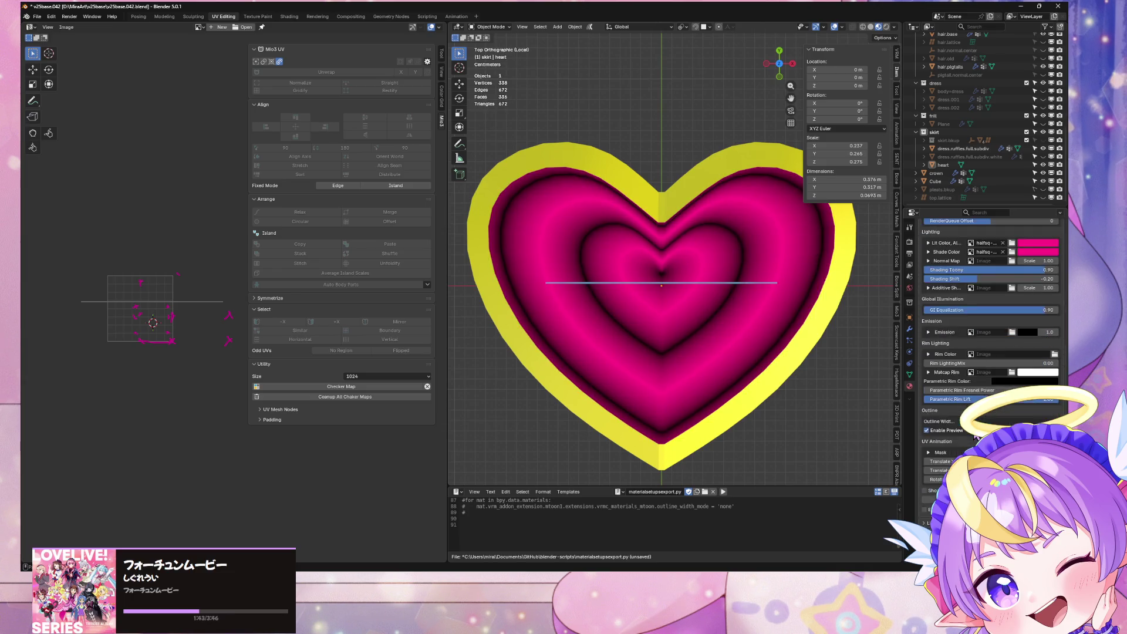
scroll(972, 439, up, 3)
scroll(757, 312, down, 3)
middle_drag(767, 309, 780, 289)
click(778, 59)
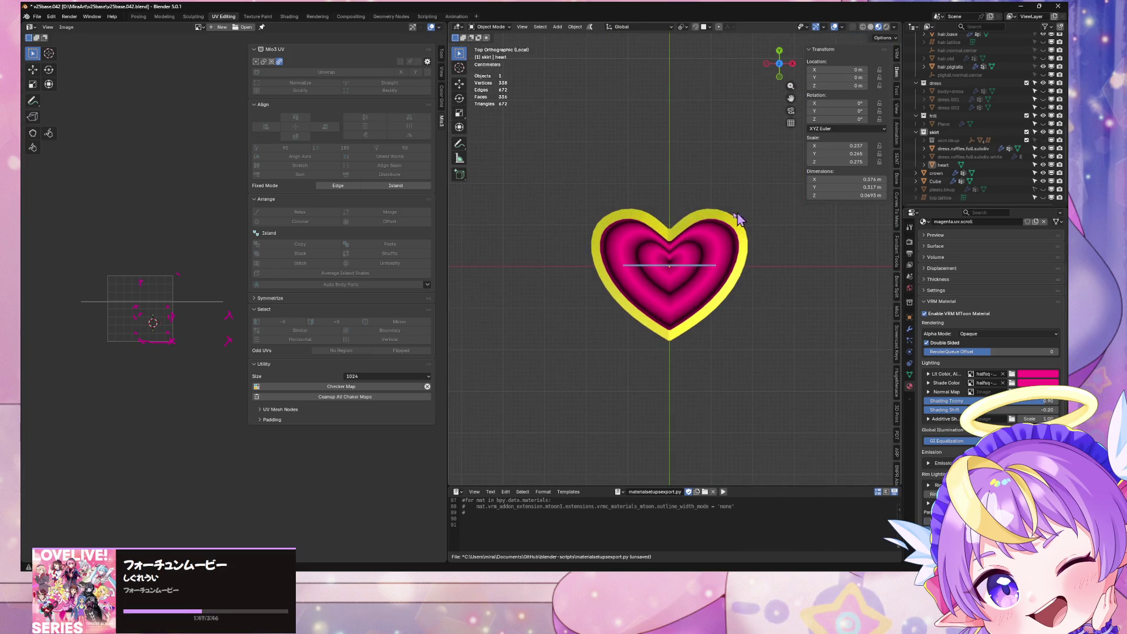
scroll(739, 219, up, 2)
scroll(977, 296, up, 3)
key(Tab)
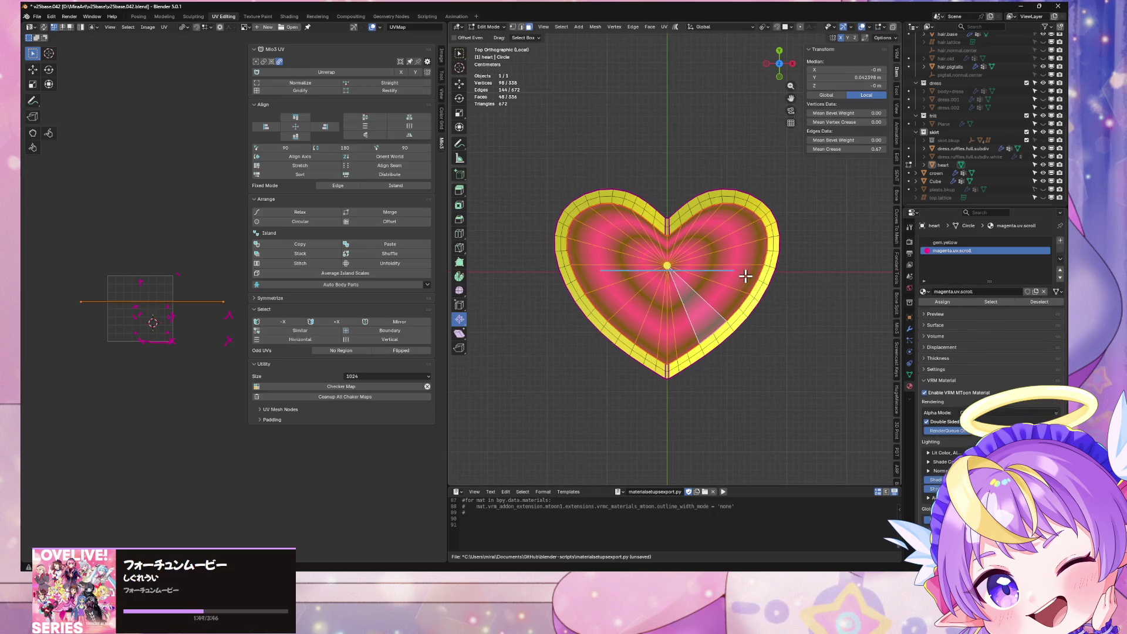
key(Tab)
key(Tab)
key(Tab)
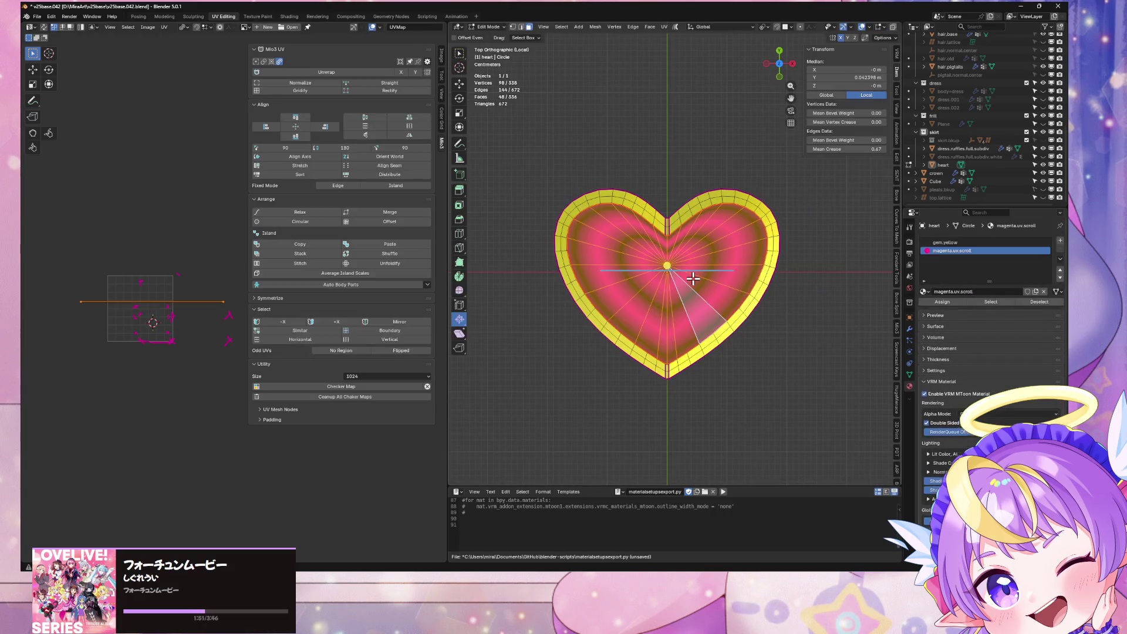
key(Tab)
key(Tab)
key(Tab)
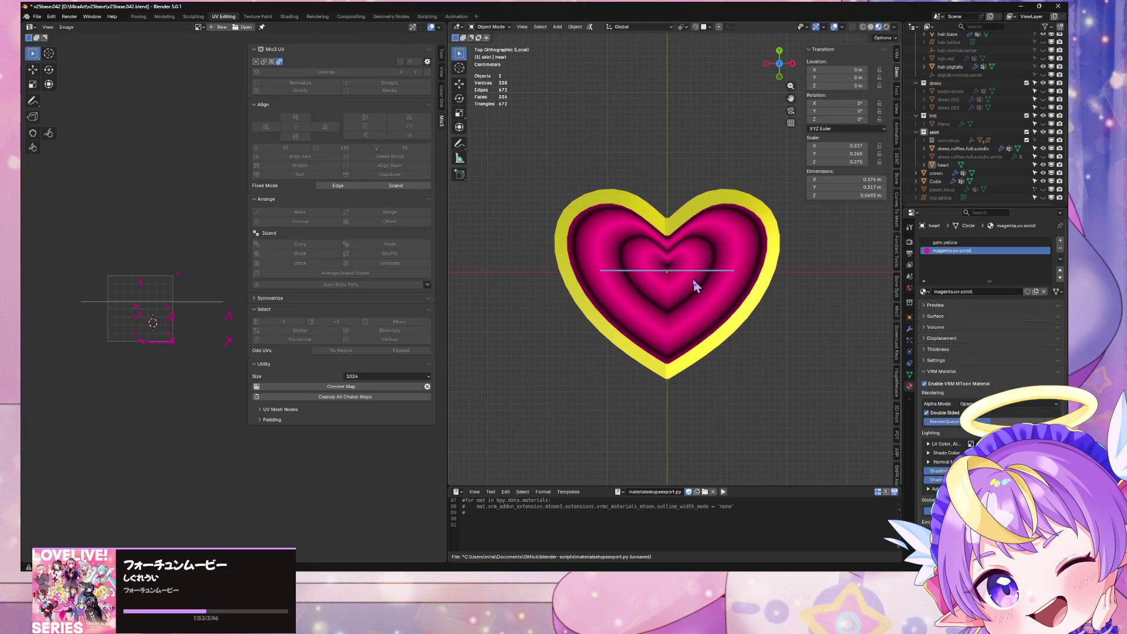
Select the gem.yellow then magenta.uv.scroll slots and check the mesh in Edit Mode
key(Tab)
click(948, 242)
click(949, 251)
key(Tab)
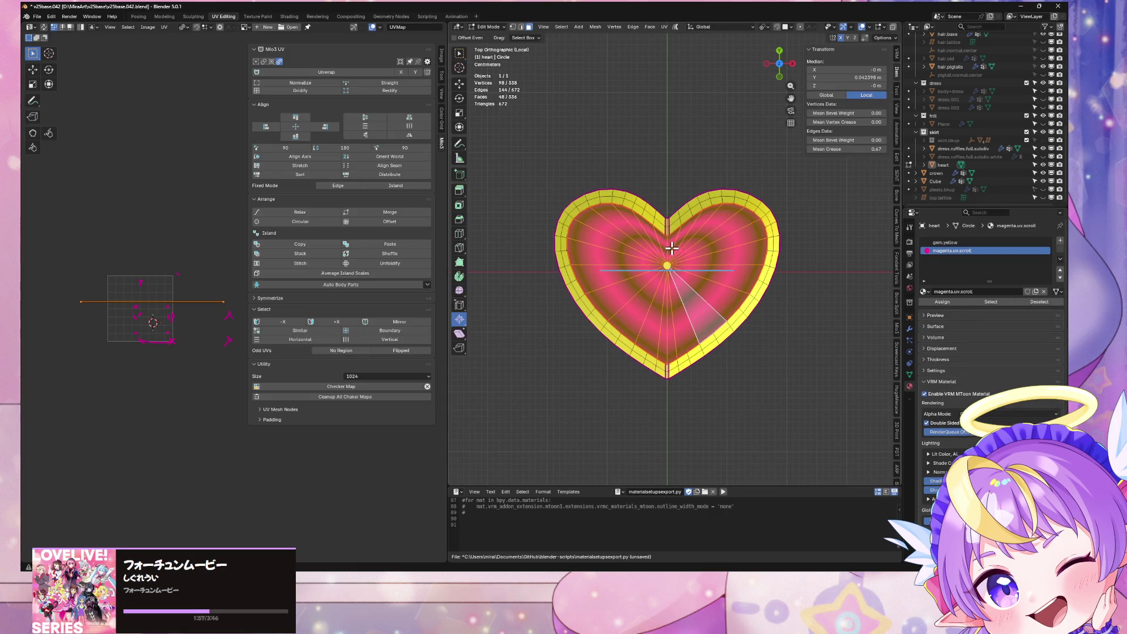
key(Tab)
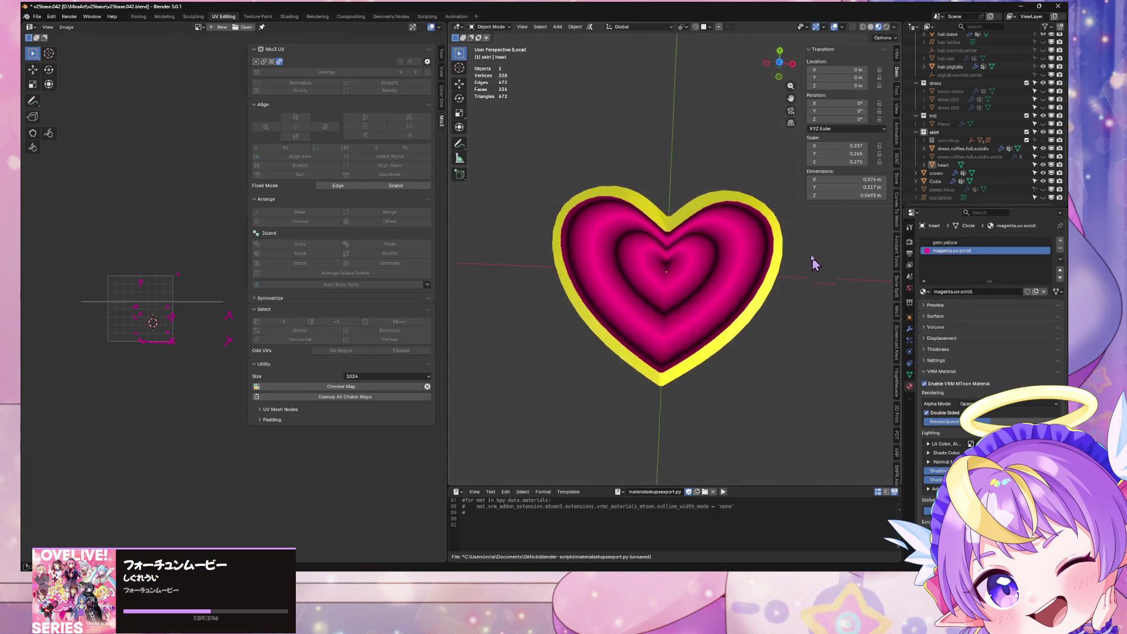
Inspect the heart from tilted, front and top views, then exit local view
mouse_move(804, 259)
middle_down()
mouse_move(770, 139)
mouse_move(597, 161)
mouse_move(742, 314)
mouse_move(633, 336)
middle_up()
middle_drag(727, 340, 815, 333)
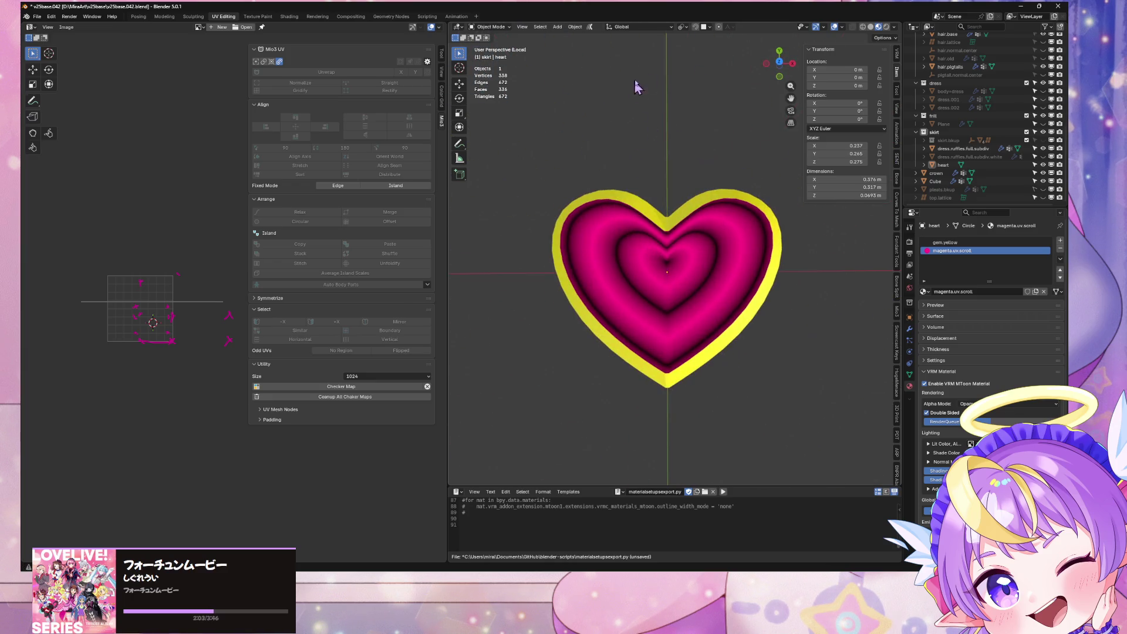
click(779, 75)
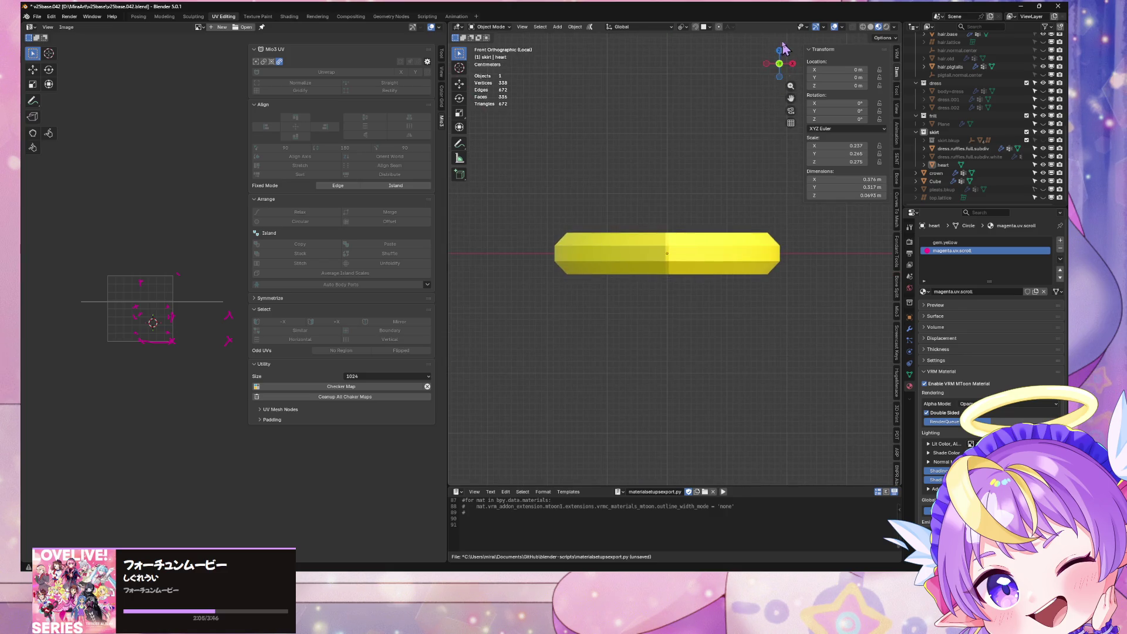
click(781, 52)
scroll(695, 217, up, 3)
scroll(699, 219, down, 4)
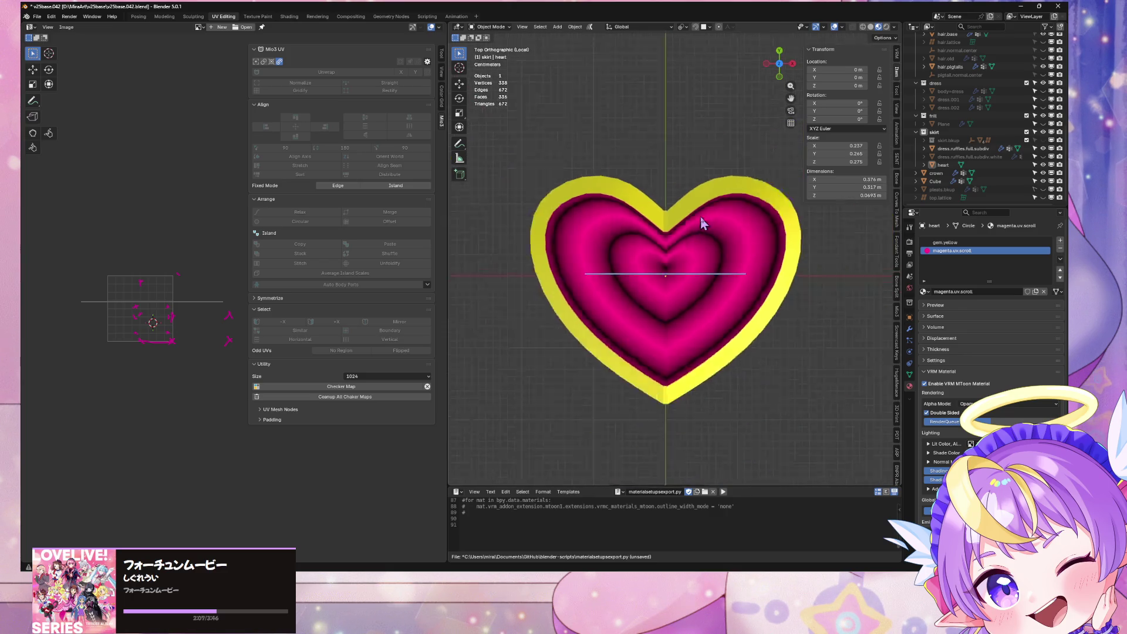
mouse_move(711, 243)
shift+middle_down()
mouse_move(694, 301)
mouse_move(688, 285)
mouse_move(707, 282)
mouse_move(685, 344)
shift+middle_up()
scroll(695, 302, down, 2)
key(KP_Divide)
scroll(693, 288, down, 4)
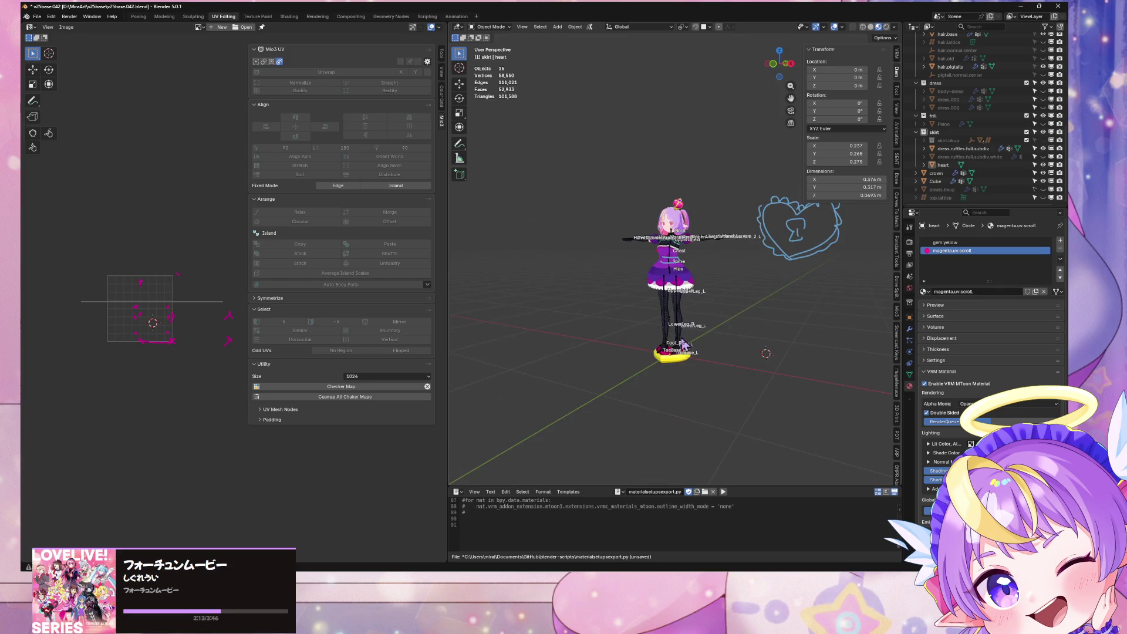
Raise the heart along Z to 1.7643 m above the avatar's head
click(674, 355)
key(g)
key(z)
click(714, 188)
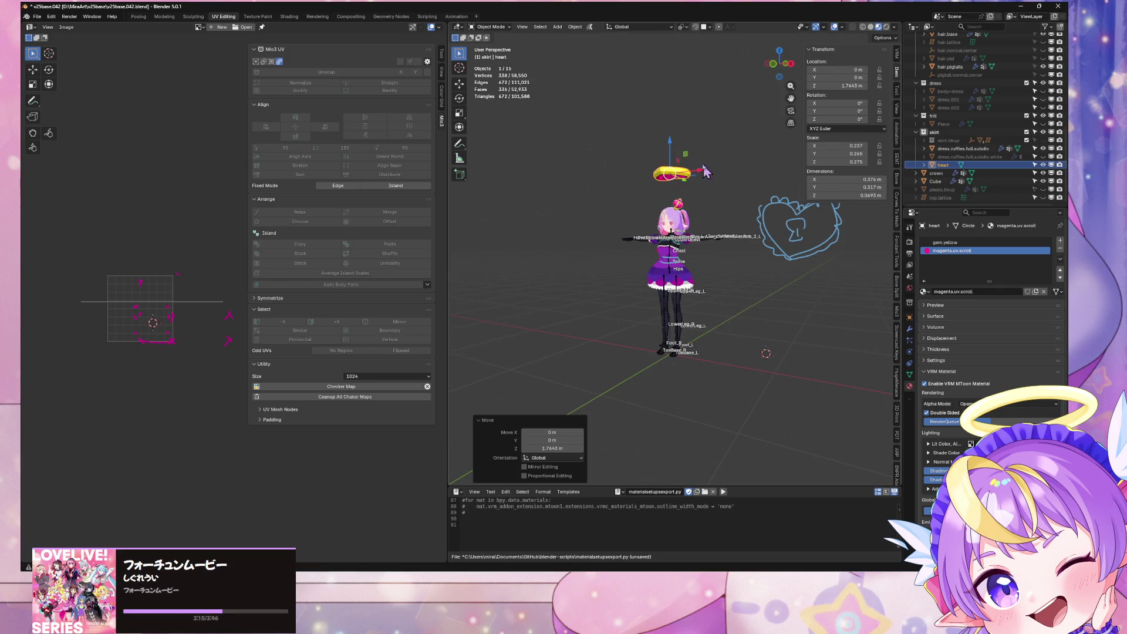
middle_drag(714, 188, 707, 275)
scroll(707, 275, down, 2)
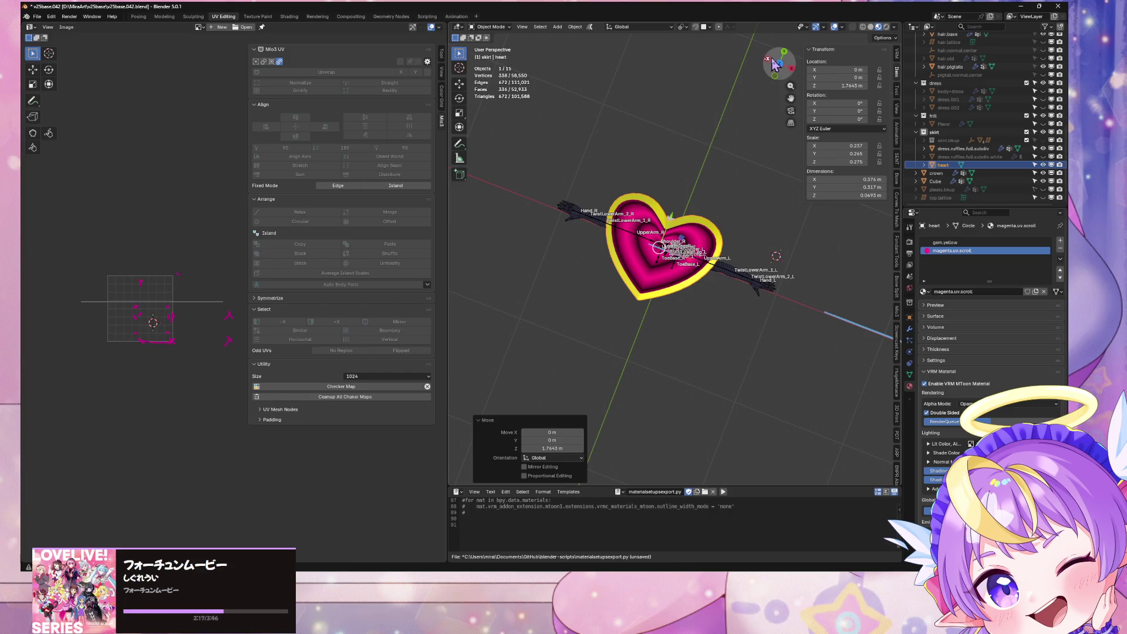
key(KP_5)
key(ctrl+KP_7)
key(KP_1)
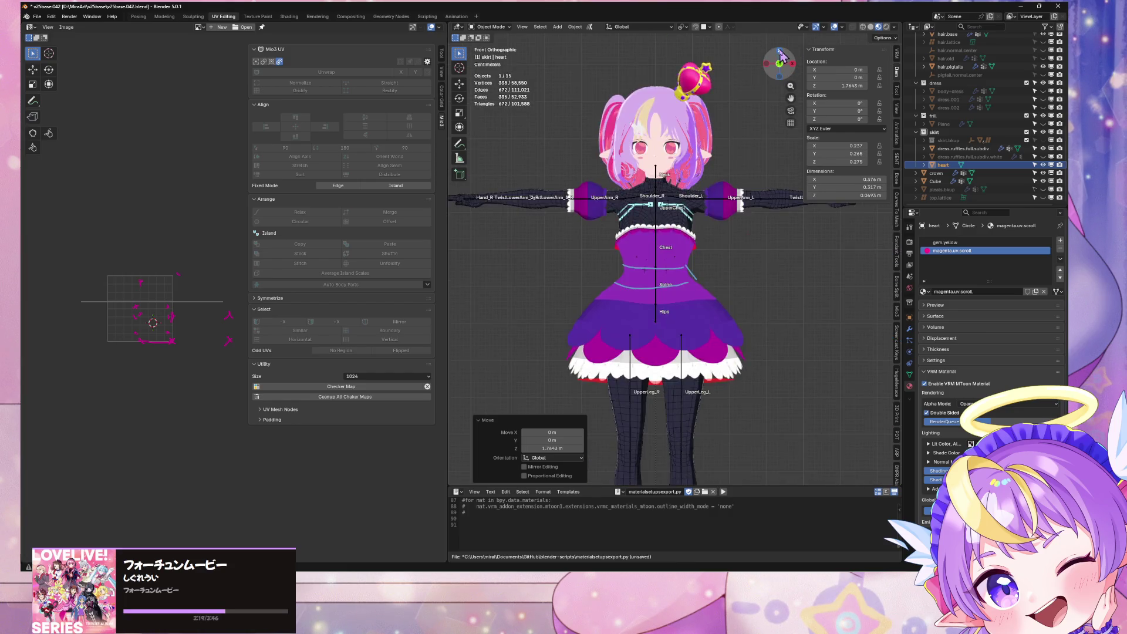
key(KP_7)
scroll(705, 139, up, 3)
Scale the heart slightly smaller and save as v25base.042.blend
key(s)
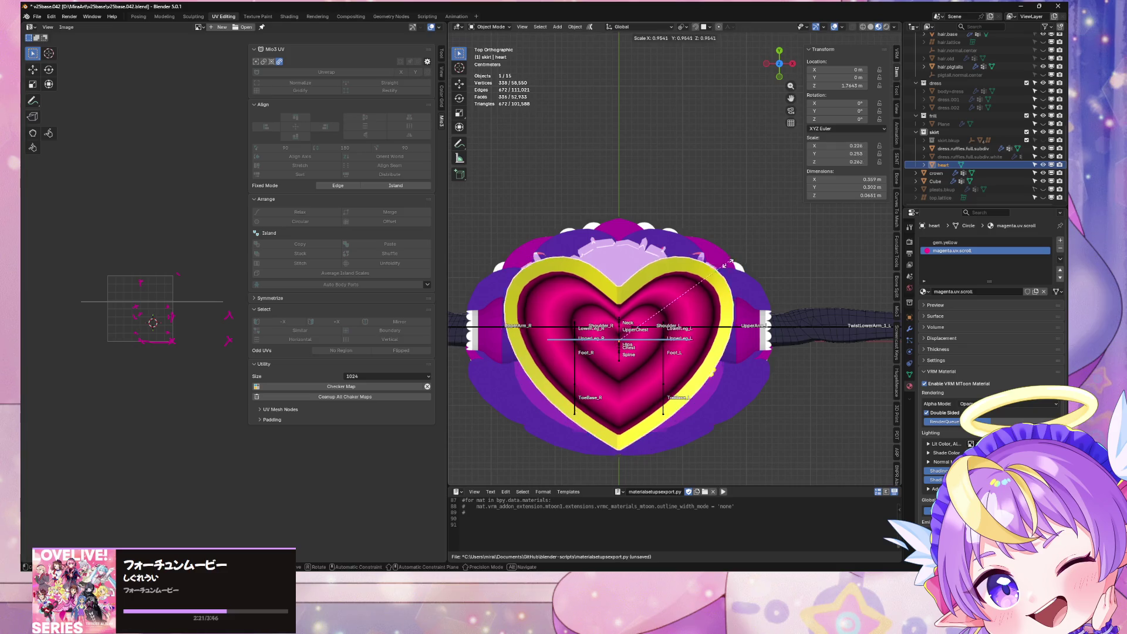
click(777, 264)
mouse_move(777, 264)
middle_down()
mouse_move(767, 217)
mouse_move(752, 265)
mouse_move(707, 207)
middle_up()
key(ctrl+s)
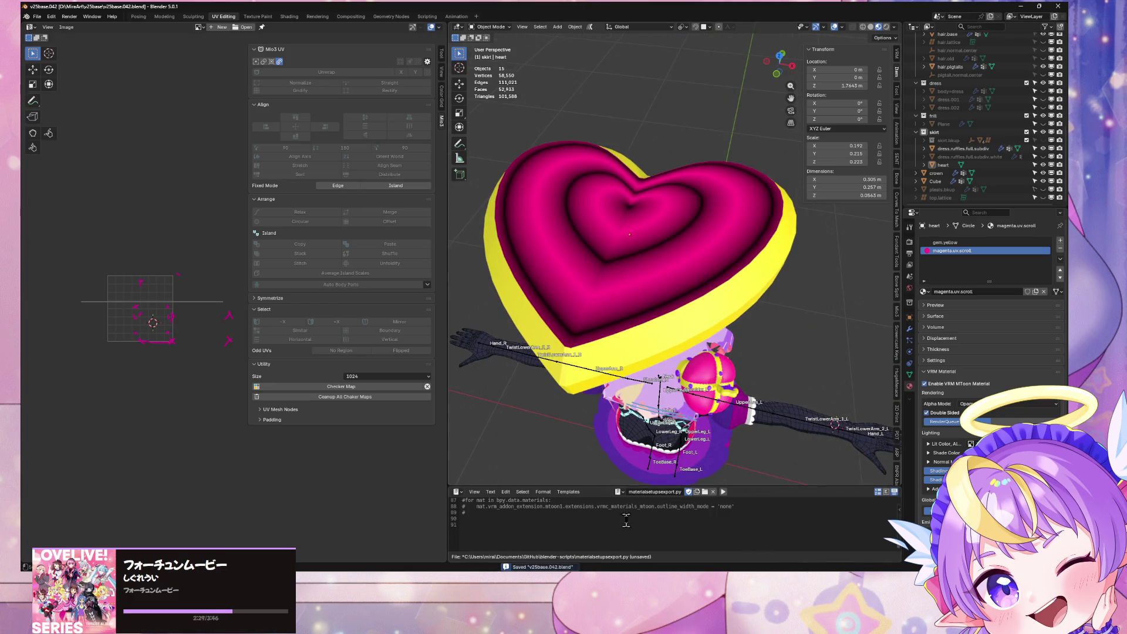
key(alt+Tab)
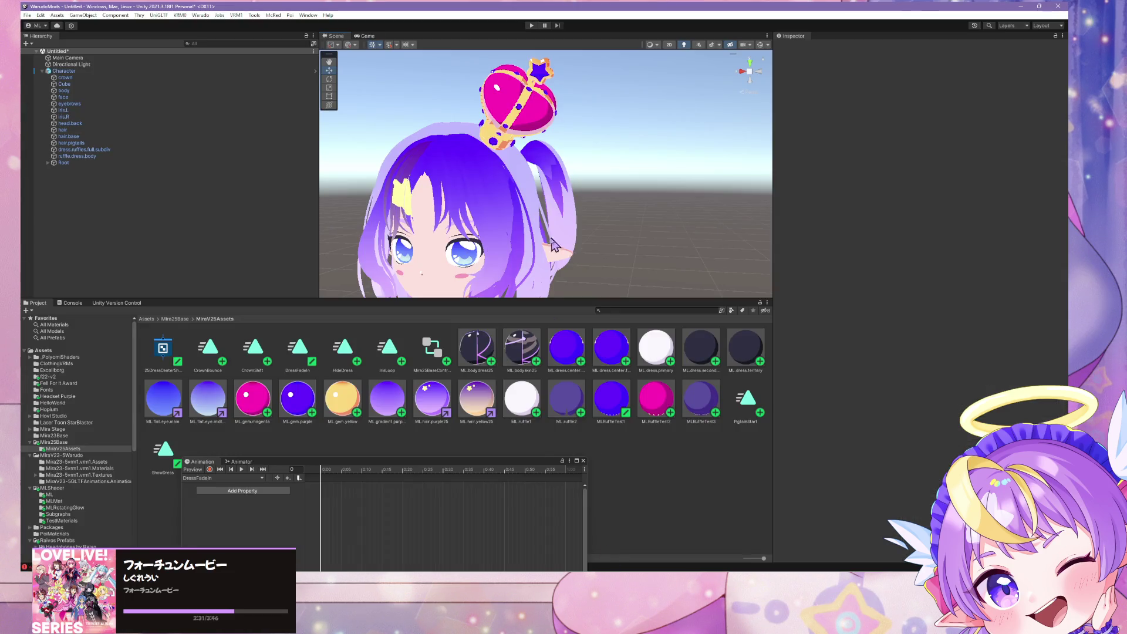
Select the MLRuffleTest1 material and open its MLRufflePetal shader graph in an enlarged floating window
mouse_move(549, 237)
right_down()
mouse_move(575, 300)
mouse_move(552, 320)
right_up()
mouse_move(559, 460)
mouse_down()
mouse_move(924, 445)
mouse_move(956, 474)
mouse_up()
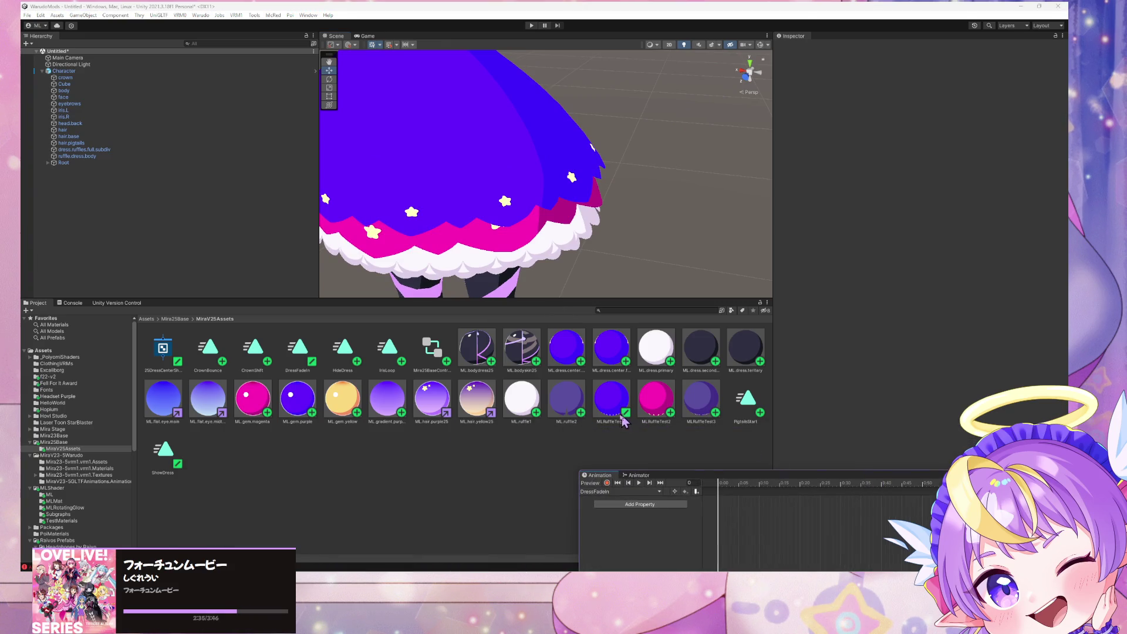
click(611, 399)
click(1056, 54)
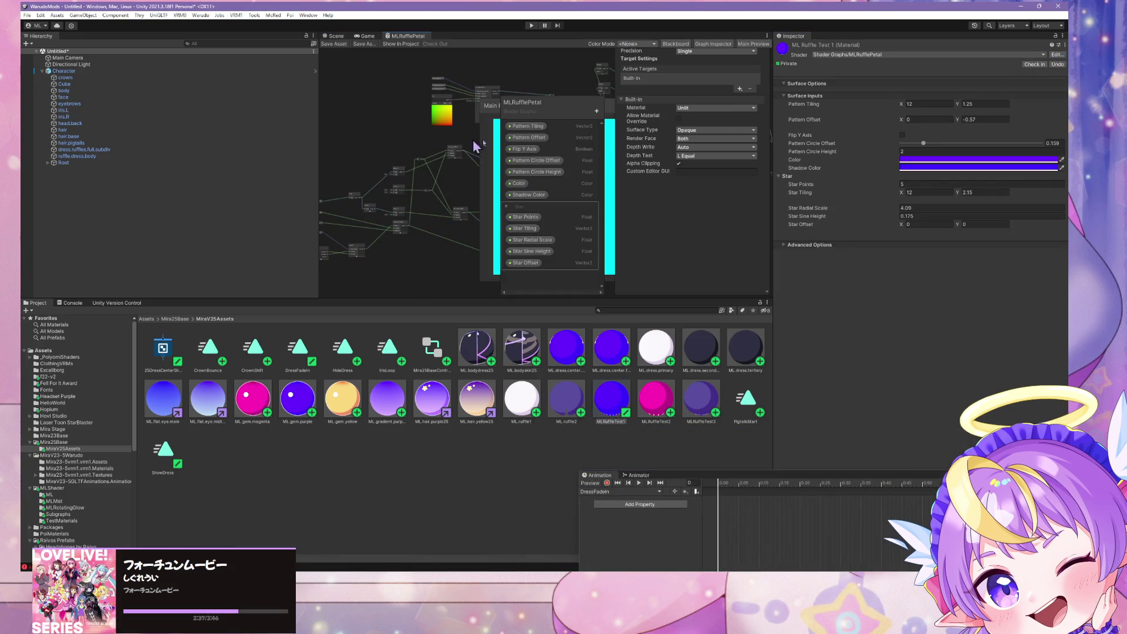
mouse_move(406, 37)
mouse_down()
mouse_move(402, 136)
mouse_move(449, 120)
mouse_move(486, 136)
mouse_move(449, 153)
mouse_move(495, 131)
mouse_up()
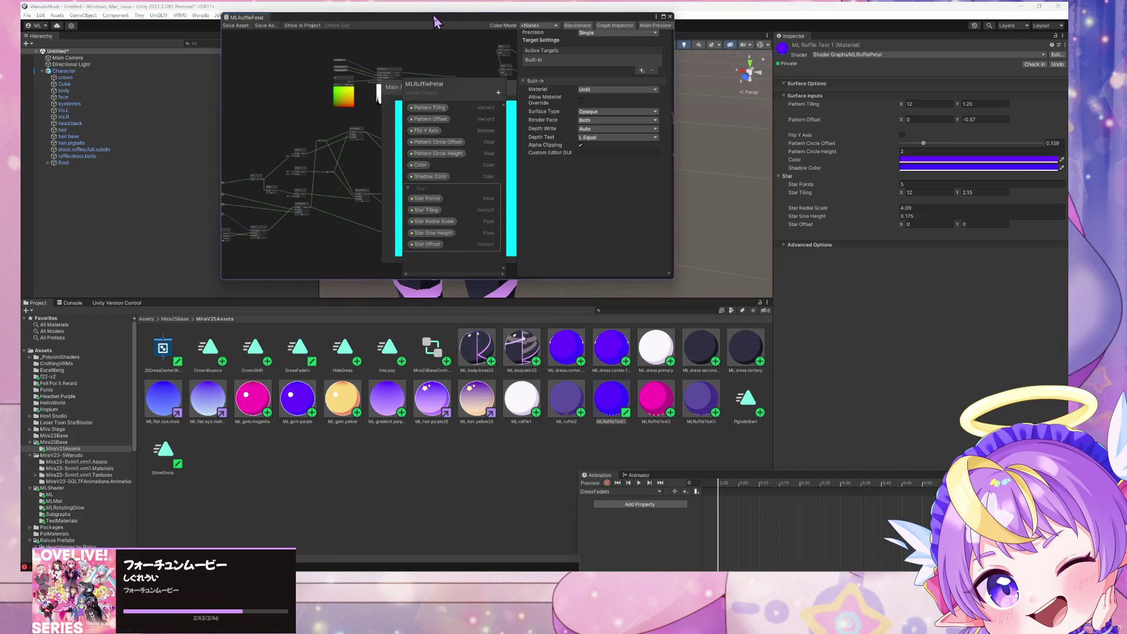
mouse_move(673, 278)
mouse_down()
mouse_move(943, 503)
mouse_move(997, 523)
mouse_up()
Look over the shader graph's nodes and select the GradientMatcap node
scroll(563, 369, up, 3)
mouse_move(452, 241)
middle_down()
mouse_move(563, 370)
mouse_move(481, 327)
mouse_move(594, 369)
mouse_move(448, 352)
mouse_move(717, 377)
mouse_move(404, 347)
mouse_move(289, 309)
mouse_move(458, 315)
middle_up()
scroll(571, 358, down, 3)
scroll(557, 346, up, 3)
scroll(717, 377, up, 2)
scroll(458, 315, down, 2)
scroll(458, 315, up, 1)
scroll(461, 314, down, 3)
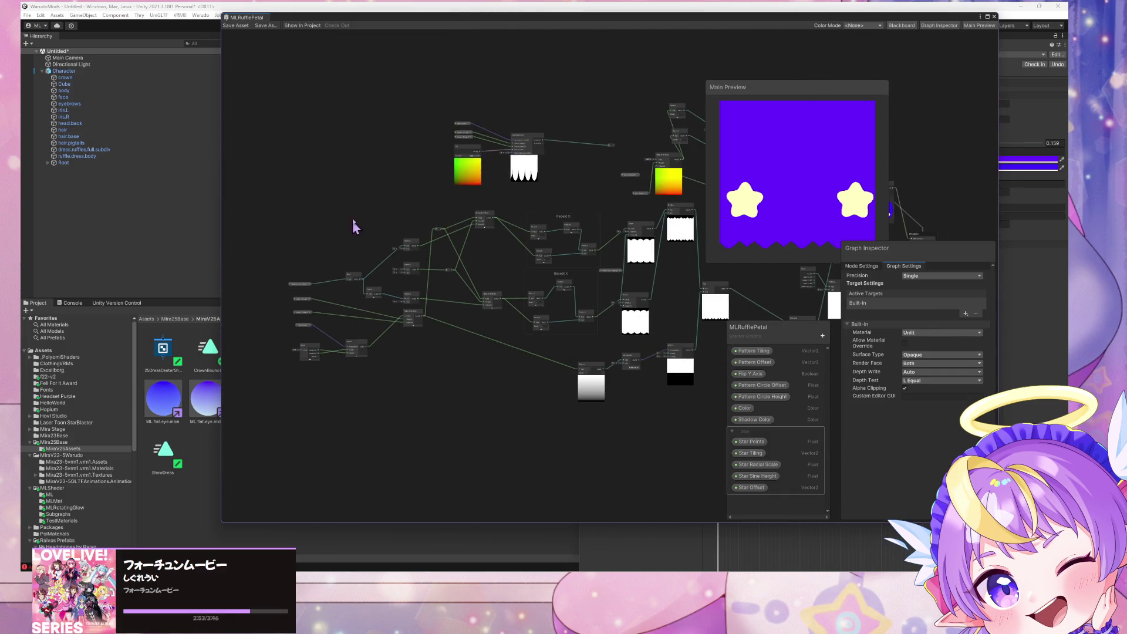
middle_drag(660, 160, 558, 171)
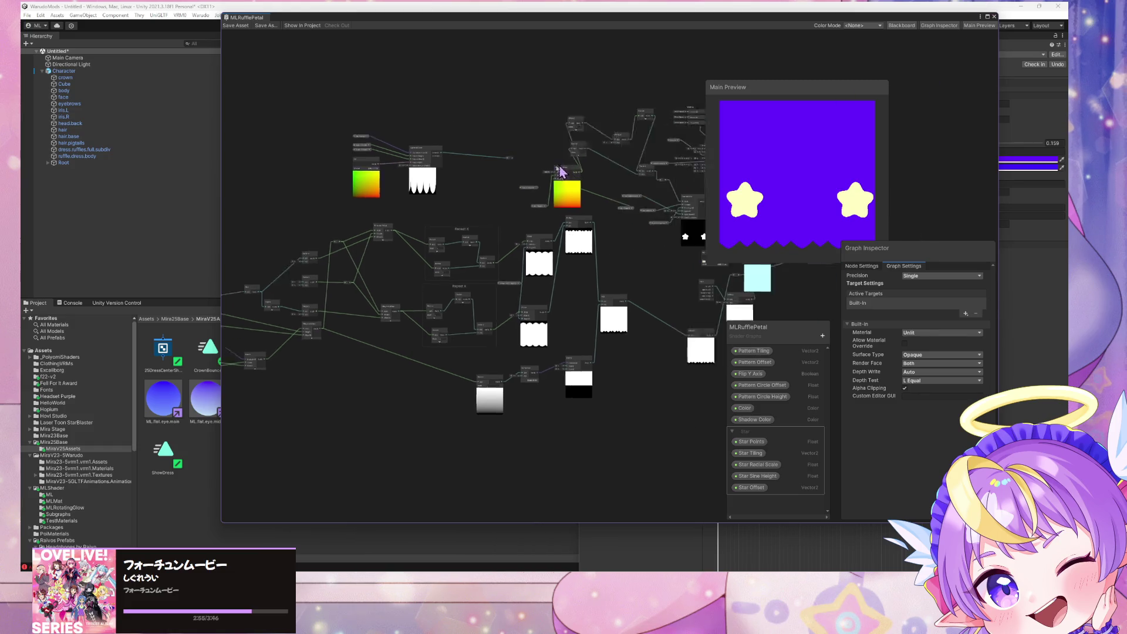
scroll(635, 172, up, 3)
scroll(634, 171, up, 2)
drag(598, 131, 615, 136)
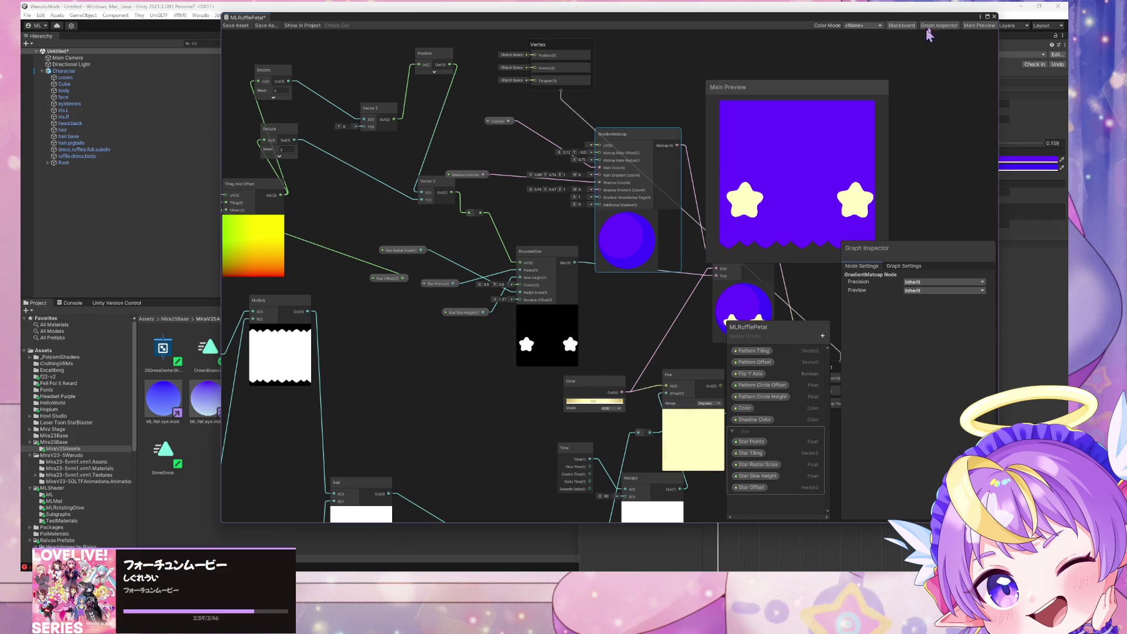
Close the shader graph, select the 25 Dress Center Shader asset, and return to Blender
click(994, 18)
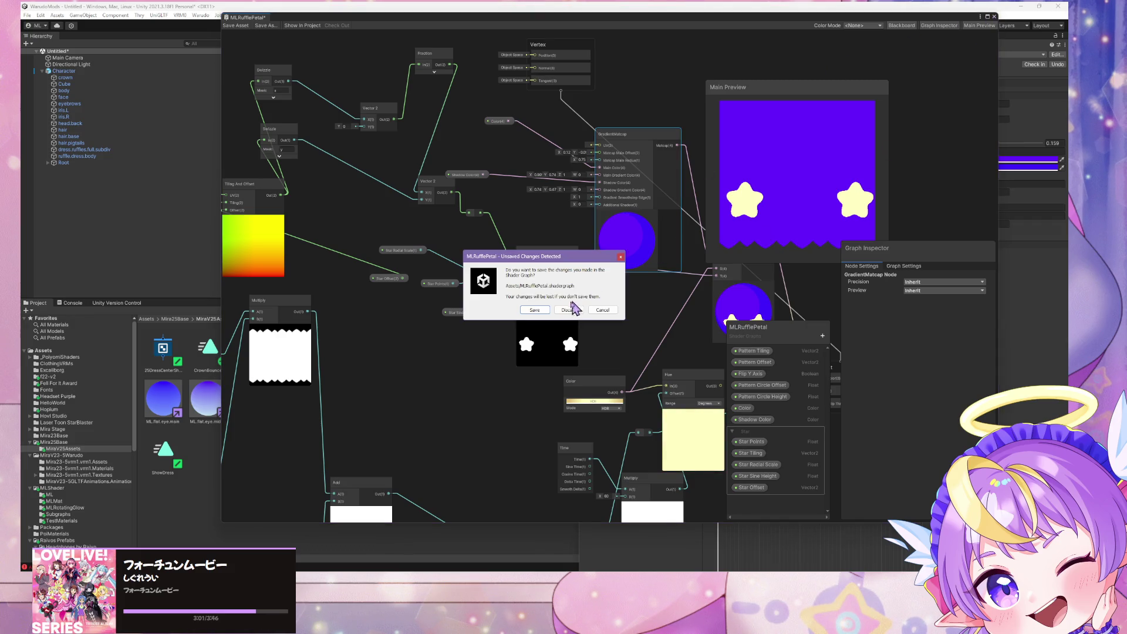
click(546, 309)
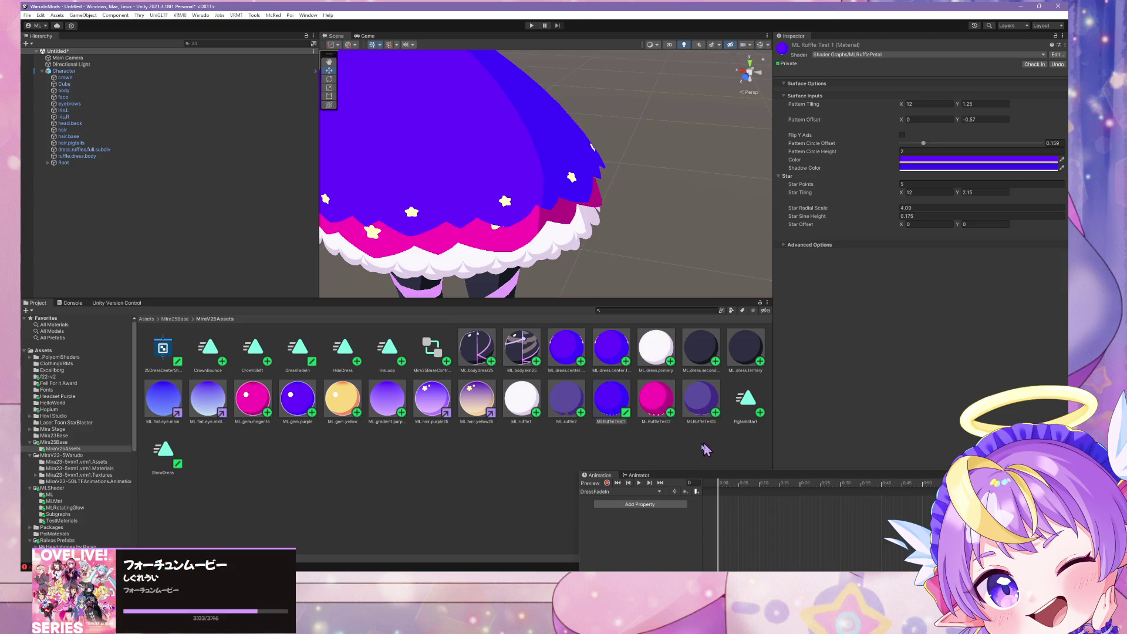
click(159, 352)
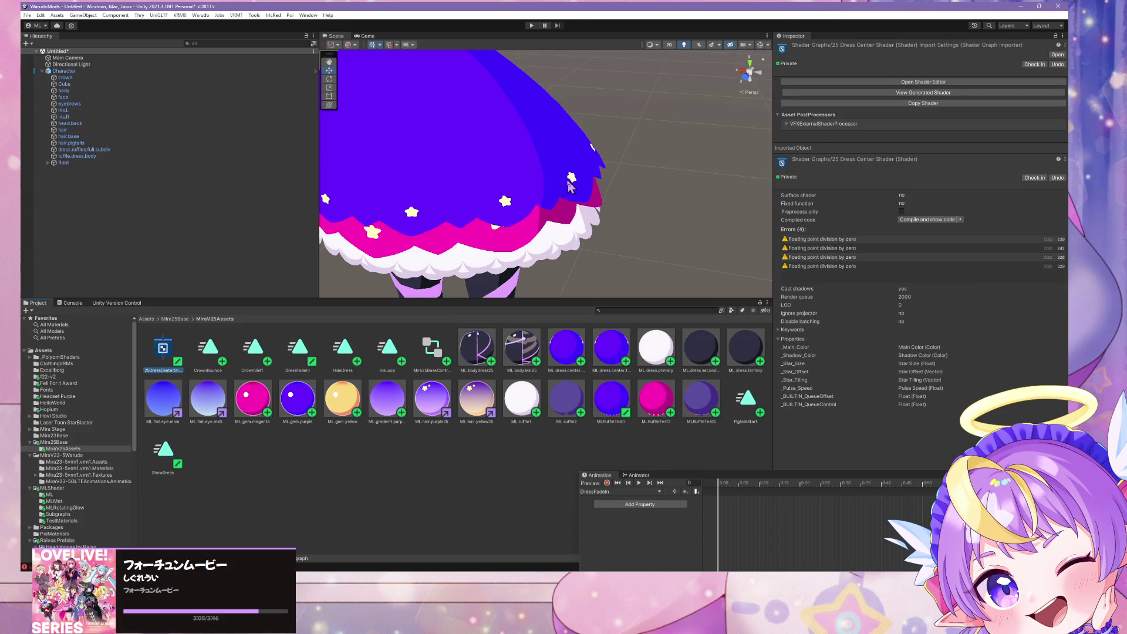
scroll(528, 152, down, 5)
mouse_move(528, 152)
alt+mouse_down()
mouse_move(529, 135)
mouse_move(557, 194)
alt+mouse_up()
scroll(529, 135, up, 5)
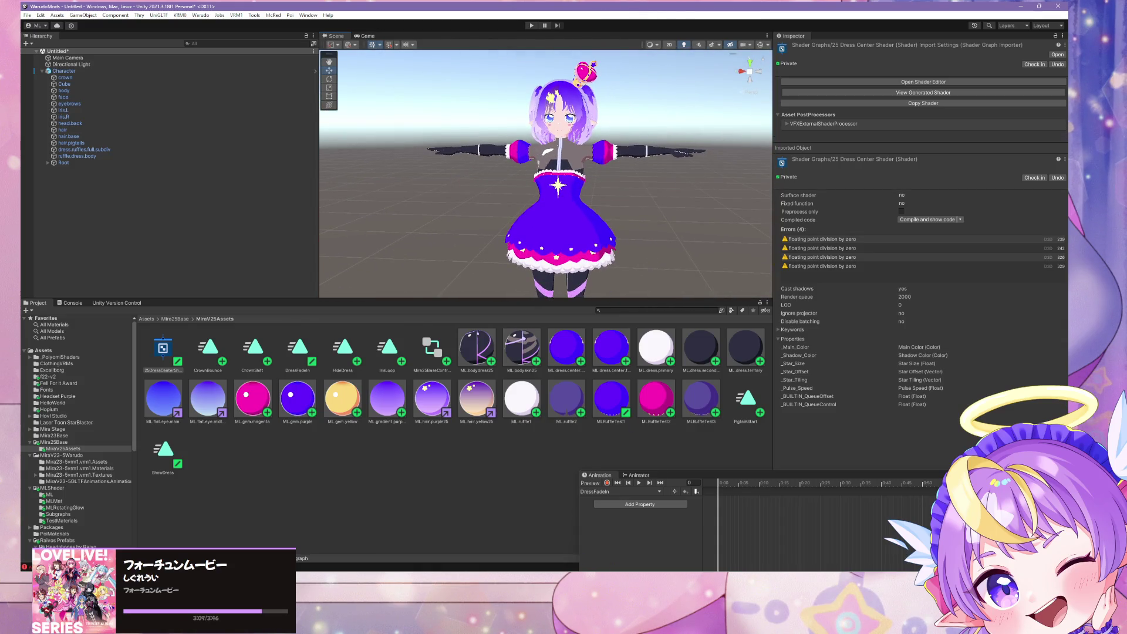
key(alt+Tab)
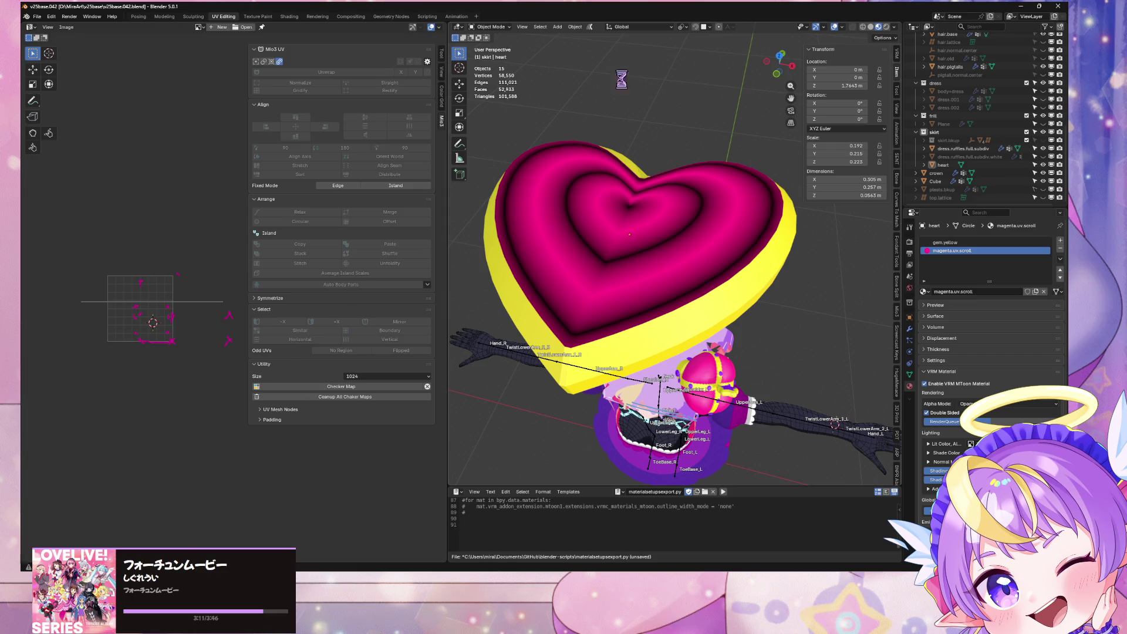
Save the blend file and export the scene as glTF 2.0 over the chosen file
key(ctrl+s)
click(36, 16)
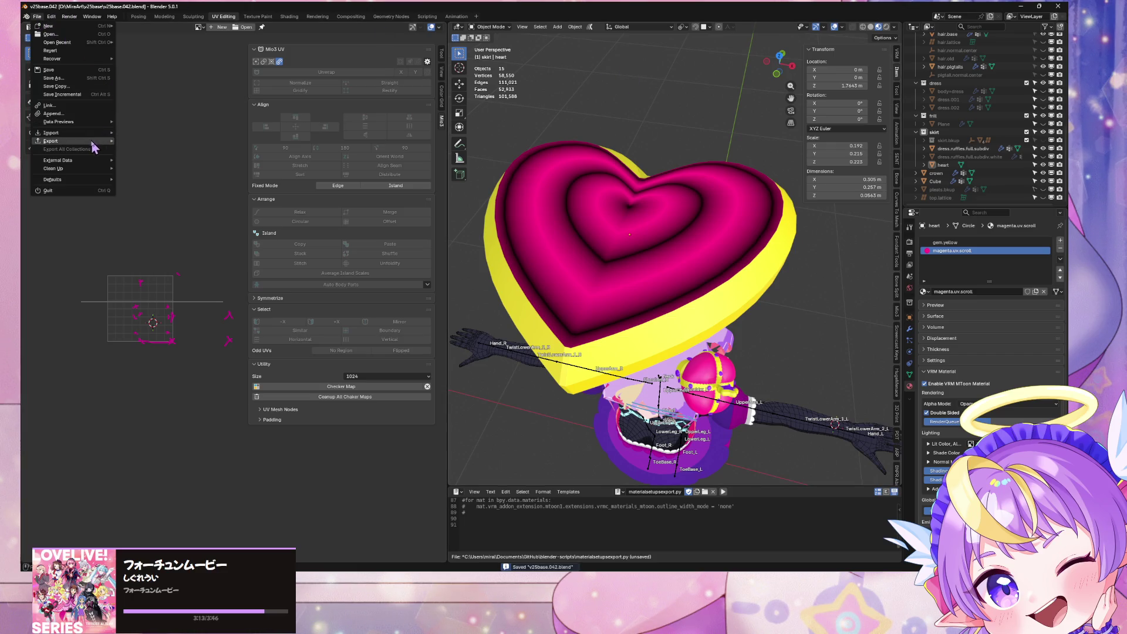
mouse_move(93, 141)
click(168, 218)
double_click(385, 221)
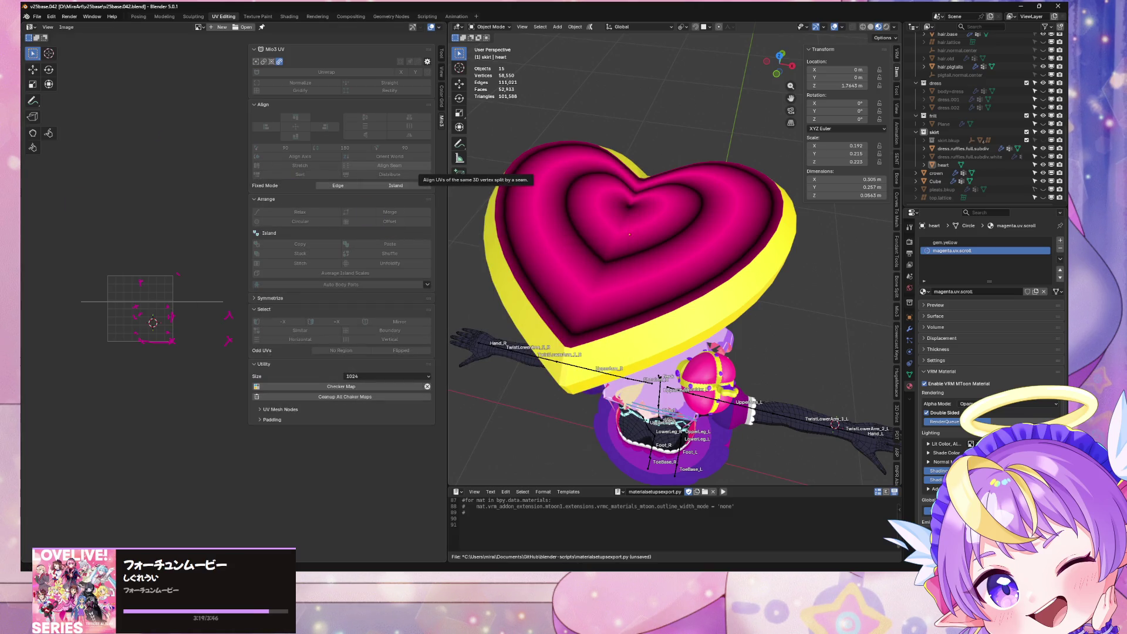
key(alt+Tab)
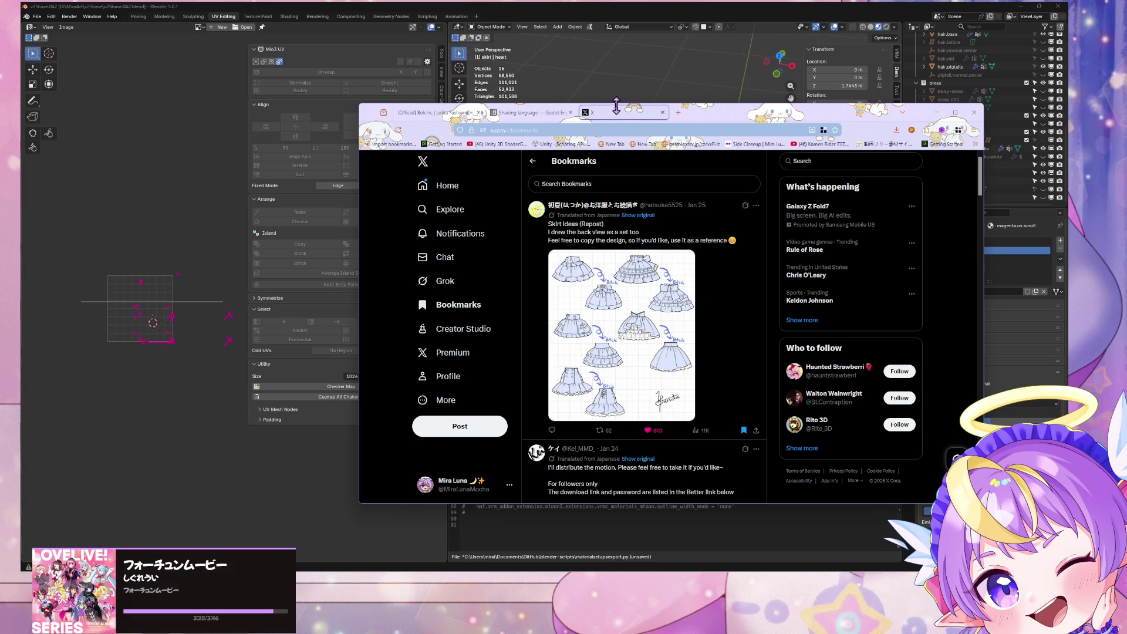
Open a new tab, detach it, close it, then minimize Firefox to reveal Blender
click(679, 113)
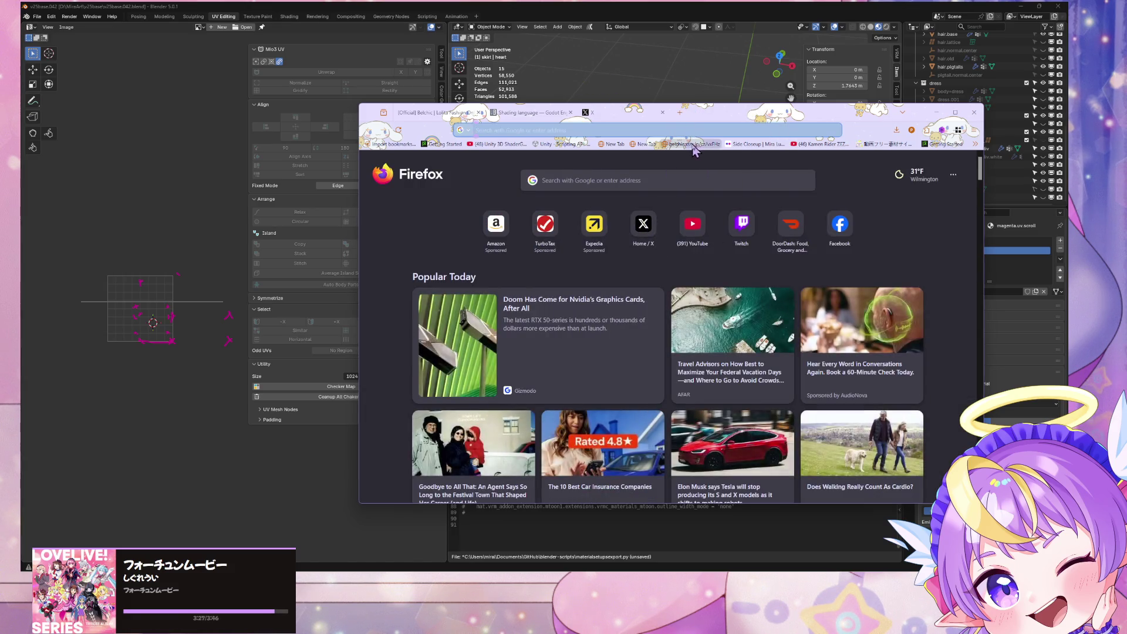
drag(704, 112, 707, 179)
key(ctrl+w)
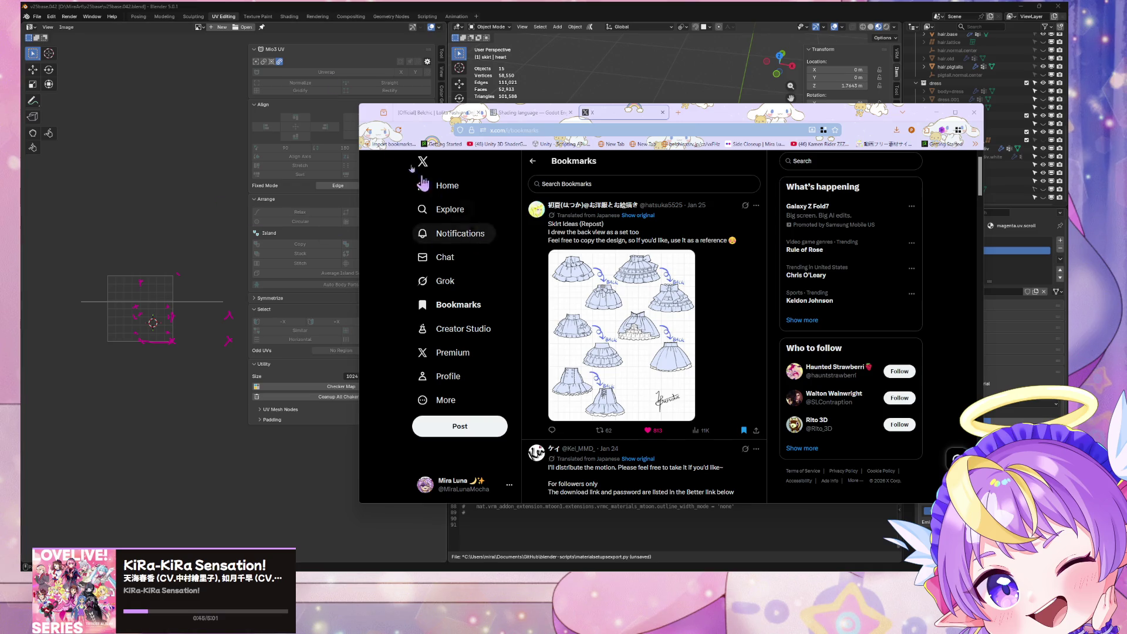
click(709, 538)
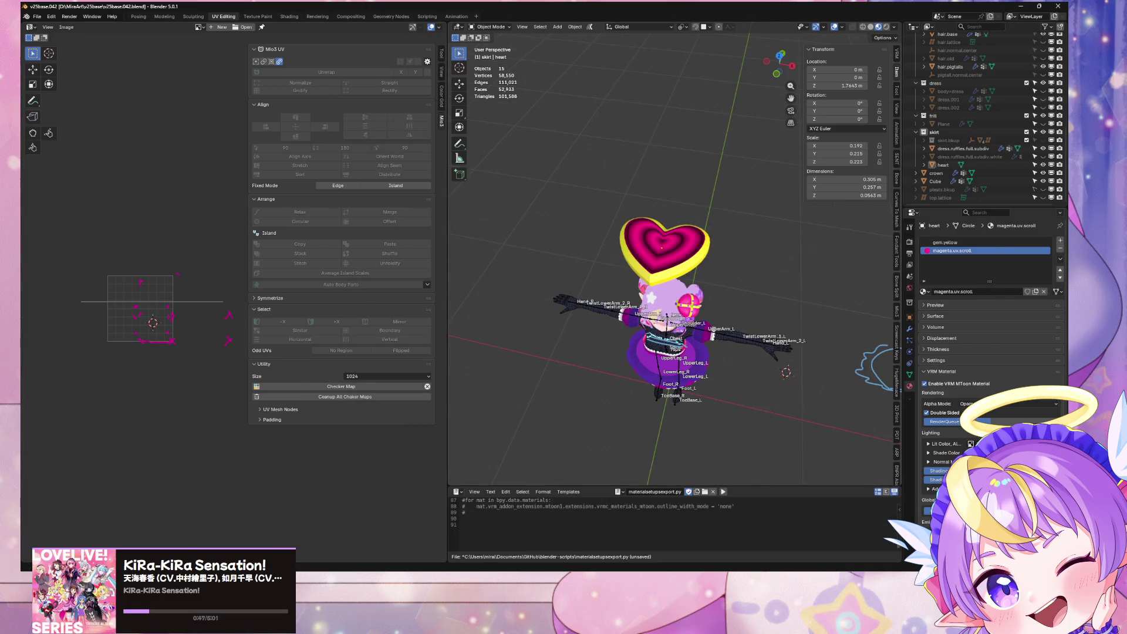
Back in Unity, orbit the Scene view in close on the floating heart
key(alt+Tab)
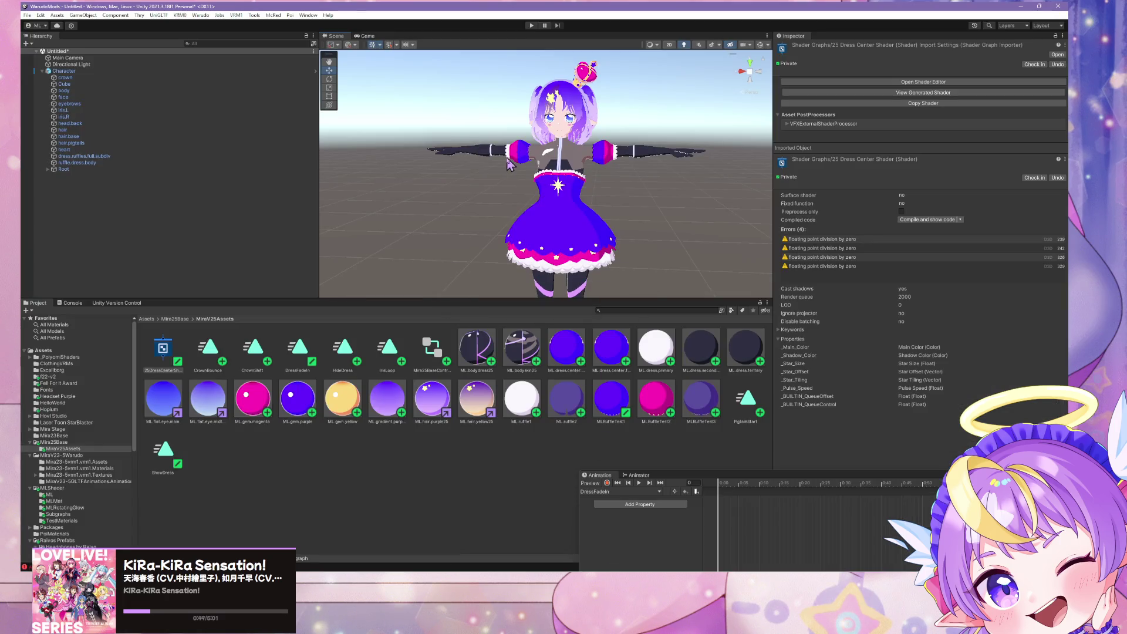
mouse_move(651, 72)
right_down()
mouse_move(629, 68)
mouse_move(629, 191)
mouse_move(656, 296)
right_up()
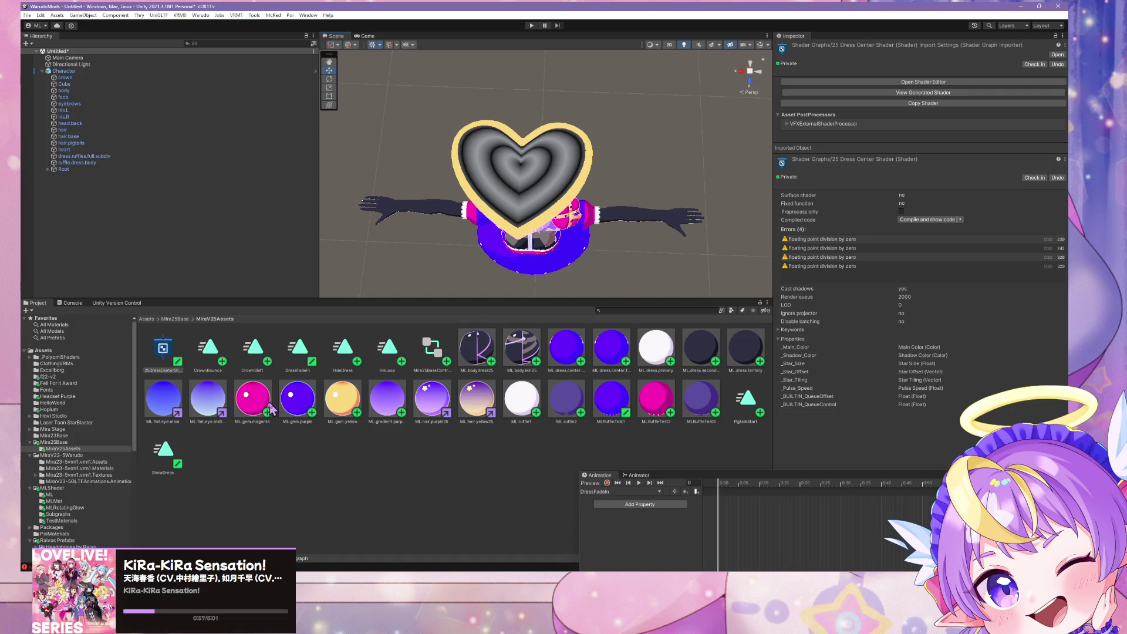
scroll(99, 441, down, 2)
Browse the MLShader, MLMat and ML folders, ending back in MLShader
click(88, 464)
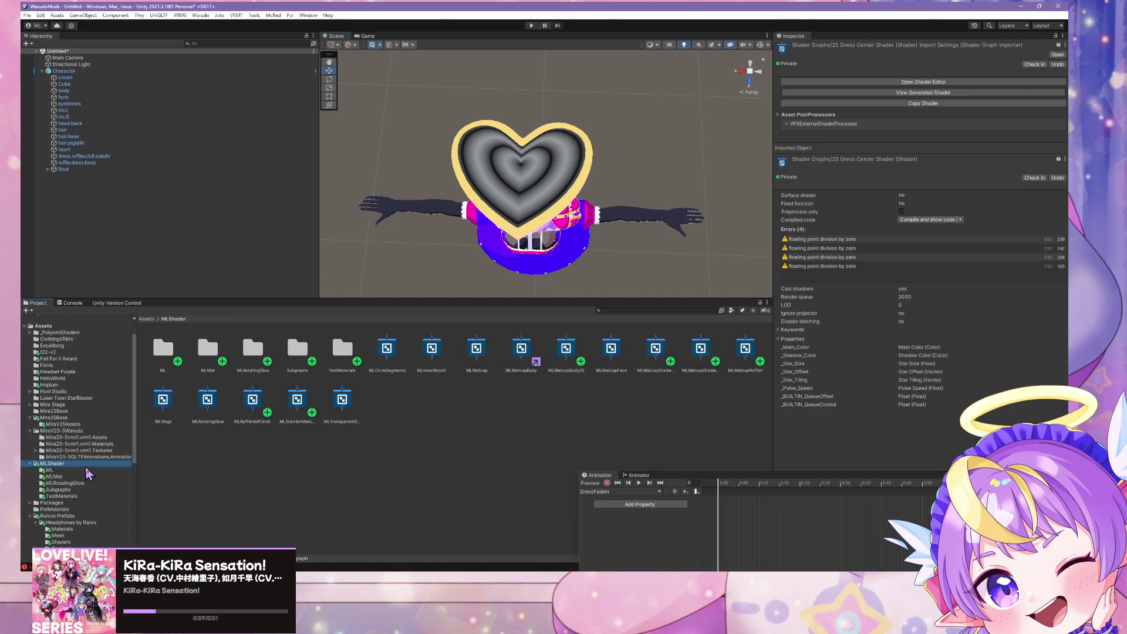
click(71, 476)
click(72, 470)
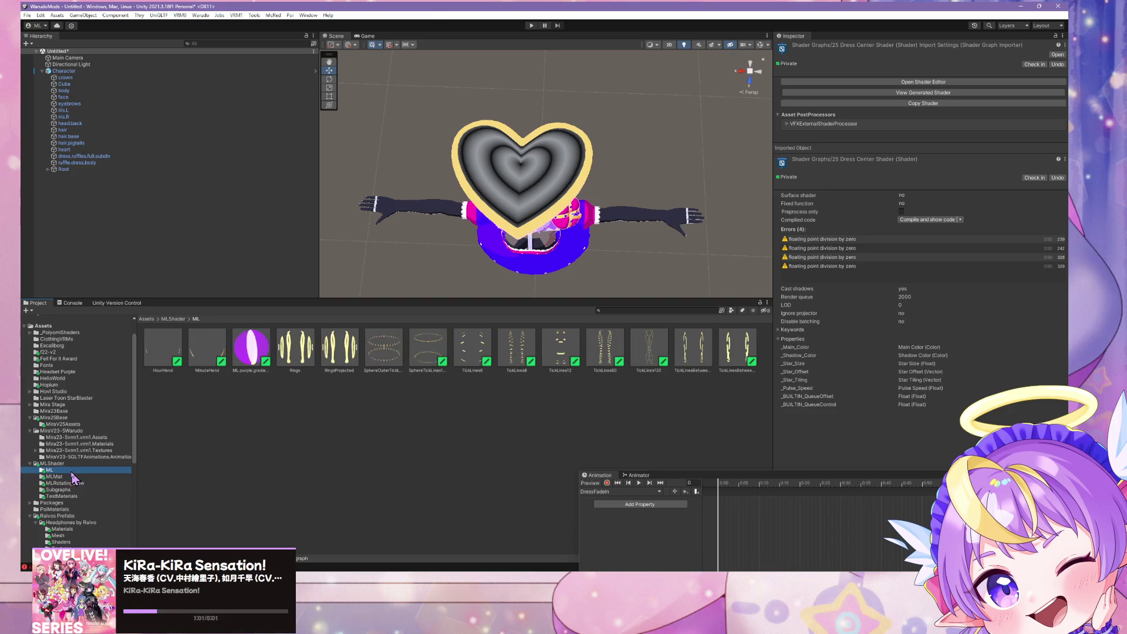
click(76, 463)
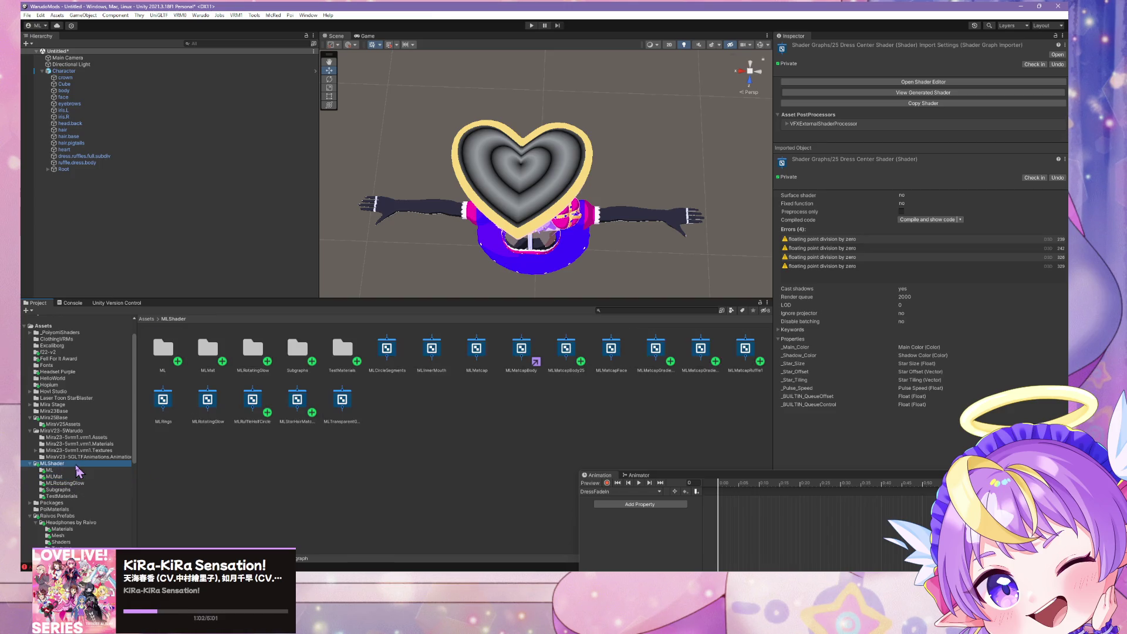
Look through the MLShader folder's context menu and dismiss it without creating anything
right_click(389, 407)
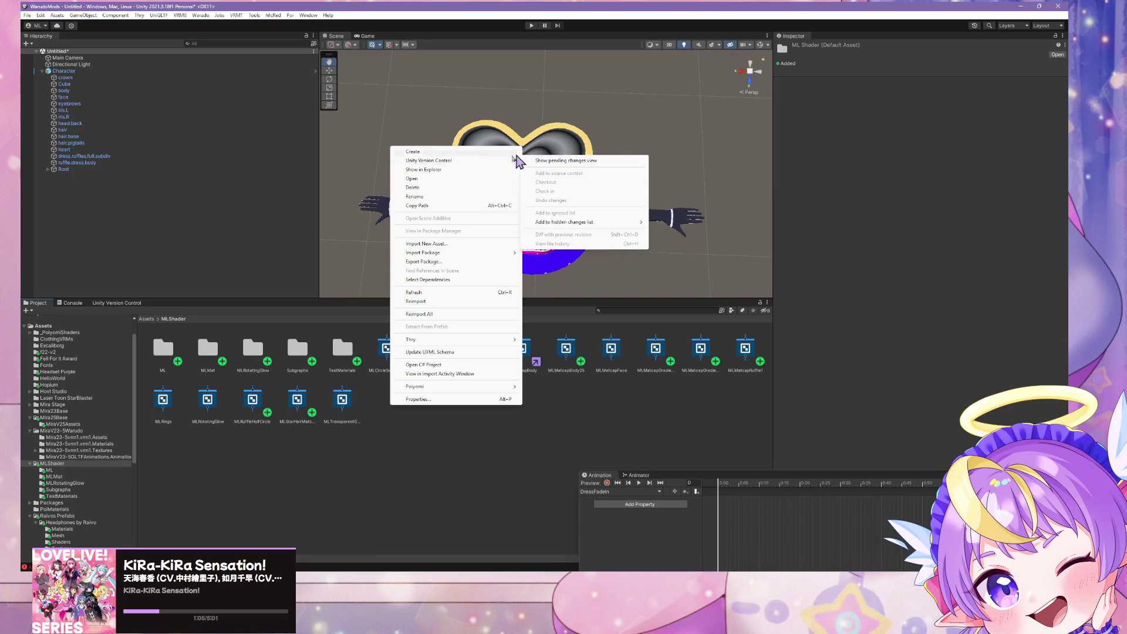
mouse_move(487, 153)
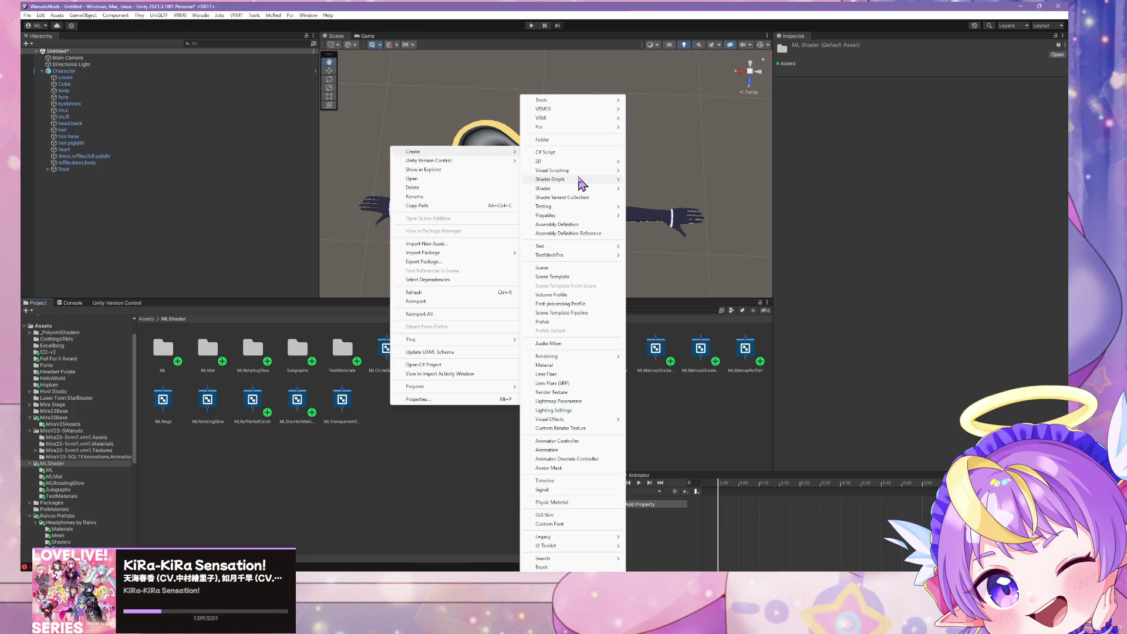
mouse_move(577, 171)
click(695, 418)
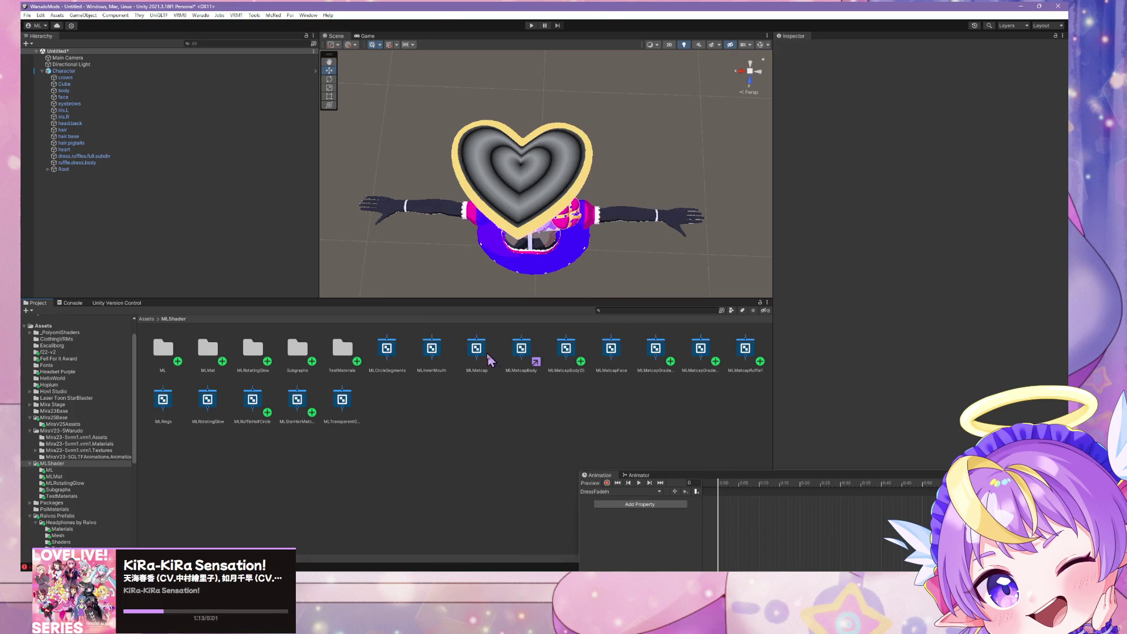
Inspect MLInnerMouth, MLMatcapFace and MLMatcapGradientGem, opening the Gem graph briefly and closing it
click(437, 355)
click(620, 355)
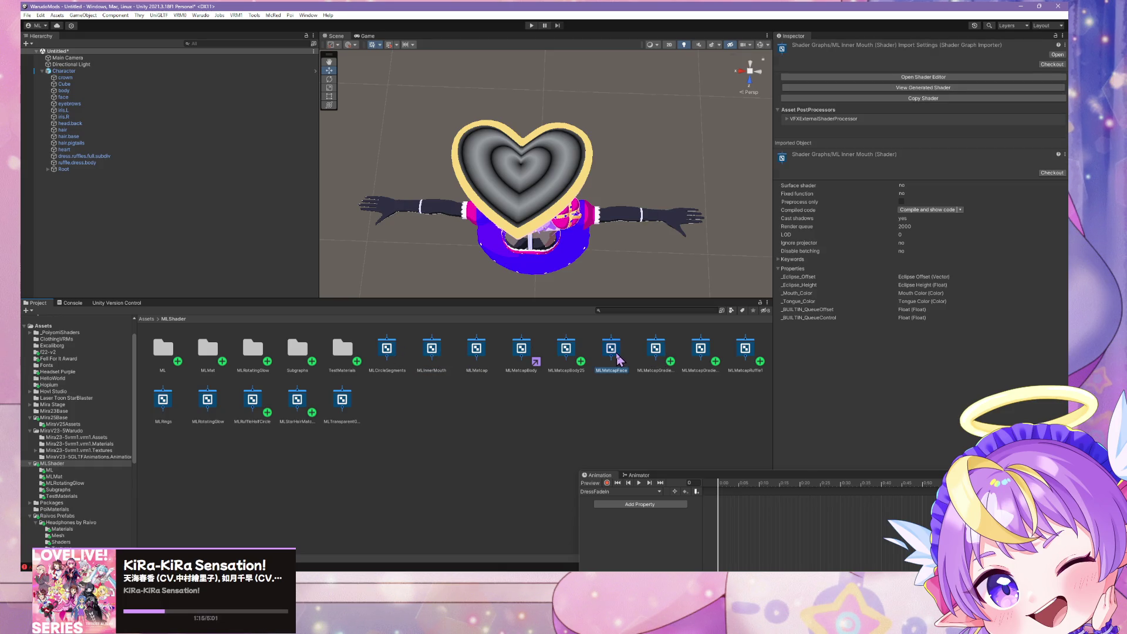
click(700, 352)
double_click(702, 350)
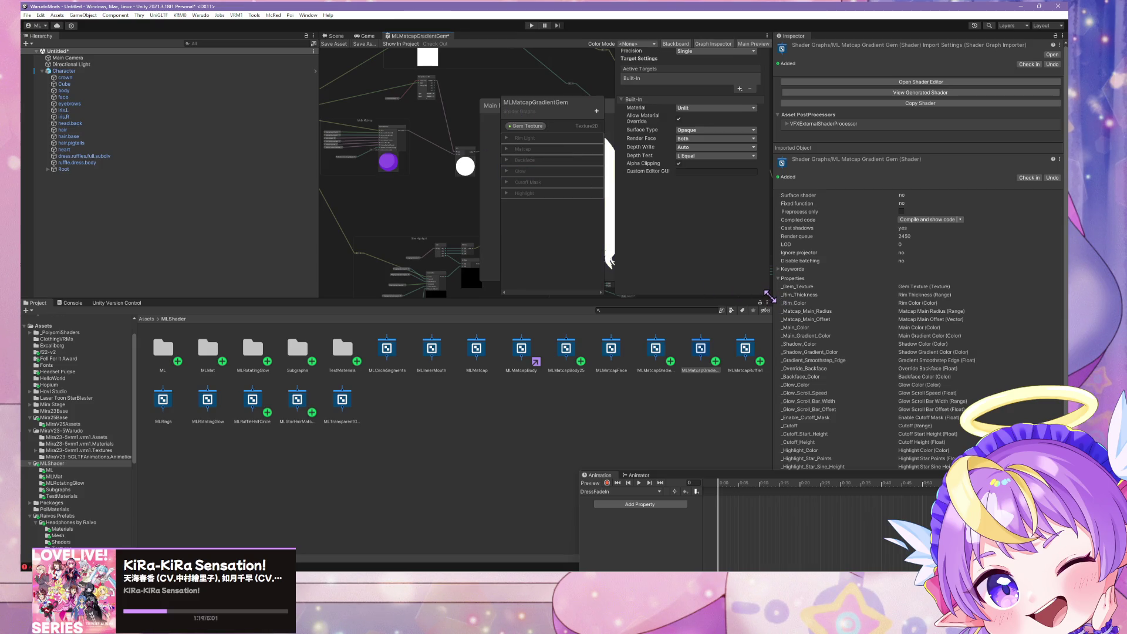
drag(560, 103, 698, 86)
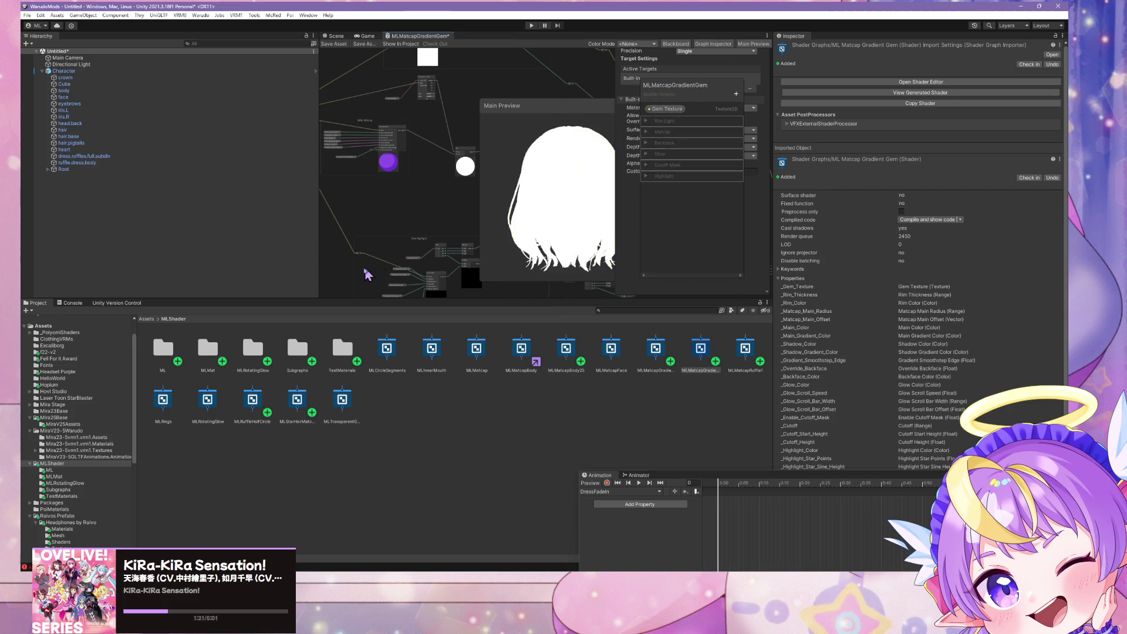
right_click(419, 44)
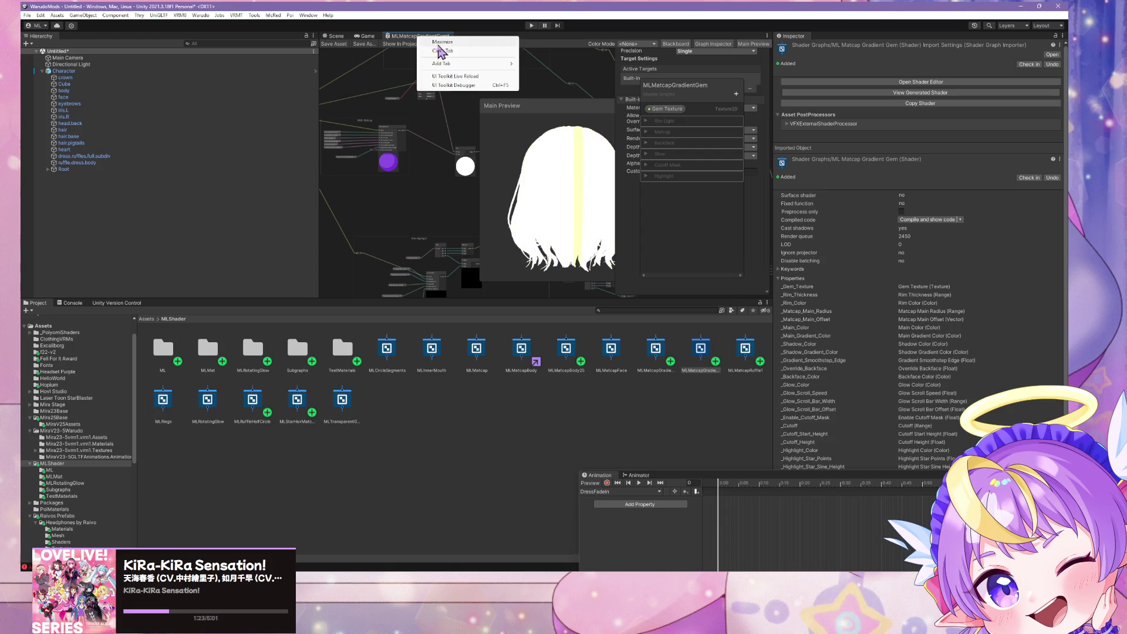
click(434, 52)
click(574, 315)
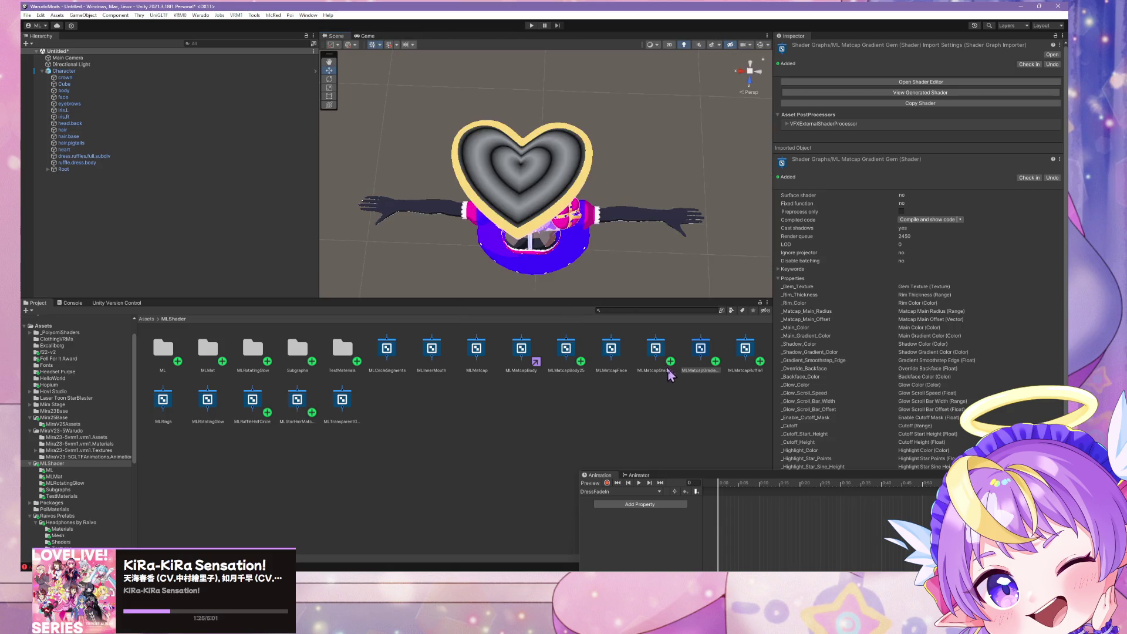
Open MLMatcapGradient in a floating graph window and inspect its Star Highlight group
click(655, 353)
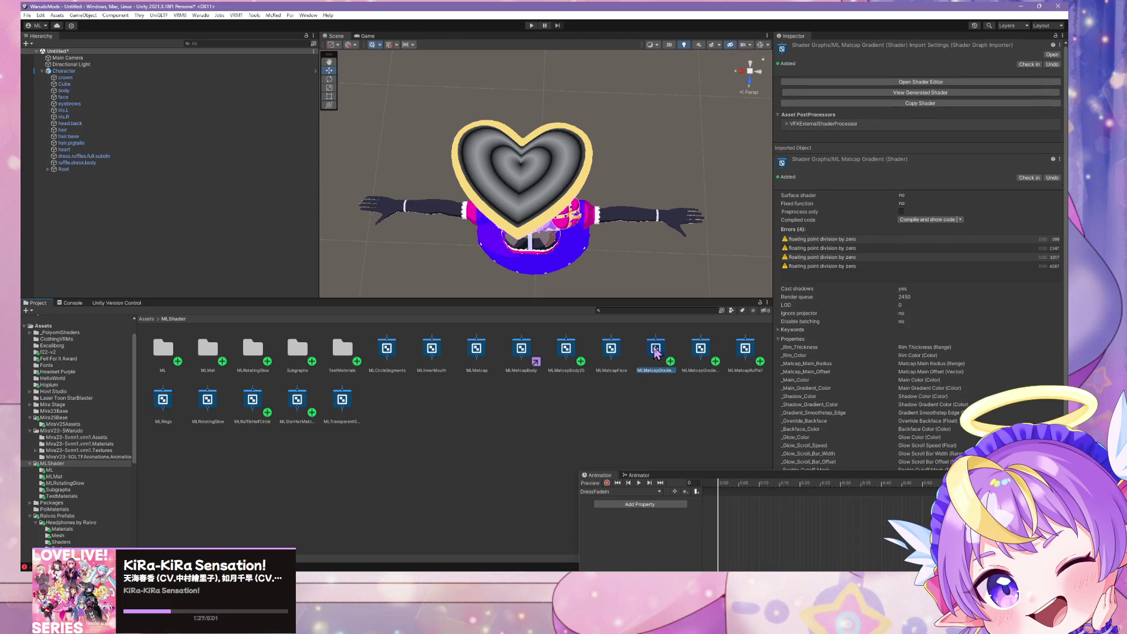
double_click(656, 351)
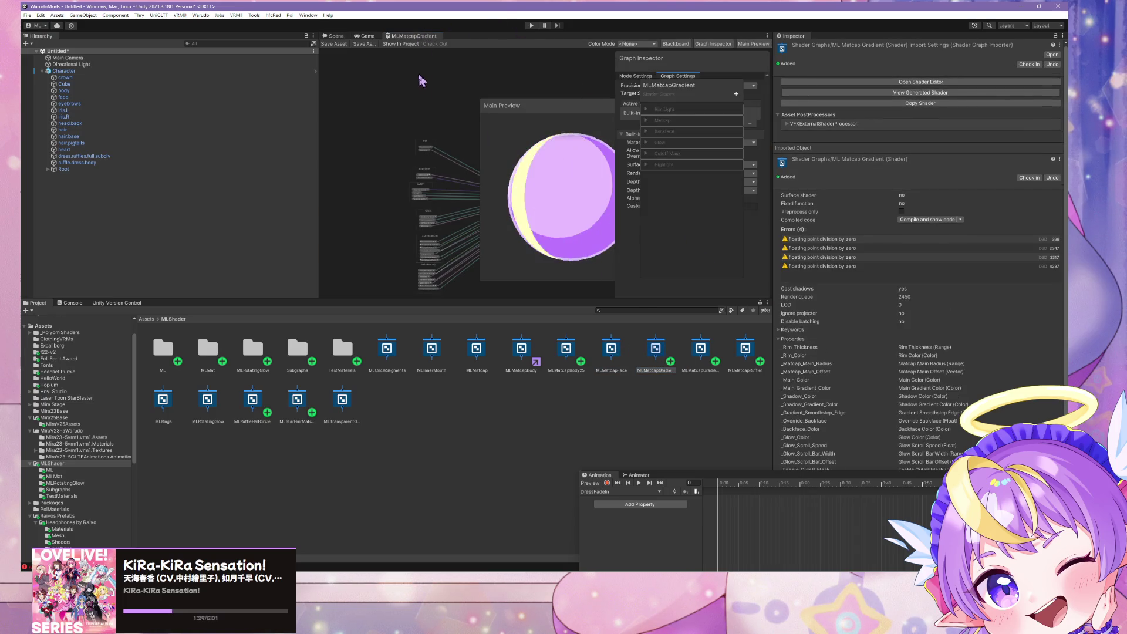
mouse_move(422, 36)
mouse_down()
mouse_move(433, 146)
mouse_move(491, 144)
mouse_move(584, 185)
mouse_move(478, 22)
mouse_move(805, 412)
mouse_move(1039, 520)
mouse_up()
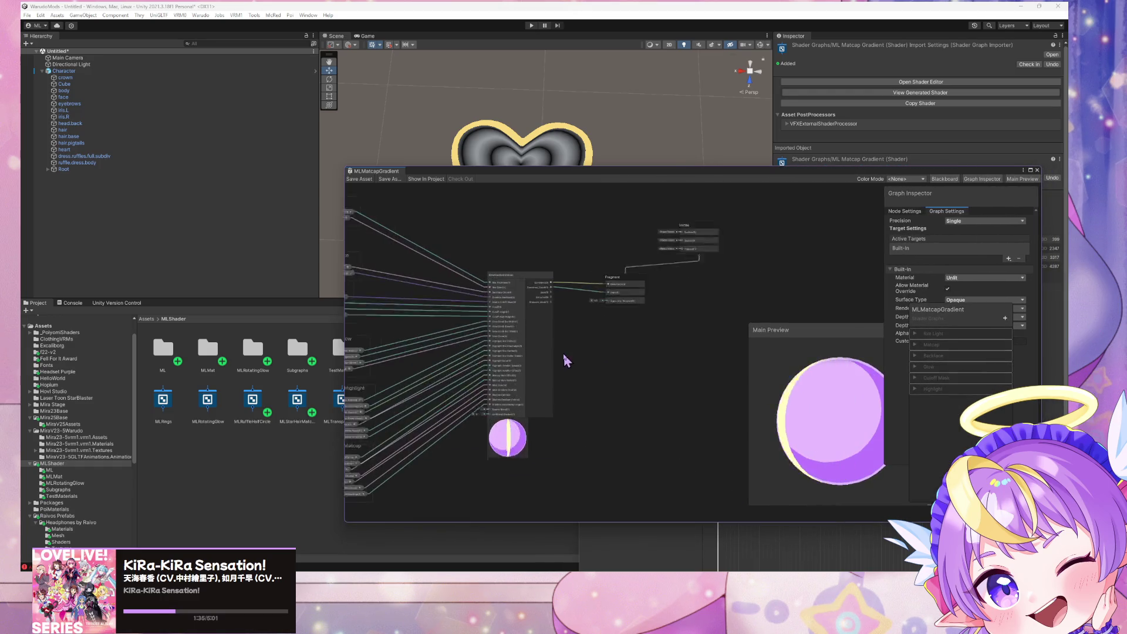
scroll(536, 315, up, 5)
scroll(581, 271, down, 3)
scroll(581, 273, up, 3)
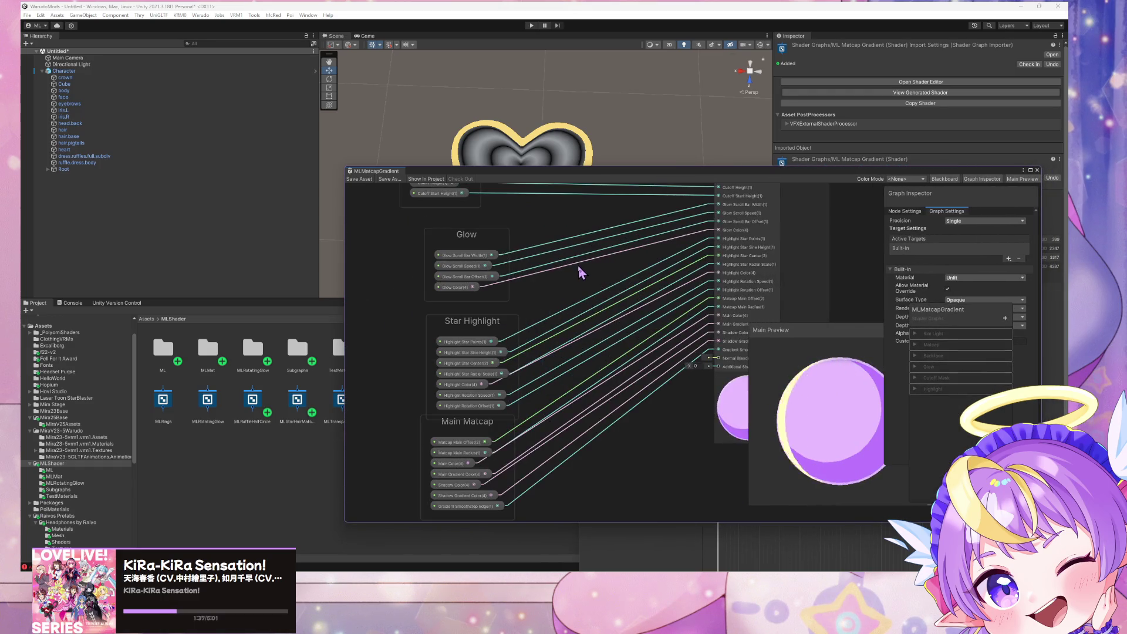
scroll(580, 272, up, 2)
click(505, 352)
scroll(581, 264, down, 1)
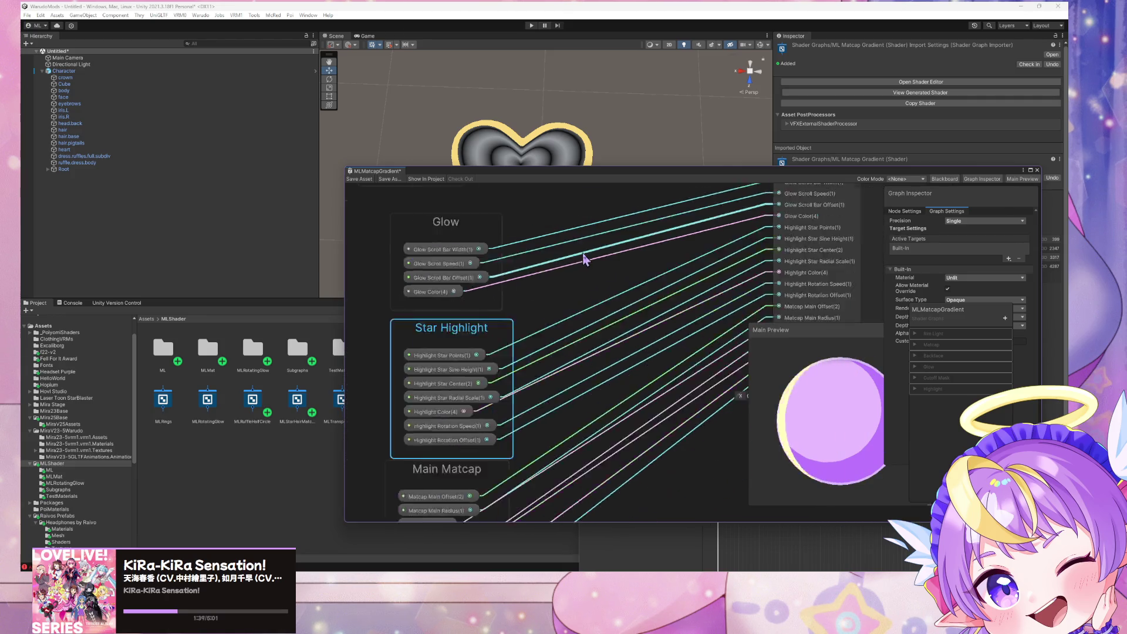
scroll(521, 231, down, 2)
scroll(536, 244, up, 3)
scroll(524, 235, down, 3)
scroll(484, 227, up, 3)
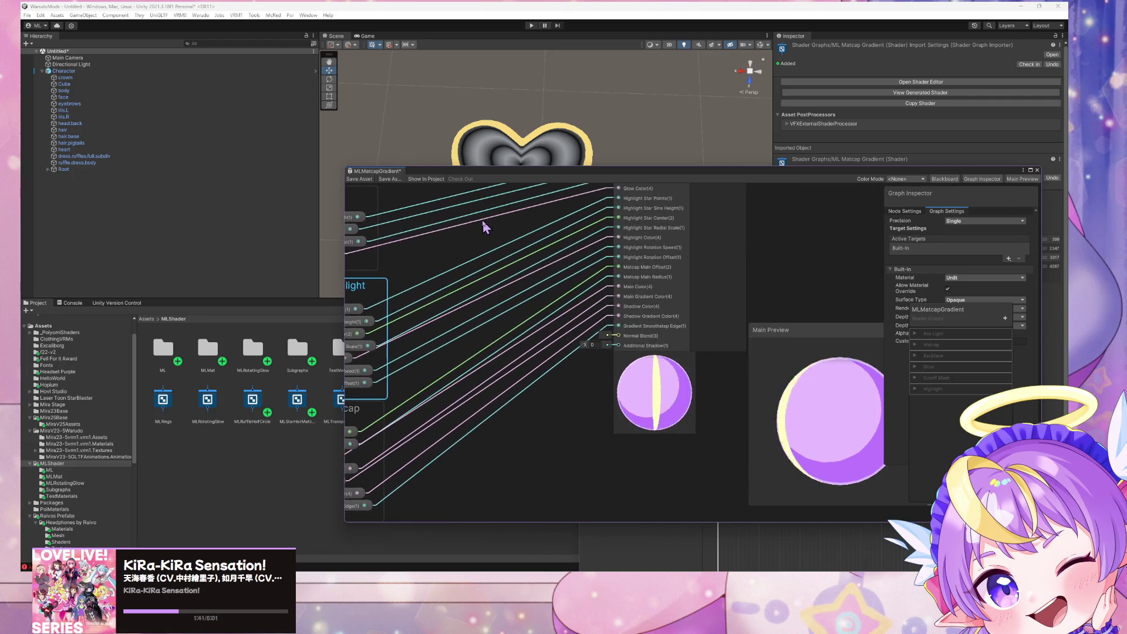
Bring the property groups into view and move the Glow group down and left
middle_drag(485, 227, 431, 299)
mouse_move(530, 269)
middle_down()
mouse_move(468, 304)
mouse_move(489, 285)
middle_up()
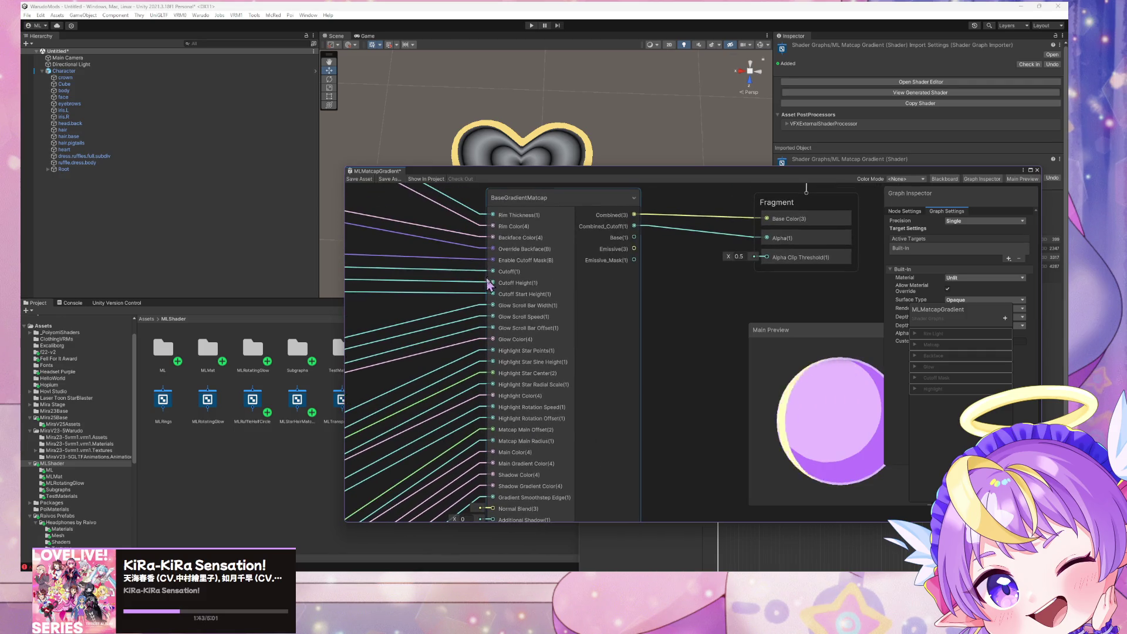
scroll(490, 270, down, 3)
scroll(492, 258, up, 3)
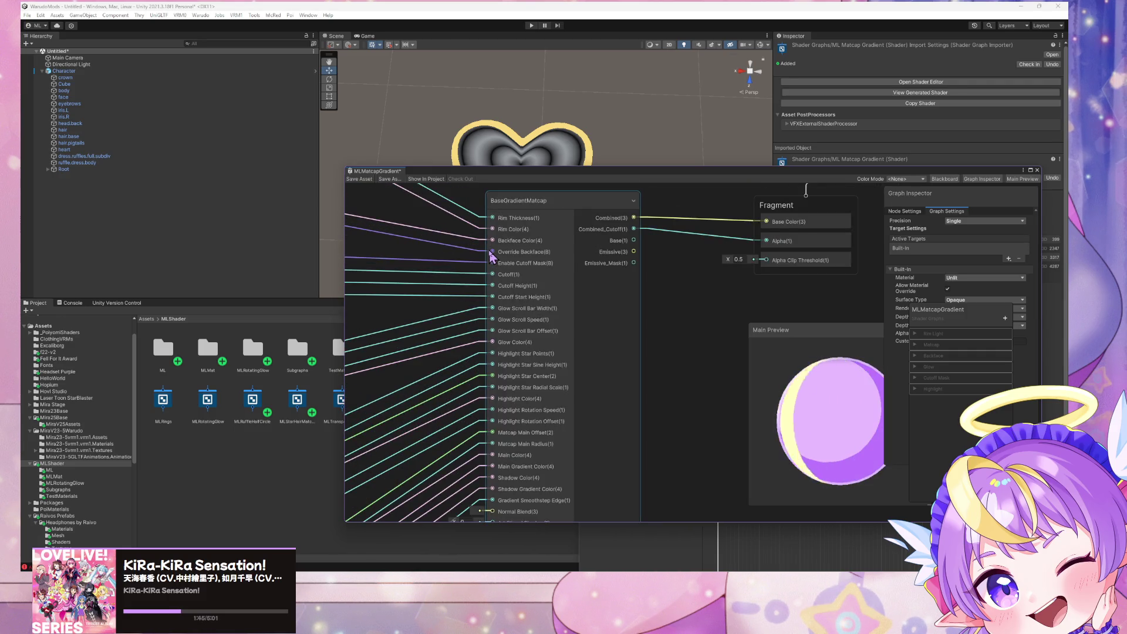
scroll(492, 254, down, 1)
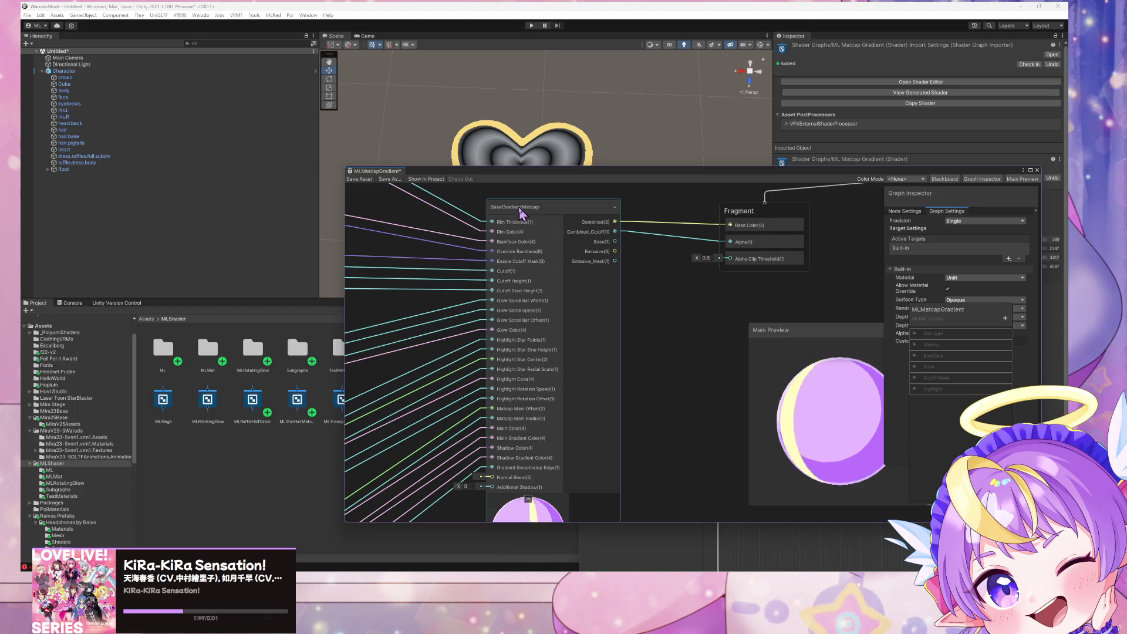
scroll(431, 220, down, 2)
scroll(422, 217, up, 2)
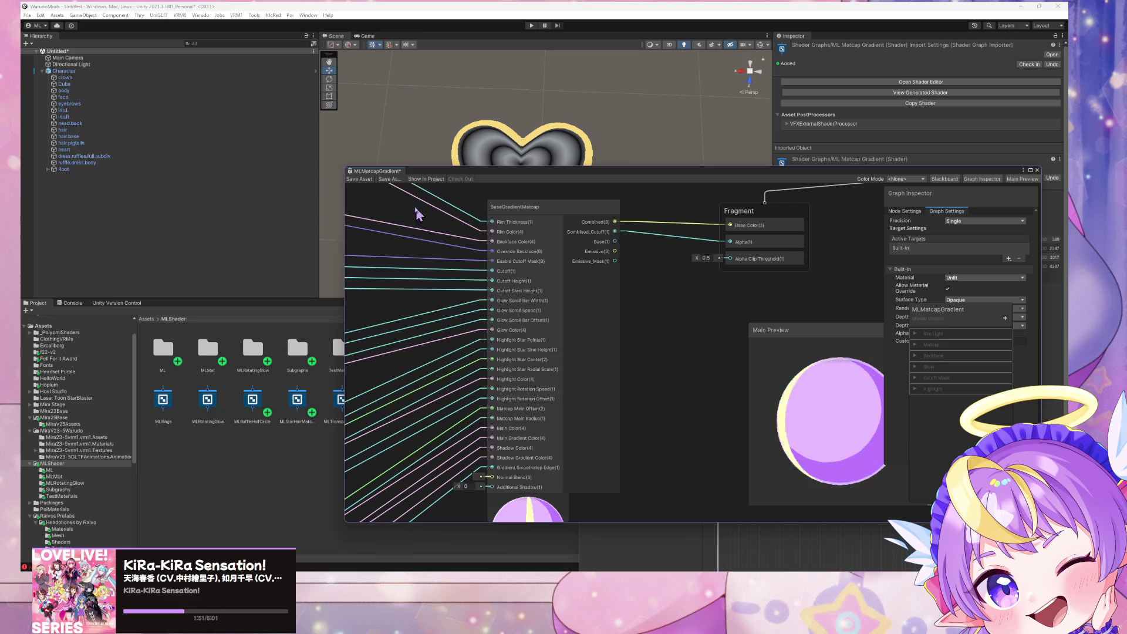
scroll(418, 215, down, 2)
middle_drag(422, 251, 478, 226)
click(470, 271)
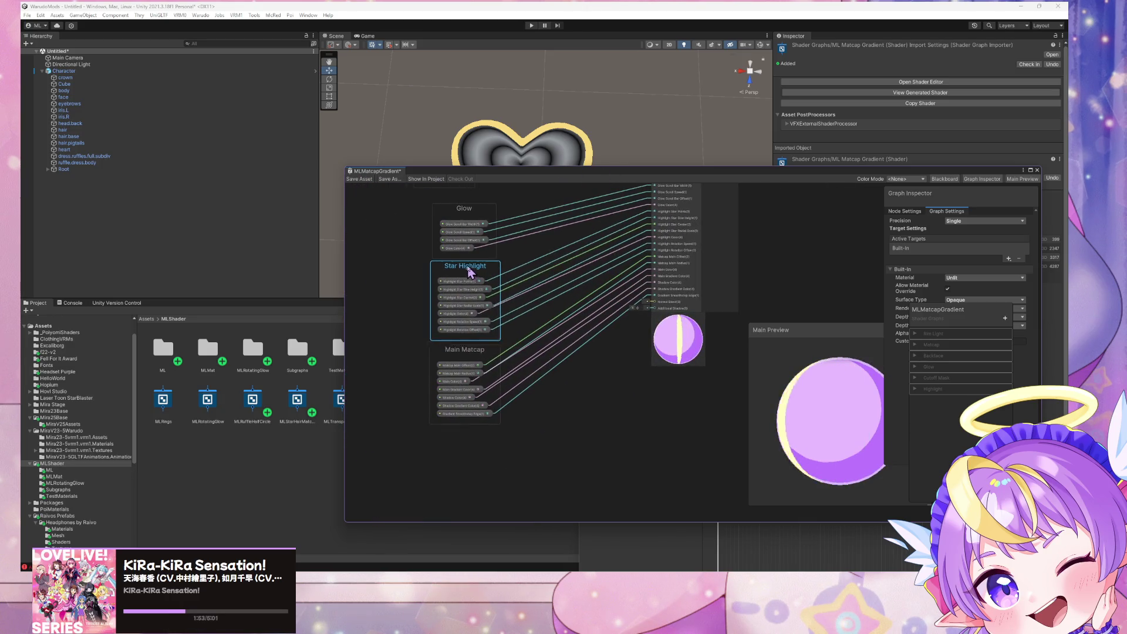
click(463, 208)
drag(462, 210, 437, 246)
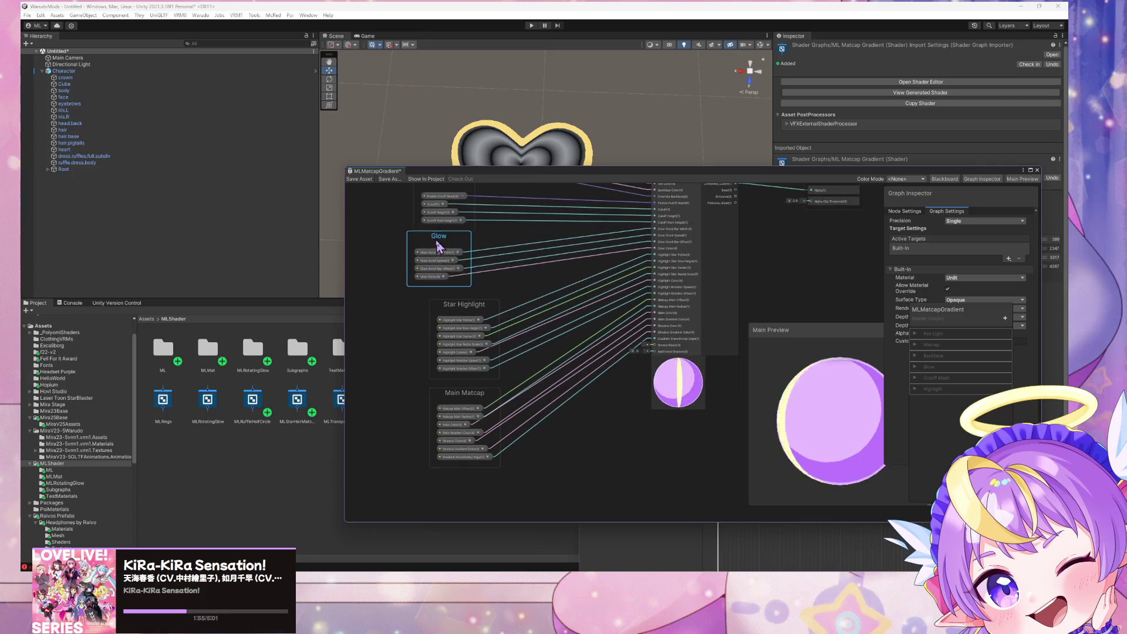
Move the Fragment output node right and down beside BaseGradientMatcap
middle_drag(563, 256, 329, 354)
scroll(540, 244, up, 3)
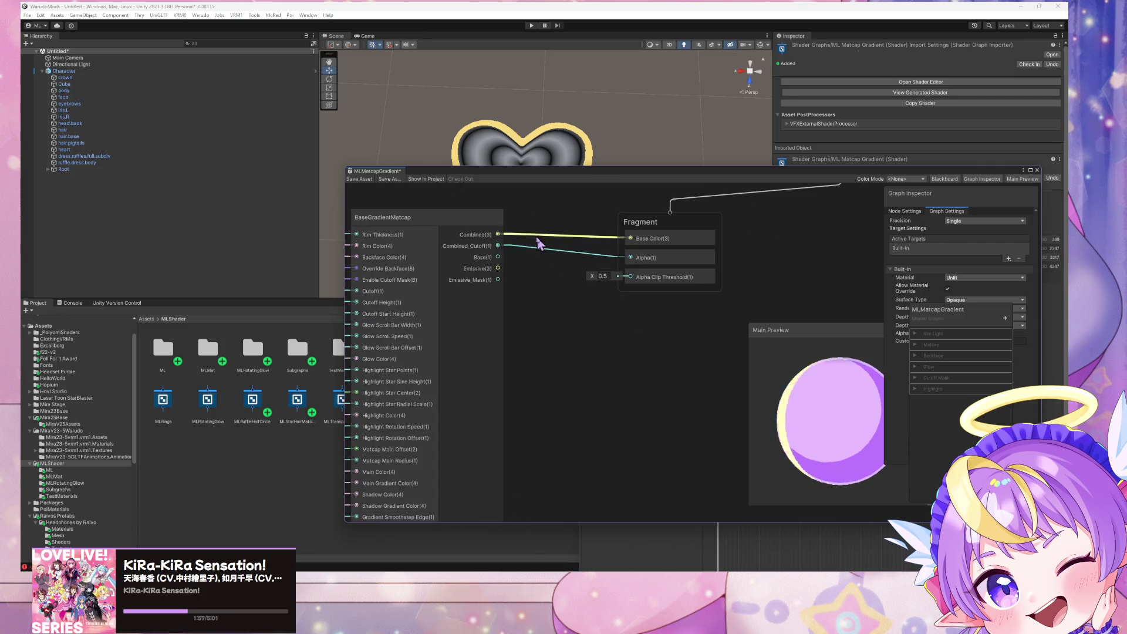
click(720, 236)
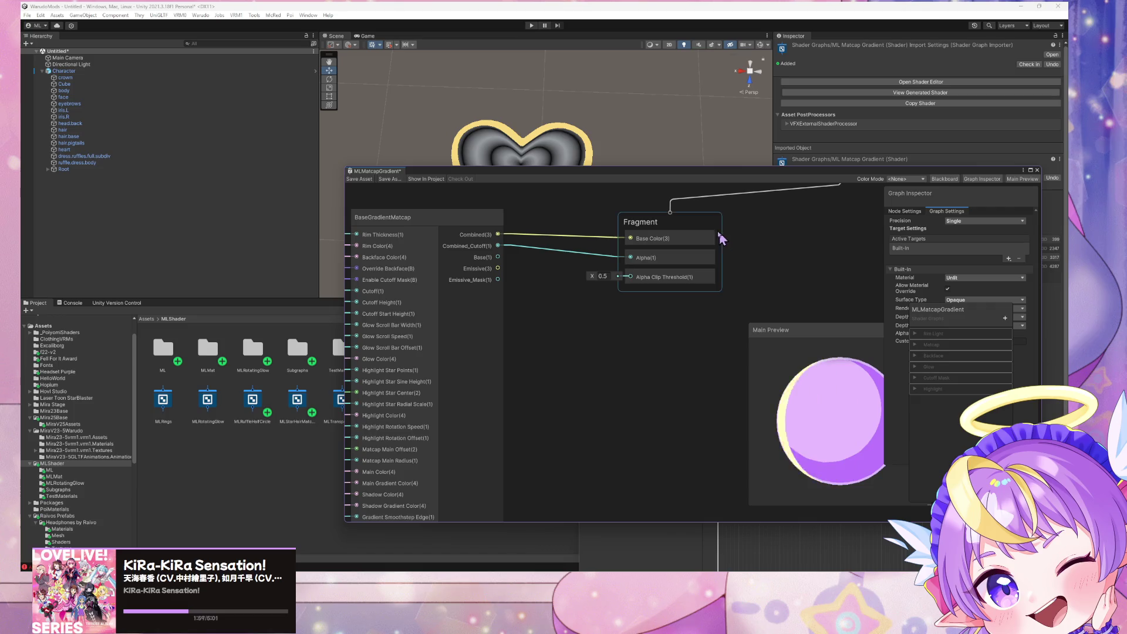
click(581, 267)
mouse_move(694, 221)
mouse_down()
mouse_move(781, 258)
mouse_move(807, 251)
mouse_up()
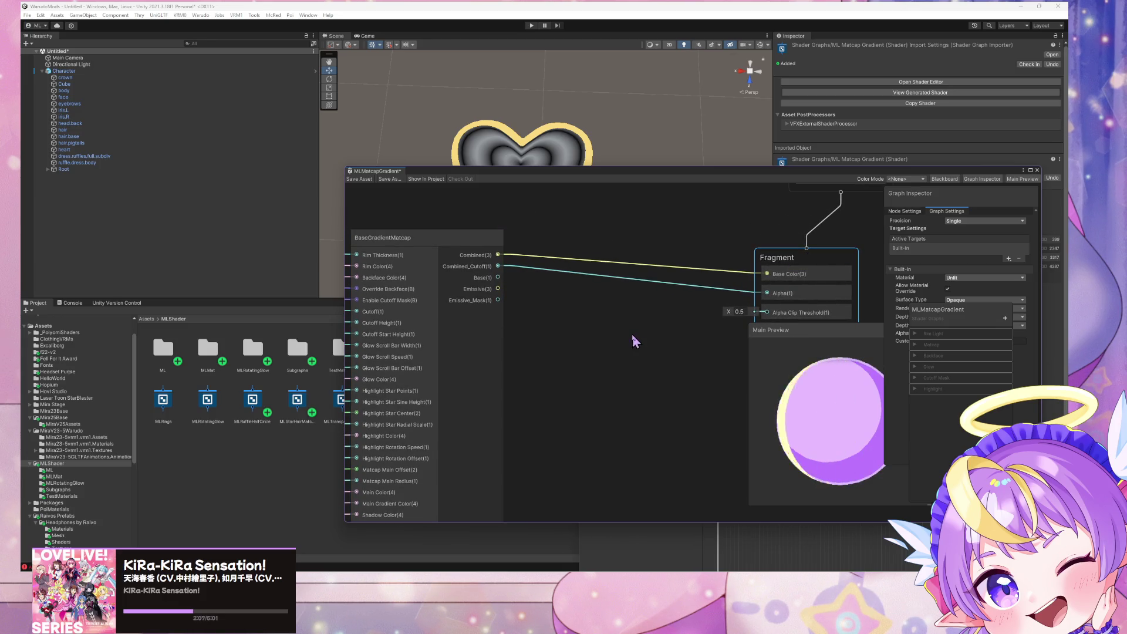
middle_drag(635, 341, 510, 281)
scroll(523, 278, down, 2)
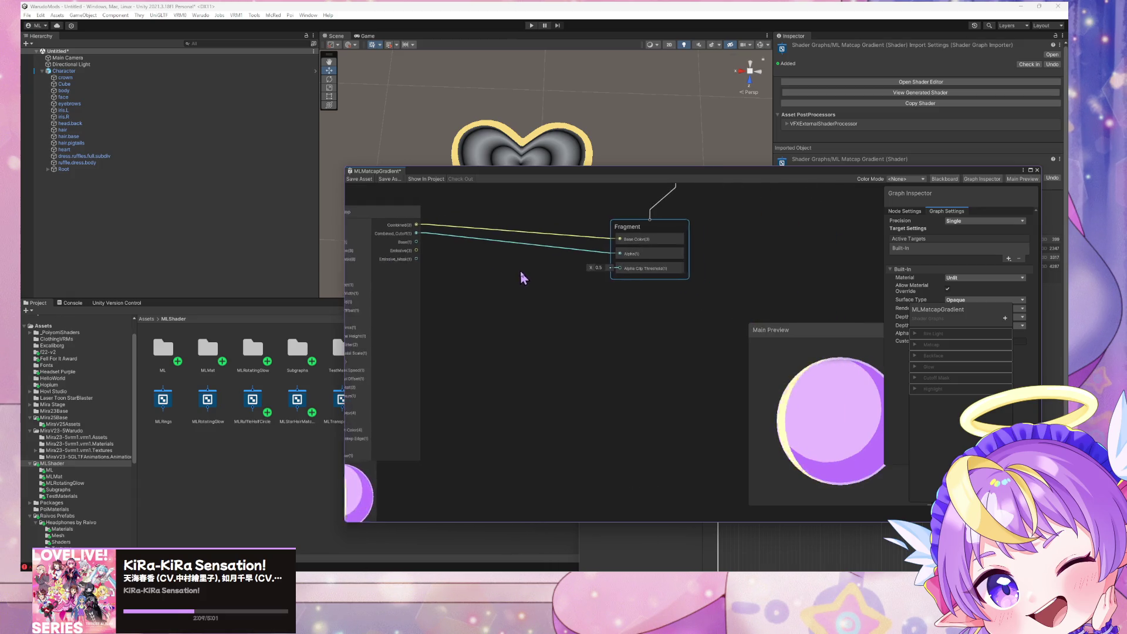
scroll(583, 298, down, 3)
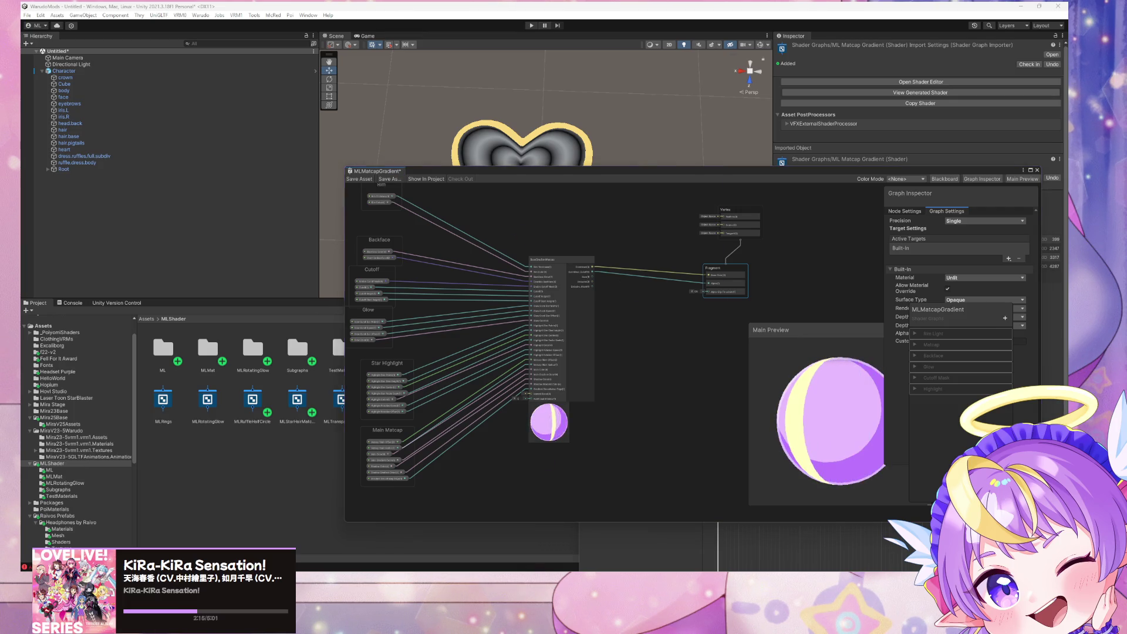
In GitHub Desktop, switch the current repository to MLShader
key(alt+Tab)
click(393, 188)
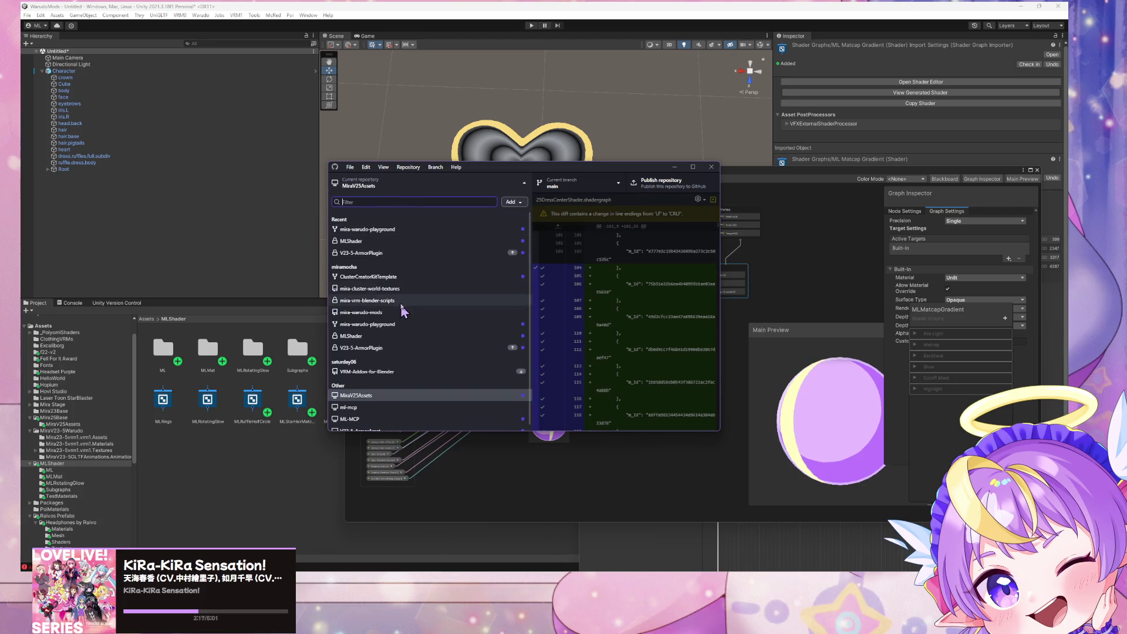
click(418, 241)
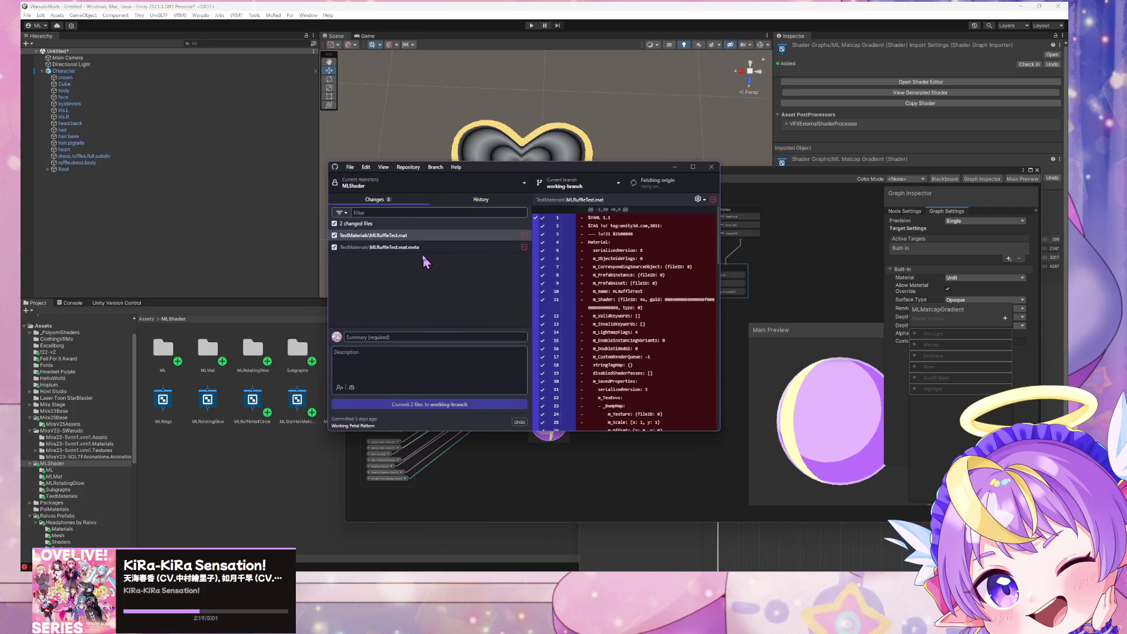
Commit both changed files to working-branch with summary 'Move out specific shader'
click(403, 337)
text(move)
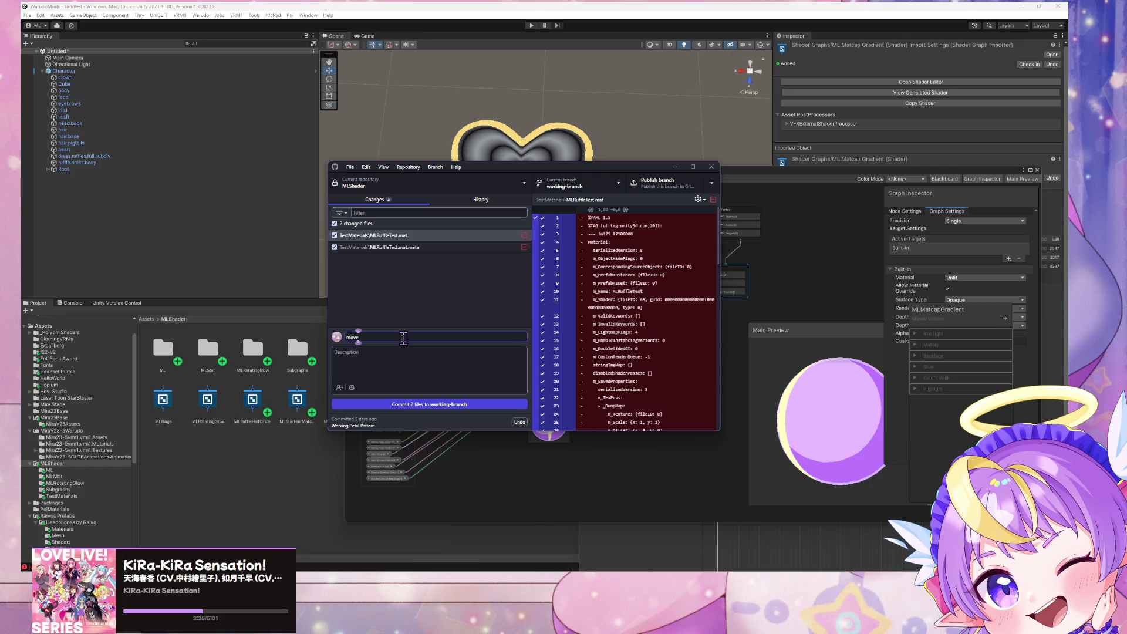
key(BackSpace)
key(BackSpace)
key(BackSpace)
text(Move)
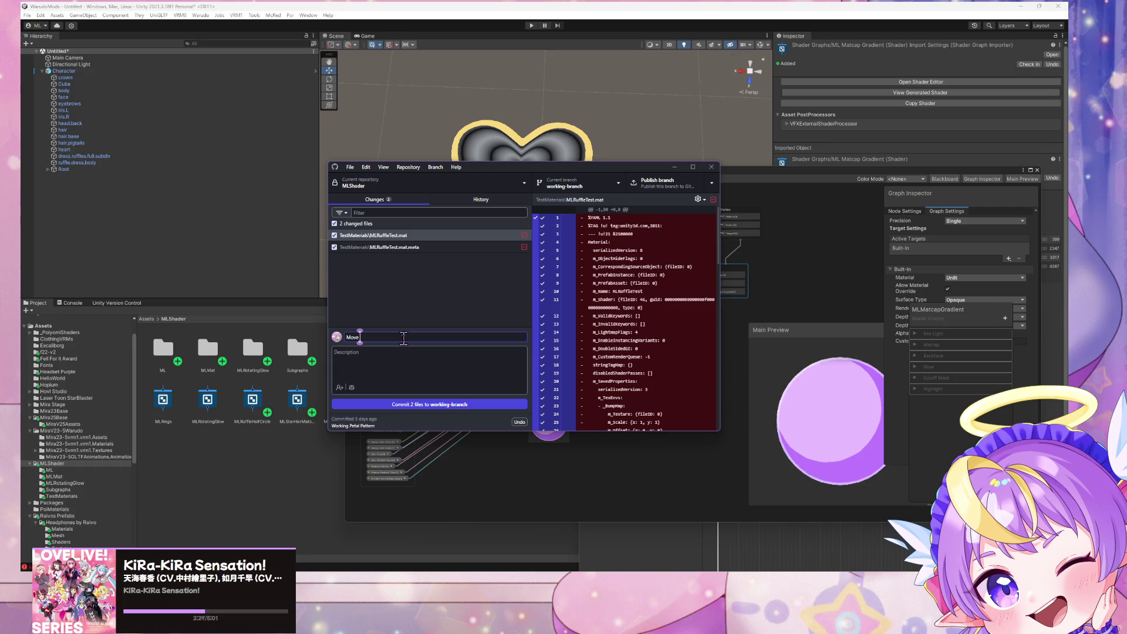
text( out spe)
text(cific)
text( shader)
click(409, 405)
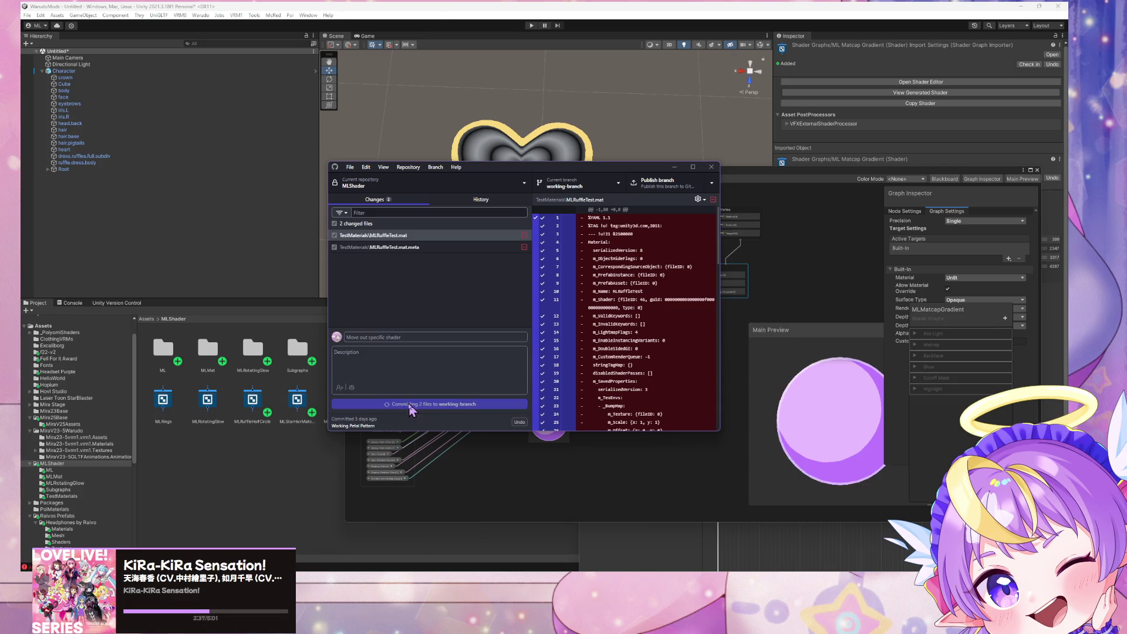
drag(553, 179, 902, 308)
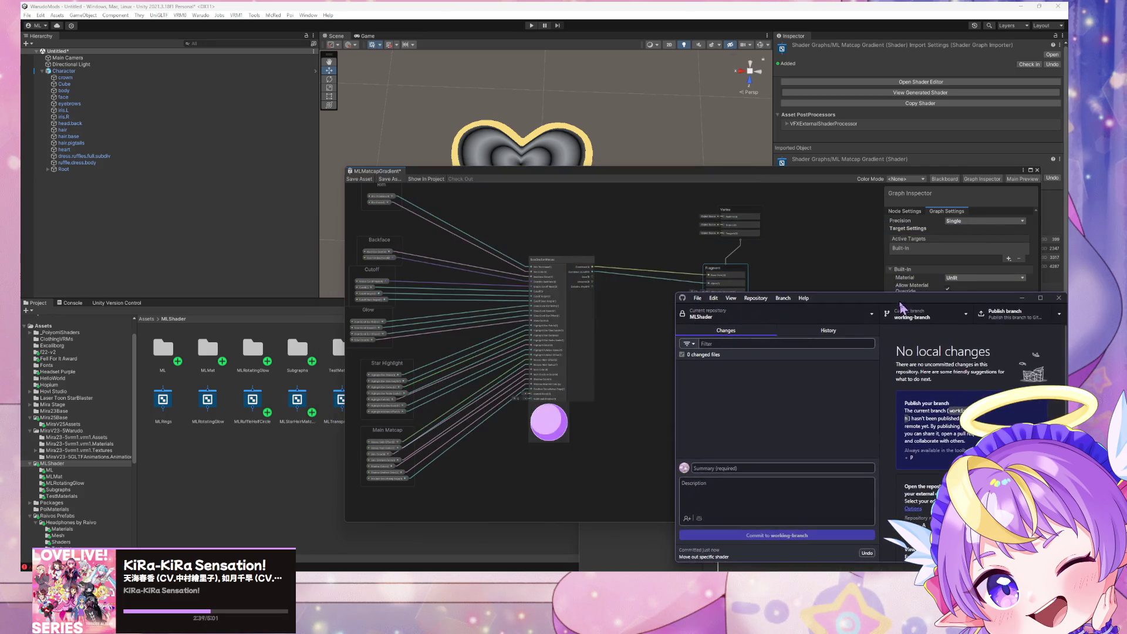
Pan to the graph's output nodes and drag the Fragment and Vertex nodes further right
mouse_move(529, 178)
mouse_down()
mouse_move(846, 153)
mouse_move(667, 150)
mouse_up()
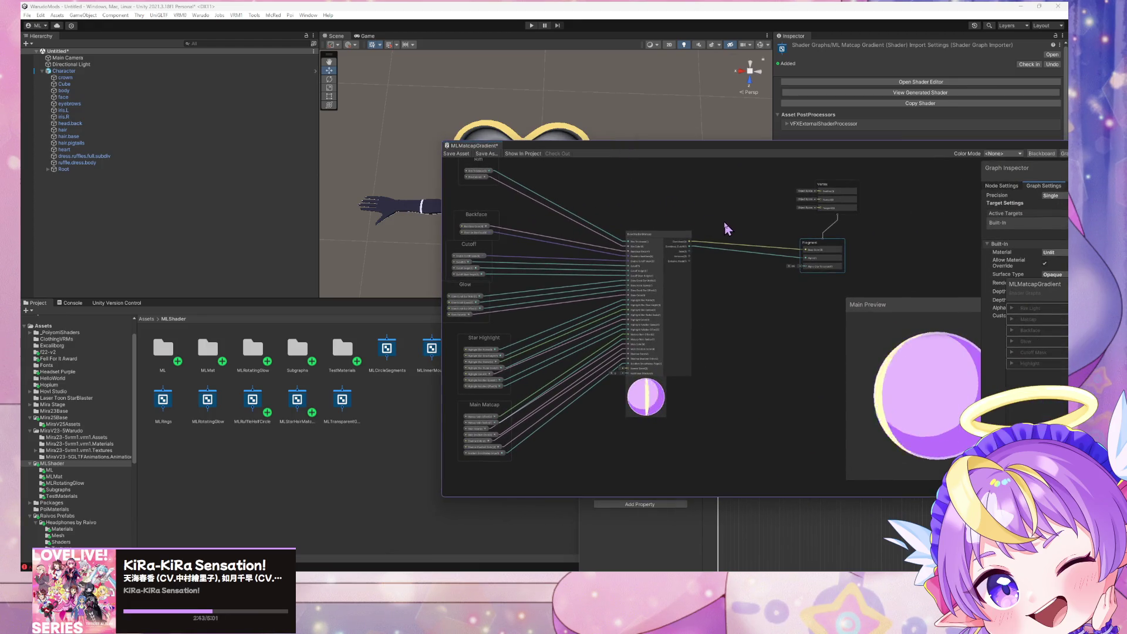
scroll(723, 220, up, 3)
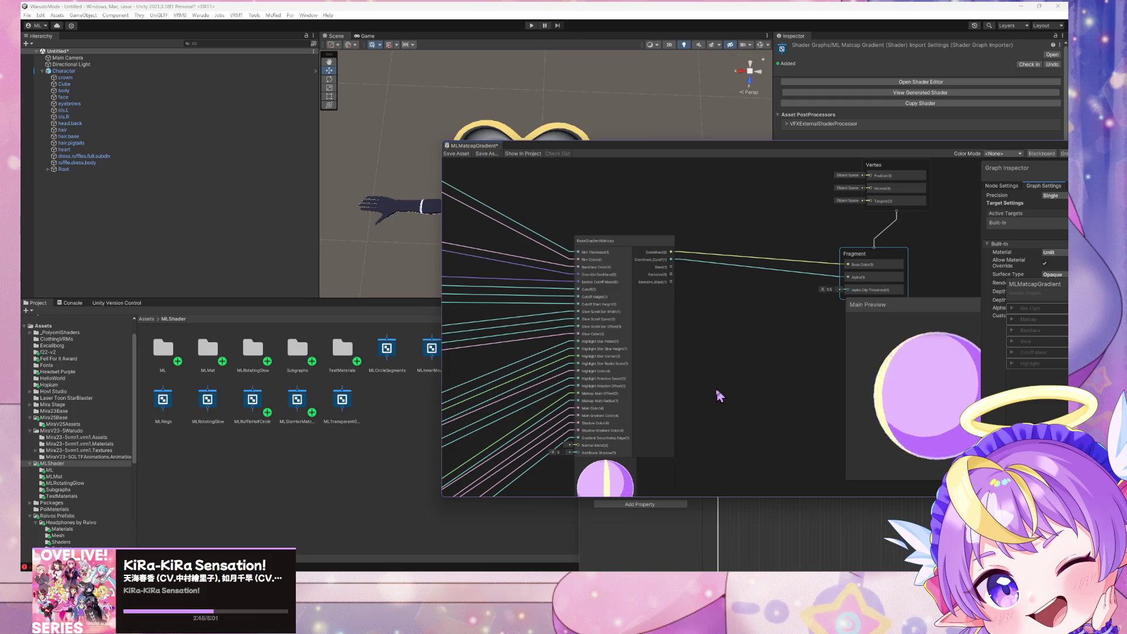
mouse_move(709, 372)
middle_down()
mouse_move(766, 261)
mouse_move(722, 330)
middle_up()
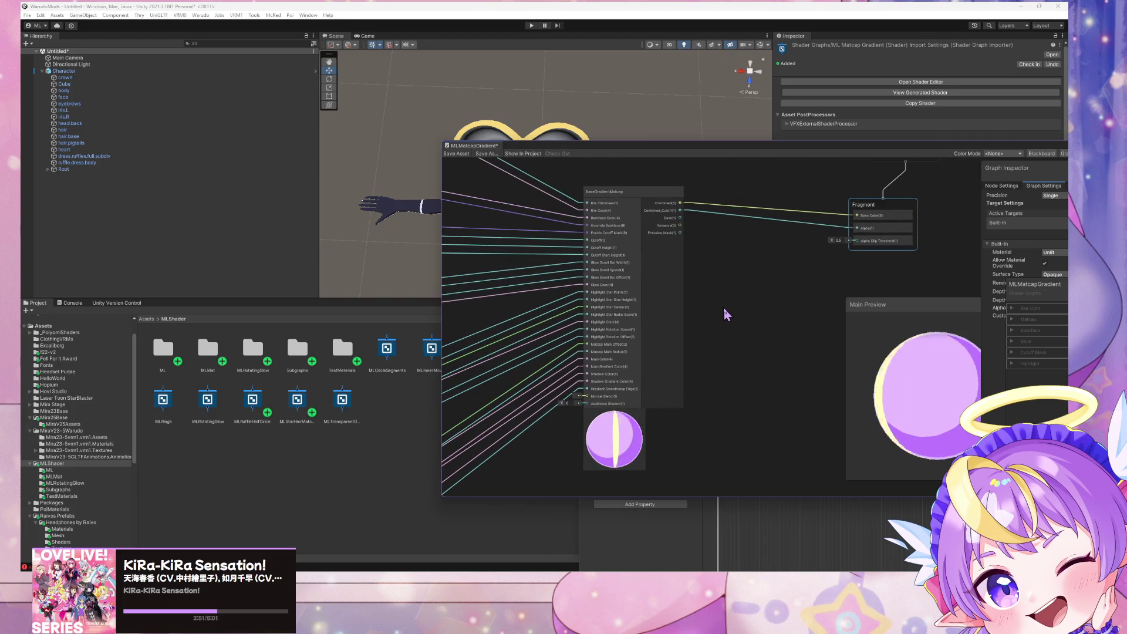
scroll(703, 283, down, 1)
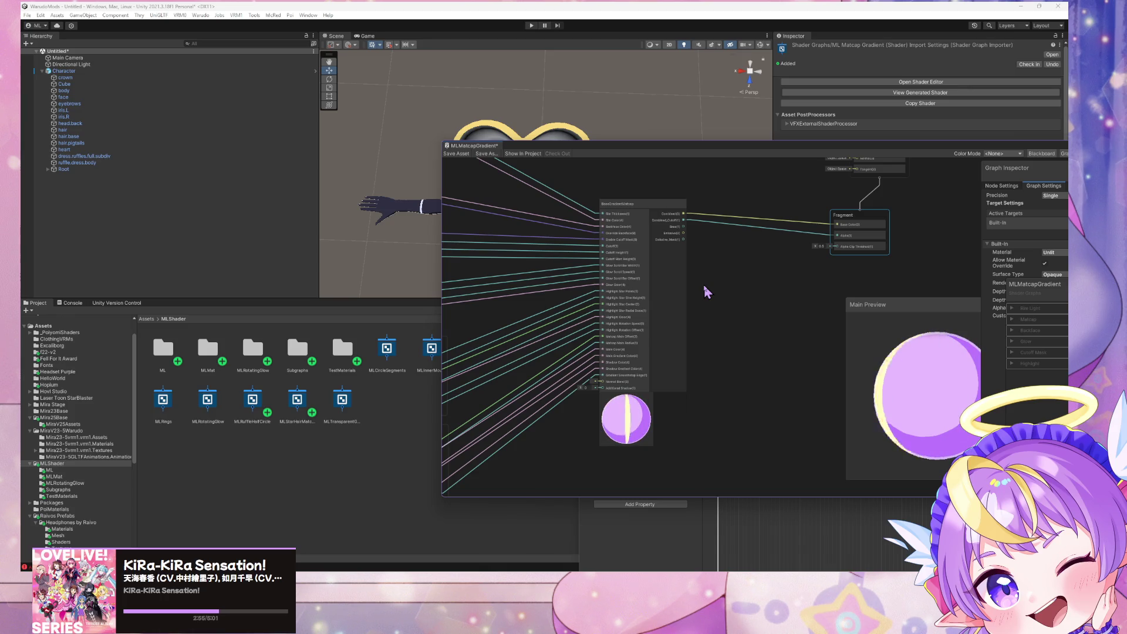
scroll(702, 281, up, 3)
mouse_move(642, 344)
middle_down()
mouse_move(561, 322)
mouse_move(600, 318)
middle_up()
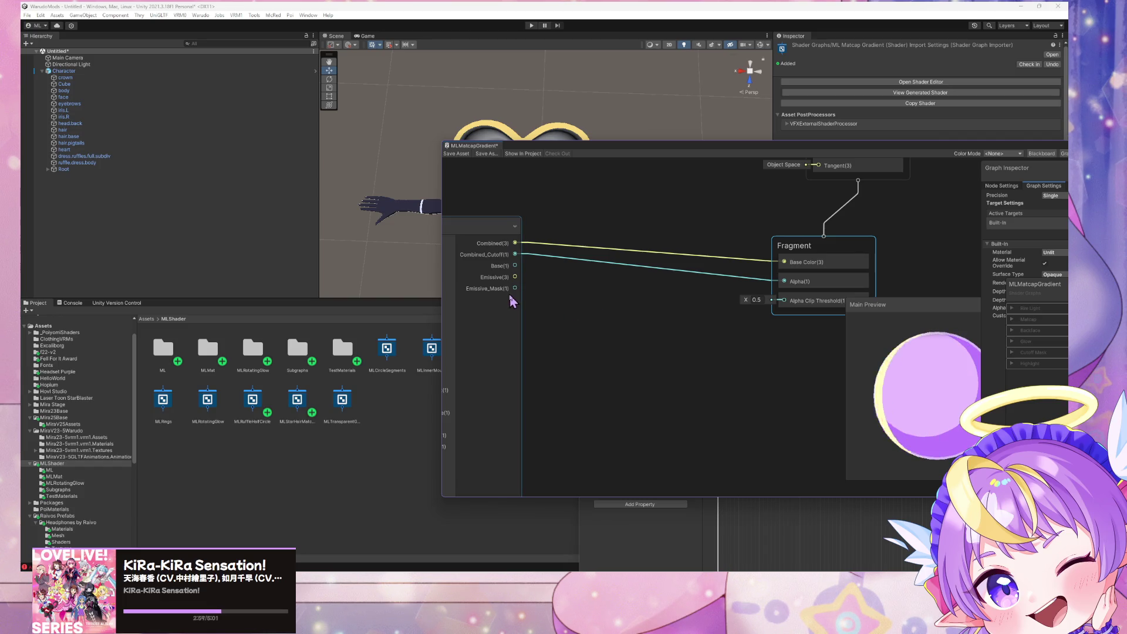
scroll(537, 305, down, 3)
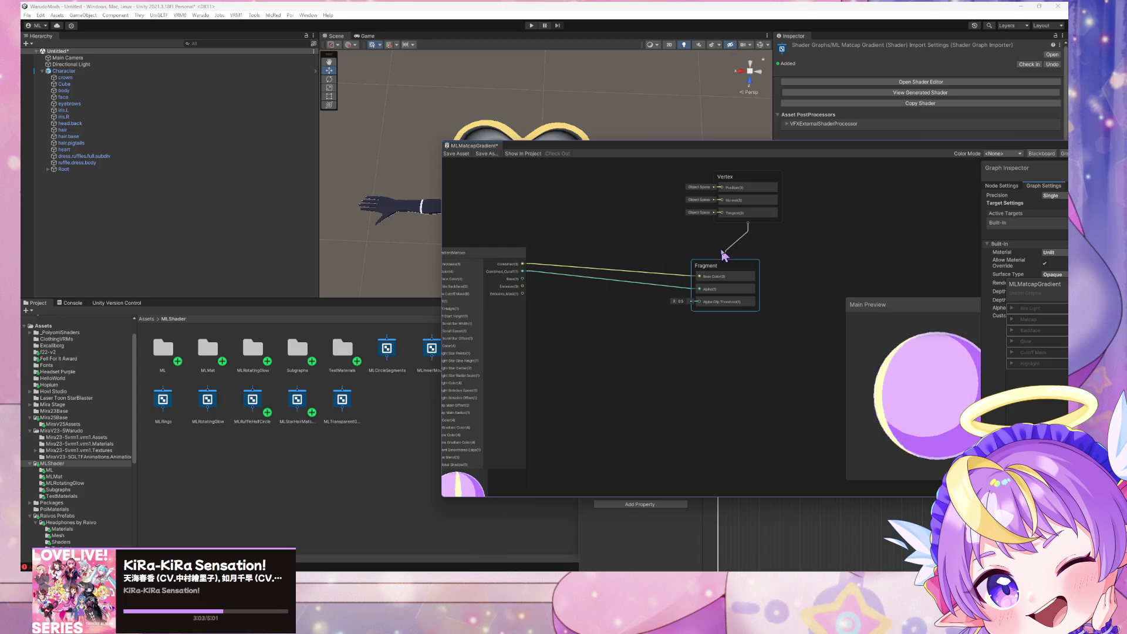
drag(713, 266, 748, 282)
drag(748, 182, 795, 175)
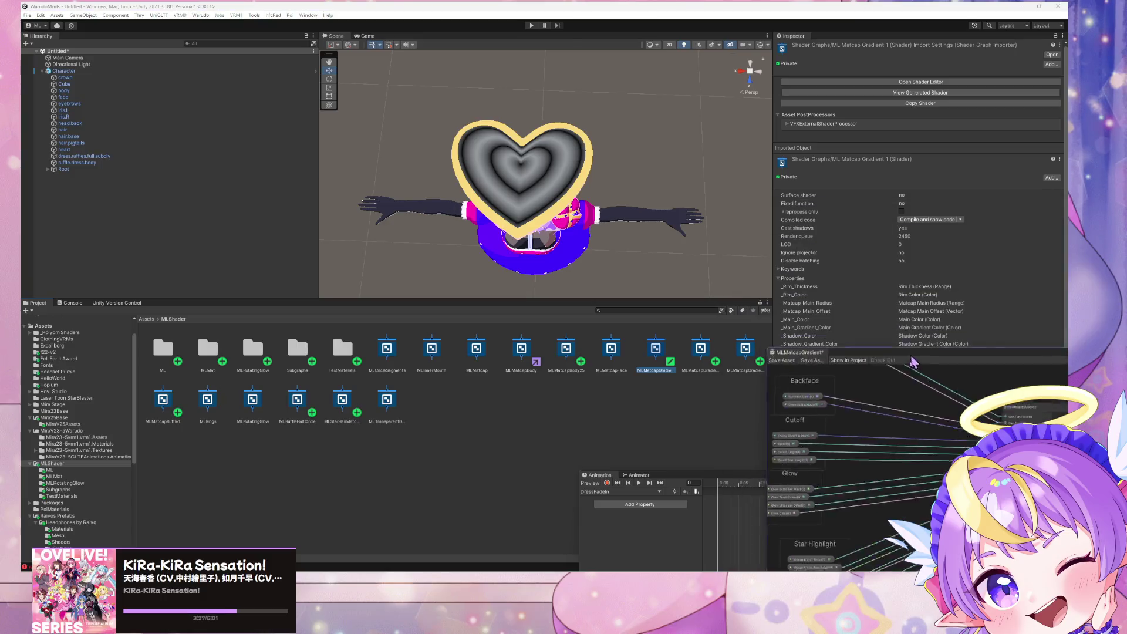
Rename the duplicated MLMatcapGradient 1 shader to MLMatcapGradientUVScroll
click(691, 358)
click(656, 353)
key(BackSpace)
key(BackSpace)
text(UV )
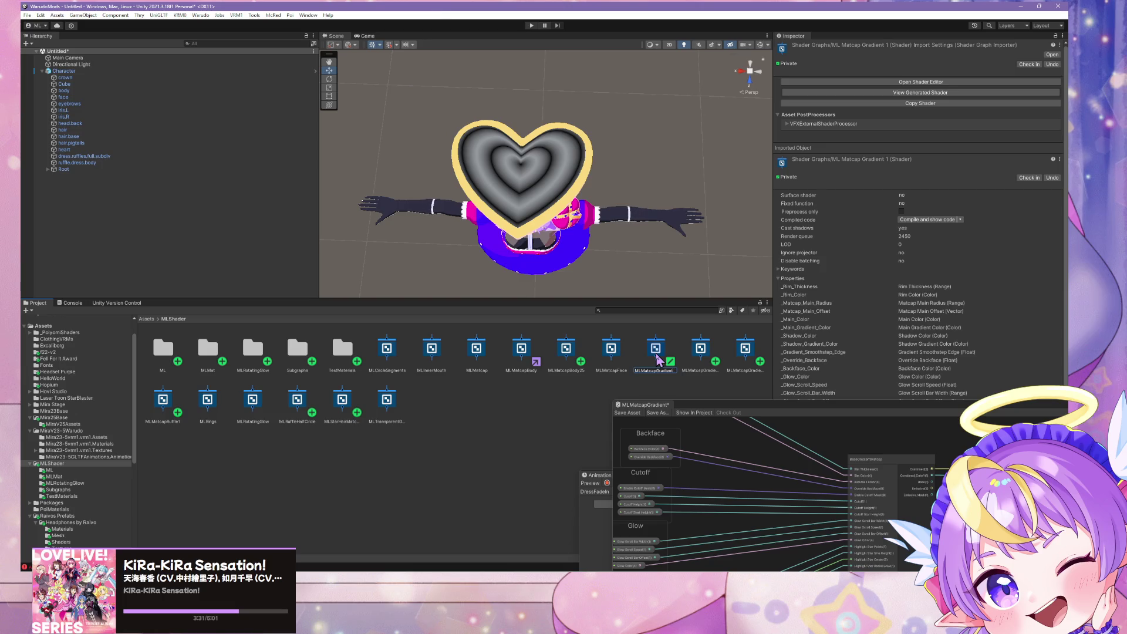
text(Scroll)
key(Return)
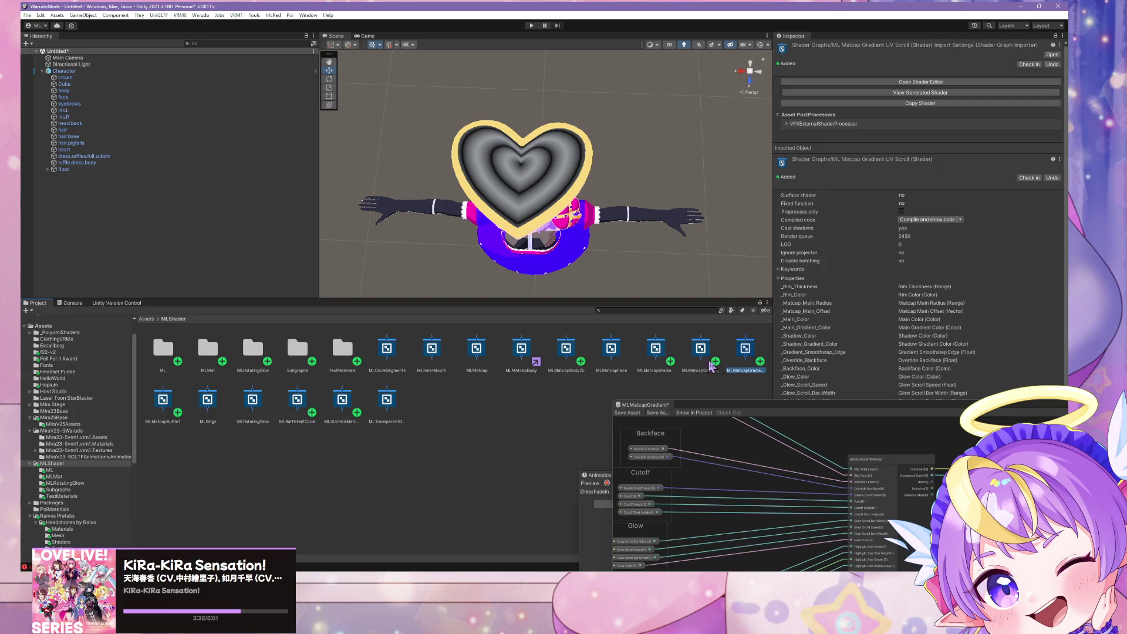
Open the graph and rename the asset to MLMatcapGradientEmissiveUVScroll
double_click(745, 352)
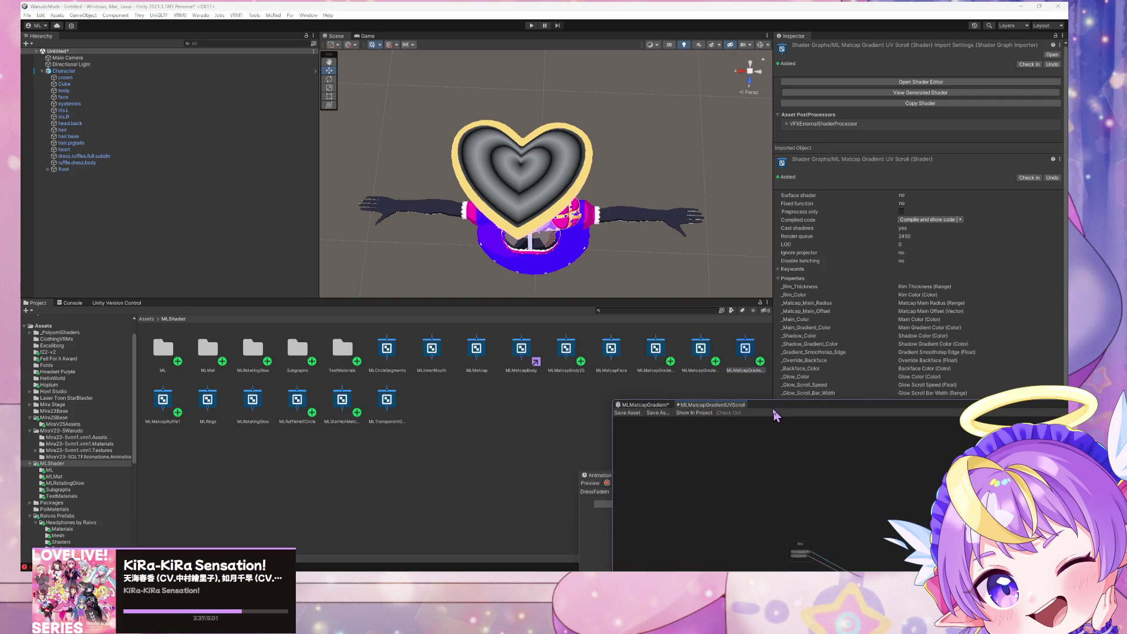
click(751, 353)
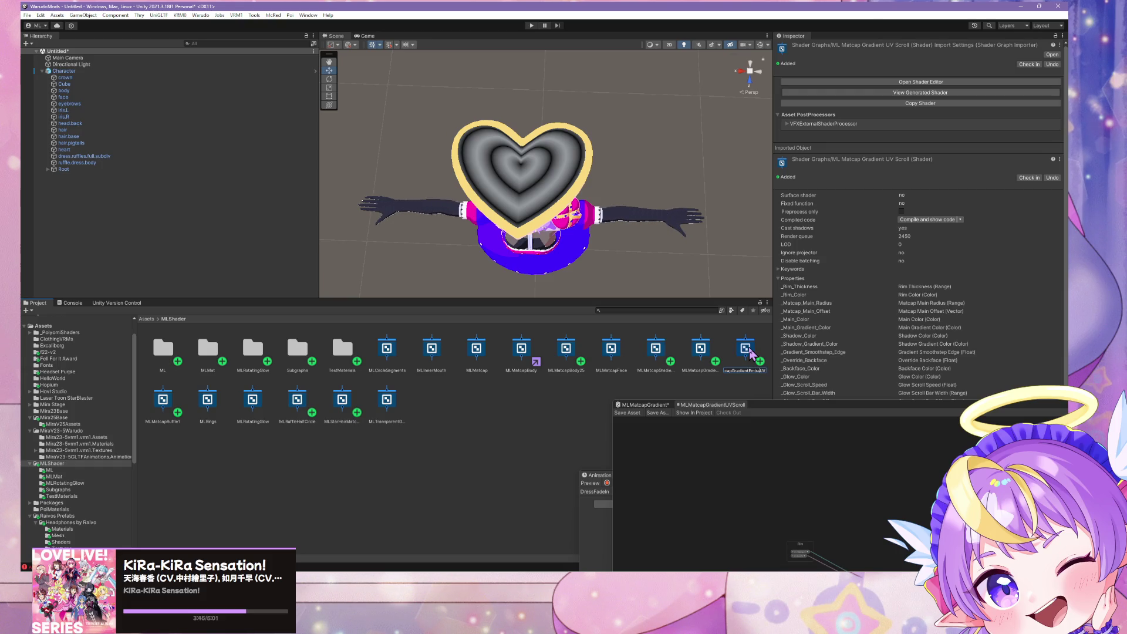
key(Return)
mouse_move(764, 403)
mouse_down()
mouse_move(497, 108)
mouse_move(452, 128)
mouse_up()
Move the Fragment node further right and shift the main preview aside
scroll(663, 202, up, 2)
scroll(597, 161, up, 5)
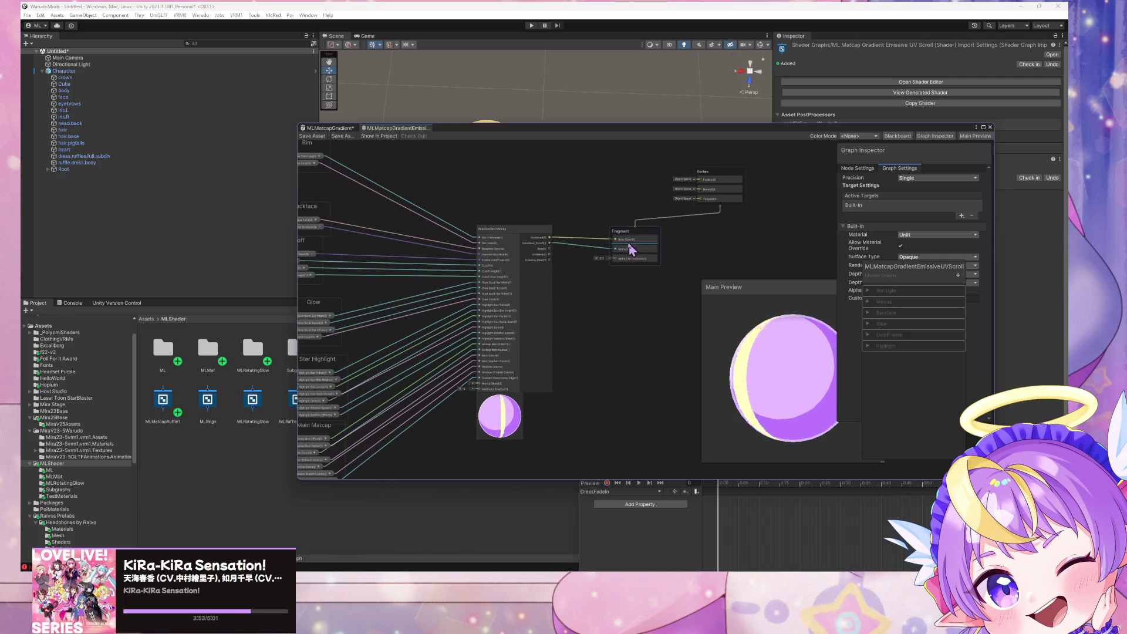
drag(632, 239, 723, 238)
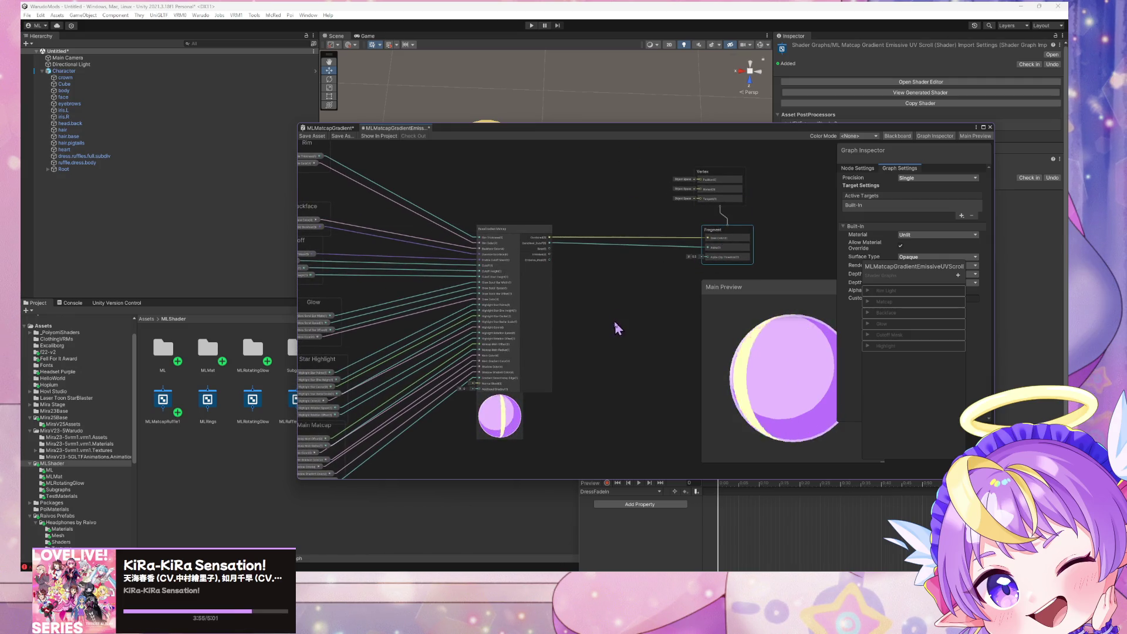
middle_drag(612, 318, 649, 244)
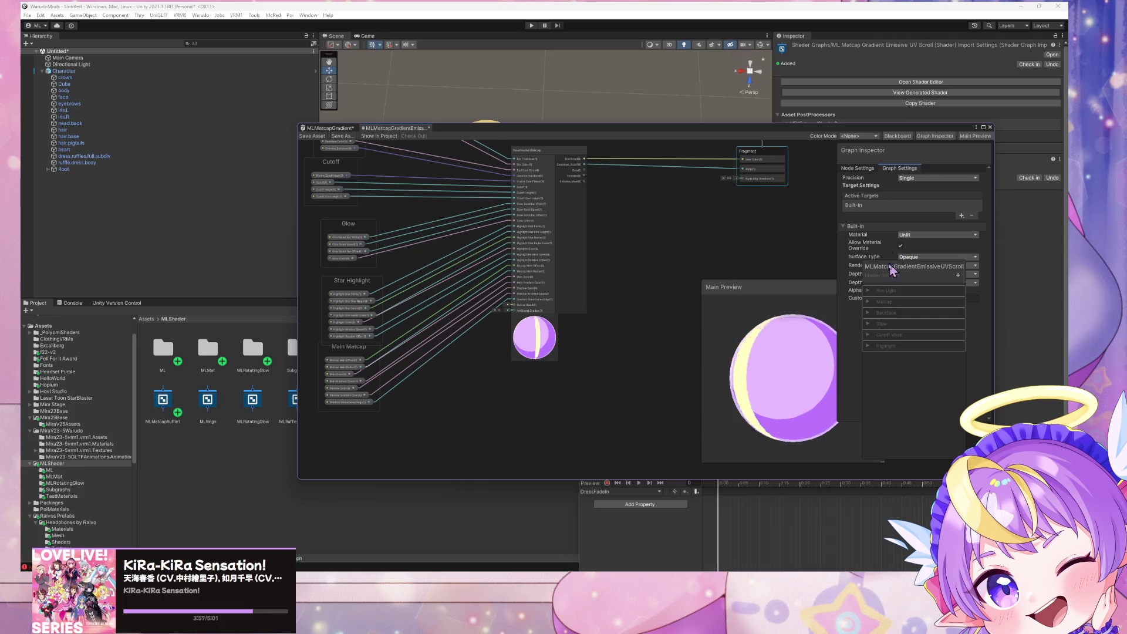
drag(728, 287, 686, 303)
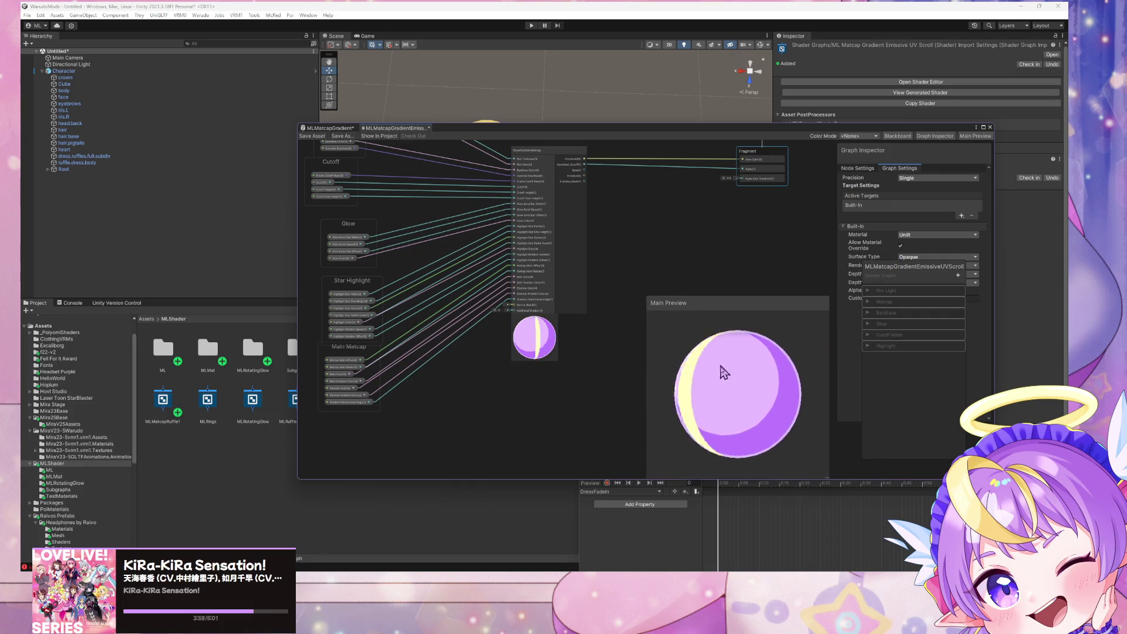
Add a blackboard category named 'UV Scroll'
click(958, 274)
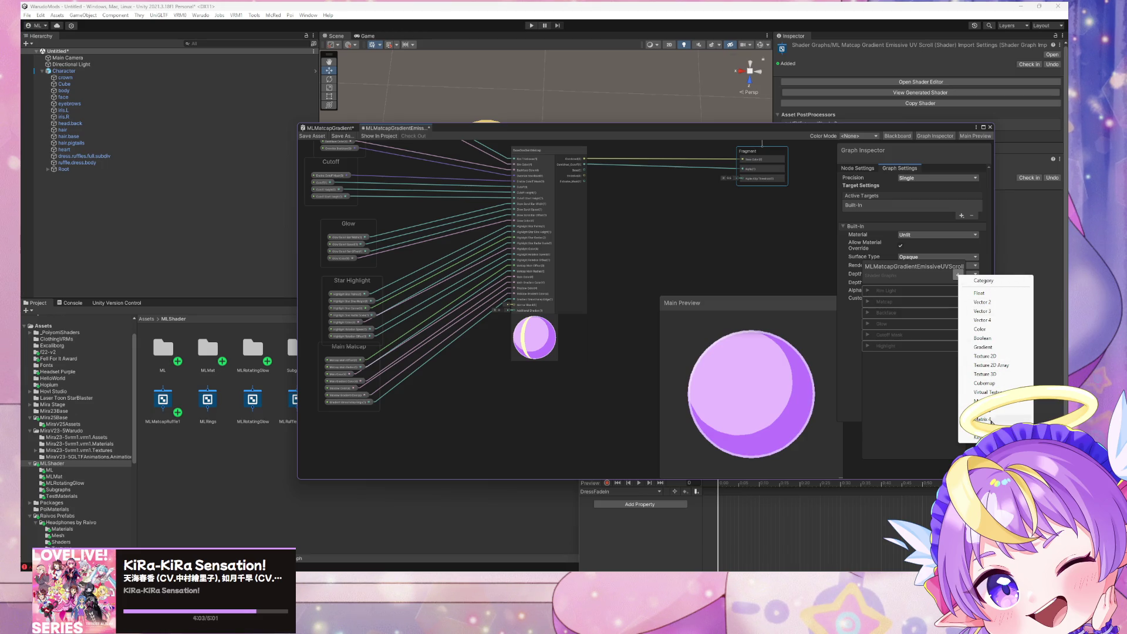
click(1011, 282)
text(U)
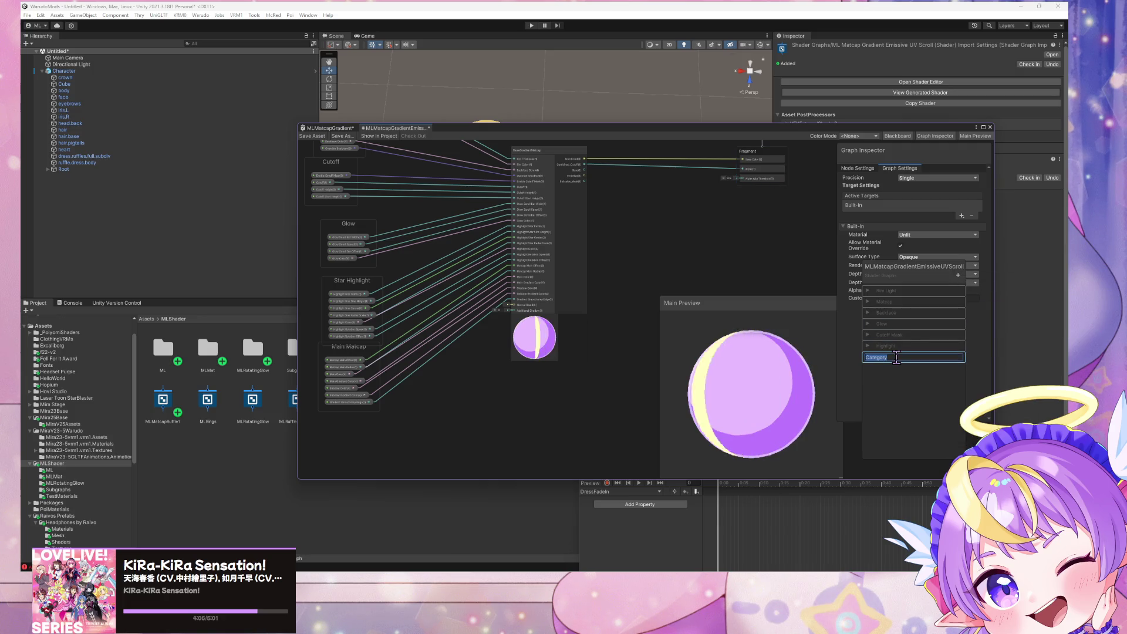
text(V Scro)
text(ll)
key(Return)
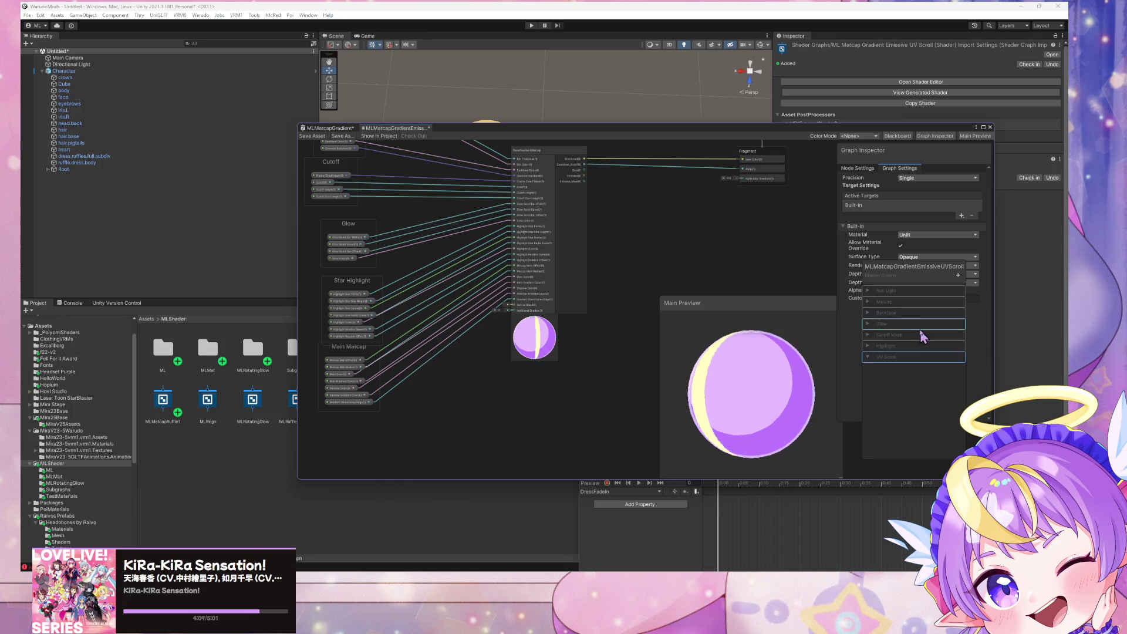
middle_drag(716, 209, 669, 200)
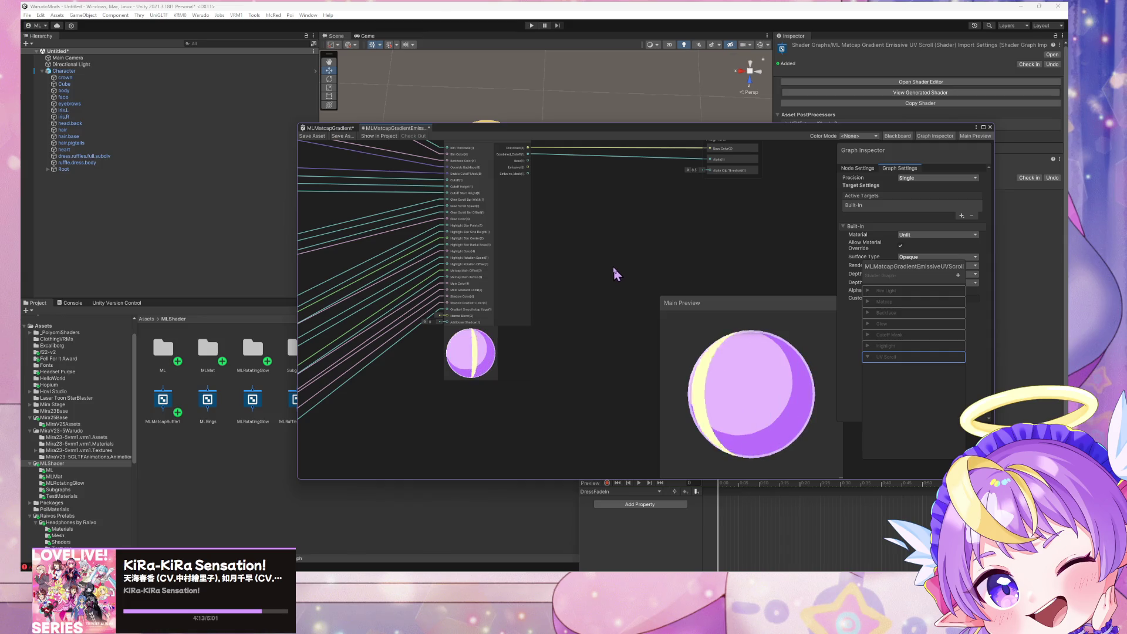
mouse_move(626, 260)
middle_down()
mouse_move(617, 311)
mouse_move(551, 334)
middle_up()
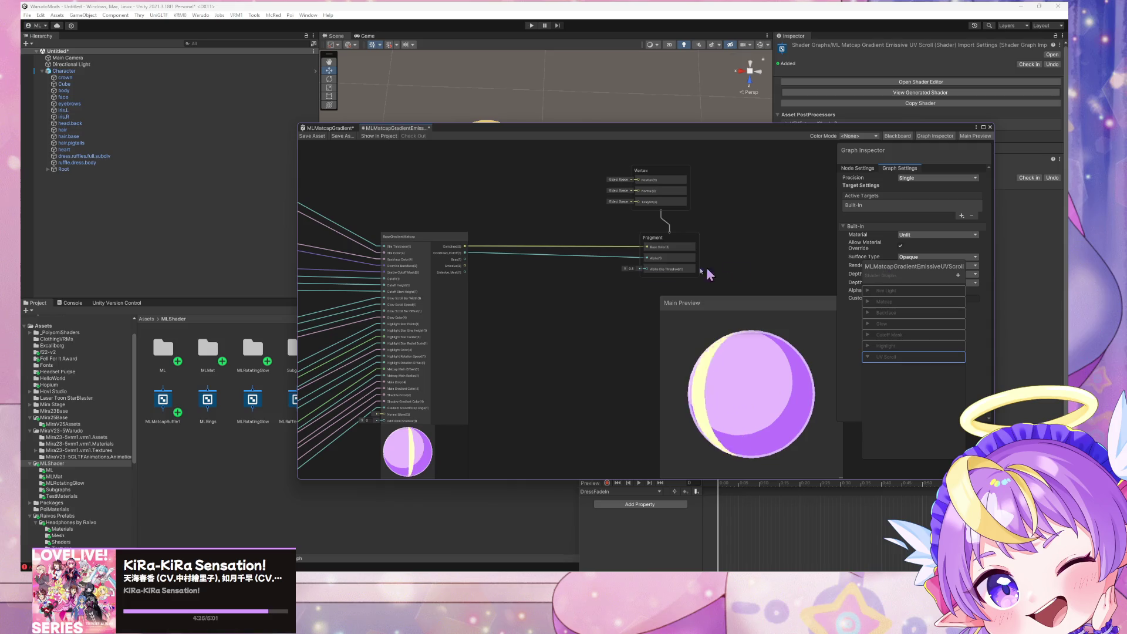
Search the Main Preview's custom mesh list for 'heart', find none, and switch to Blender
scroll(588, 288, down, 2)
scroll(589, 288, up, 2)
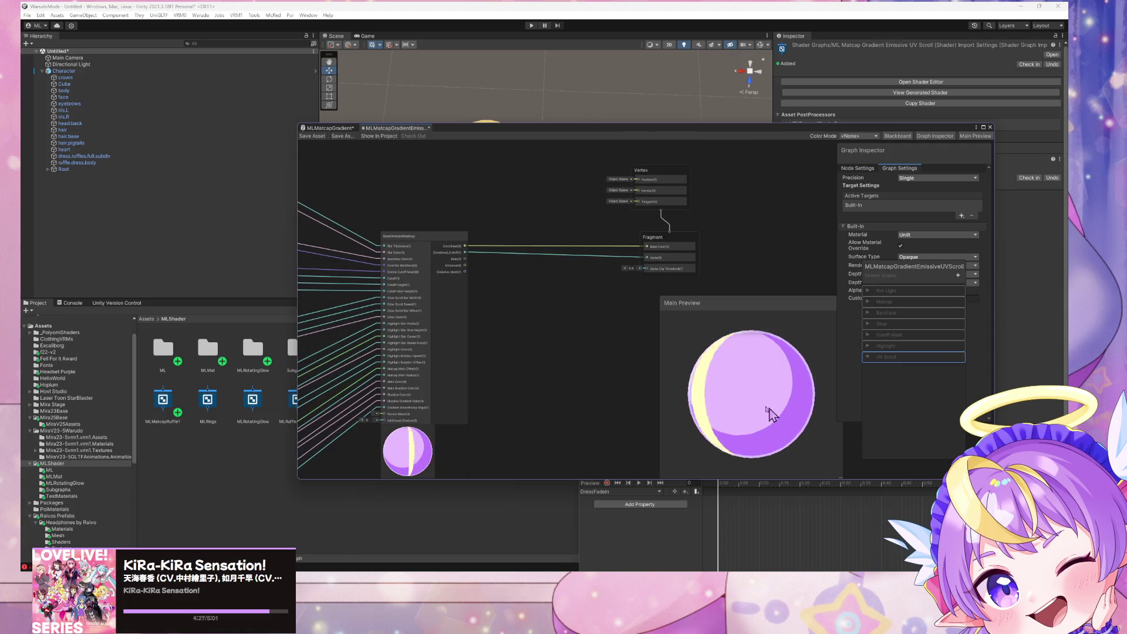
right_click(758, 399)
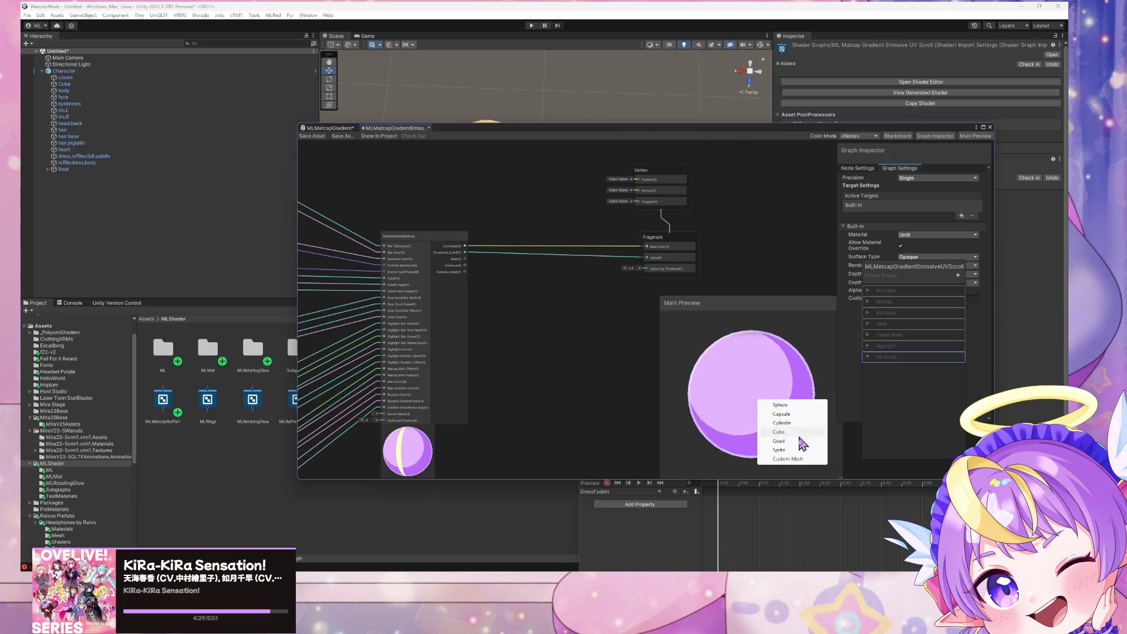
click(800, 459)
text(heart)
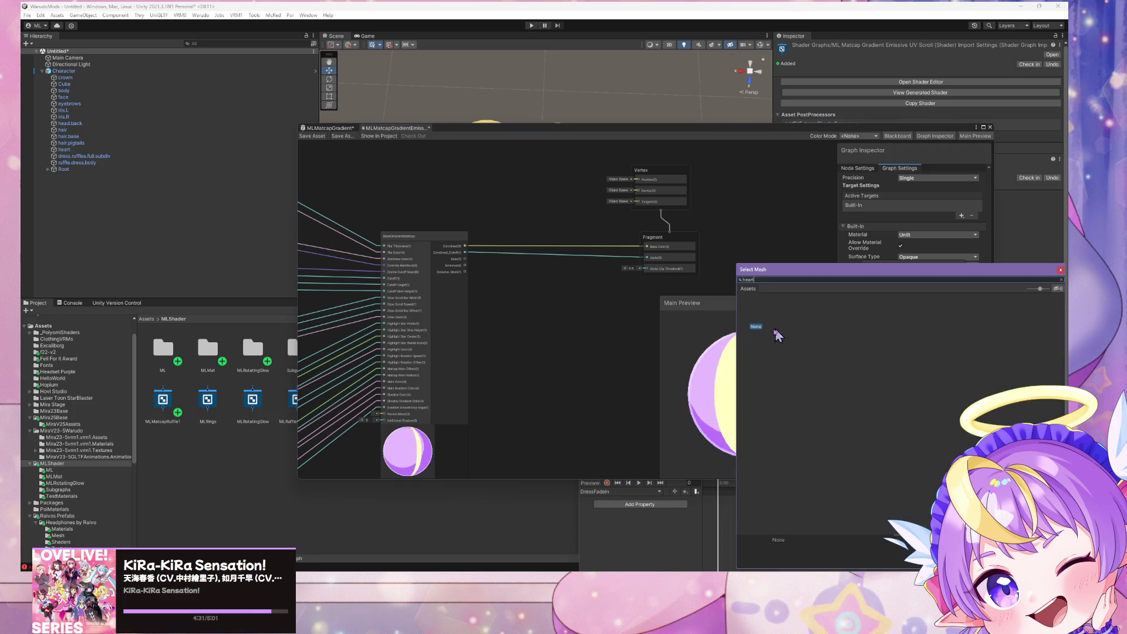
key(BackSpace)
key(BackSpace)
key(BackSpace)
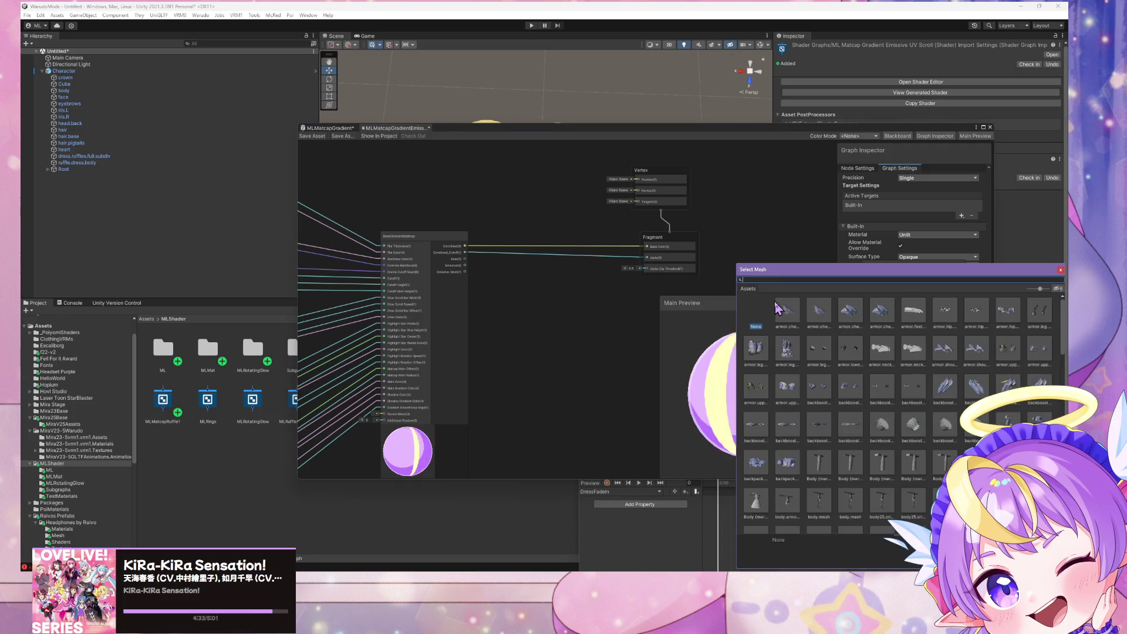
key(Escape)
key(alt+Tab)
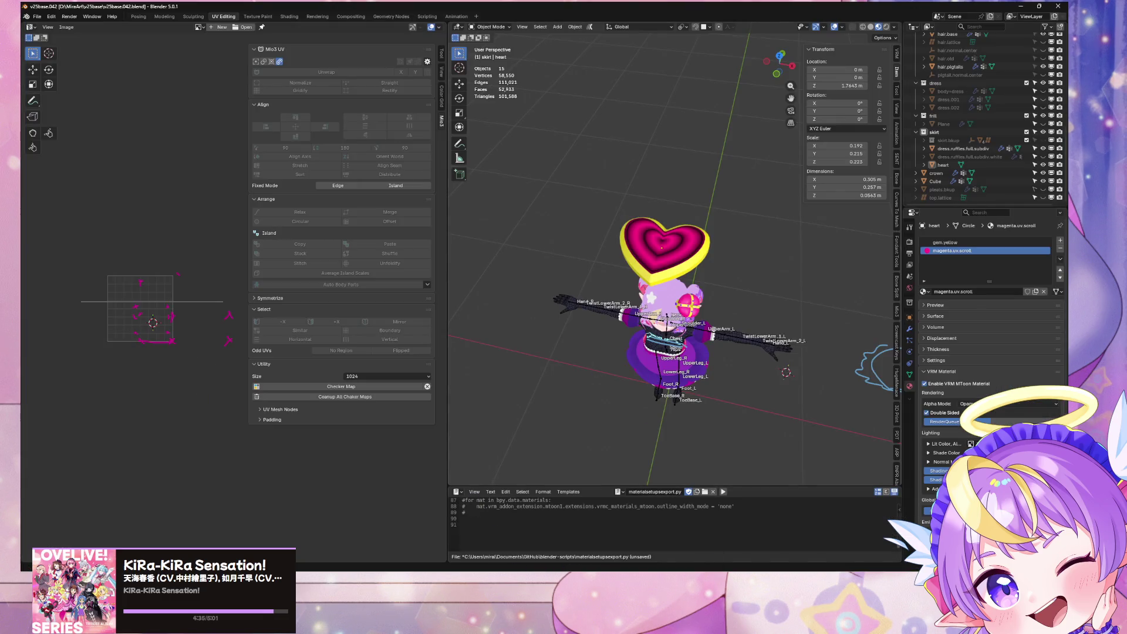
In Blender, select the heart and check its mesh data, which is named Circle
key(alt+Tab)
key(alt+Tab)
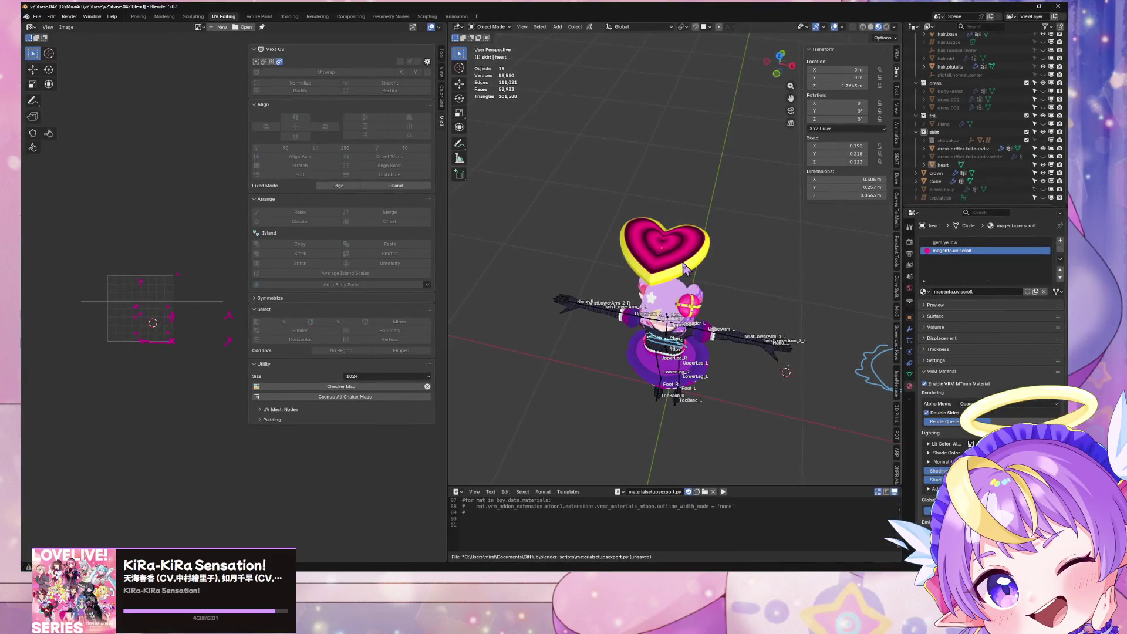
click(685, 267)
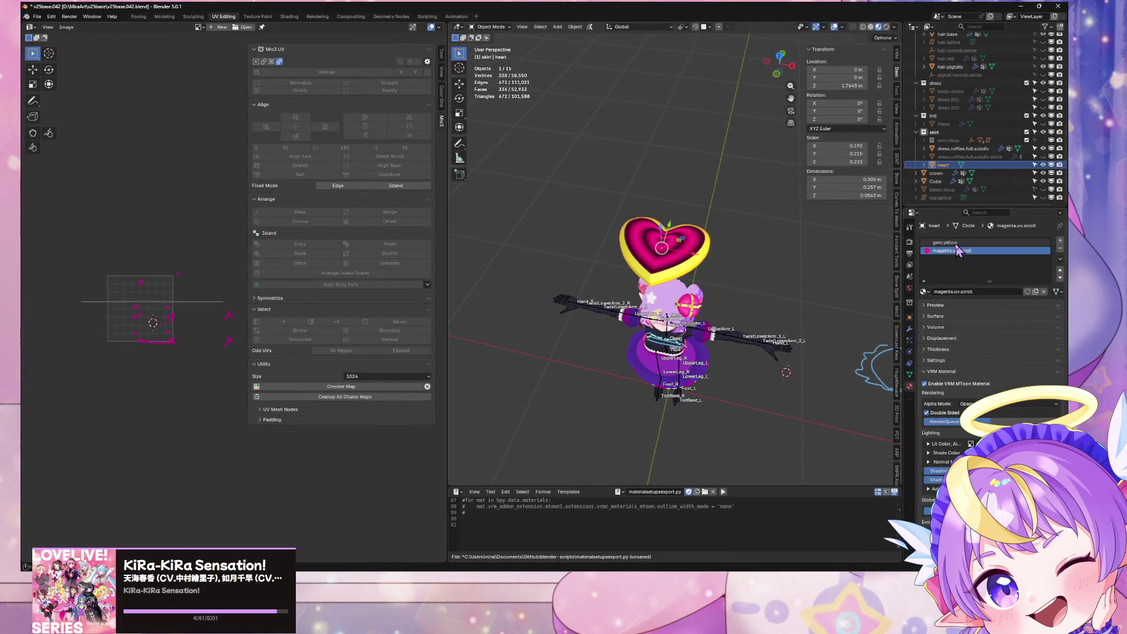
click(910, 378)
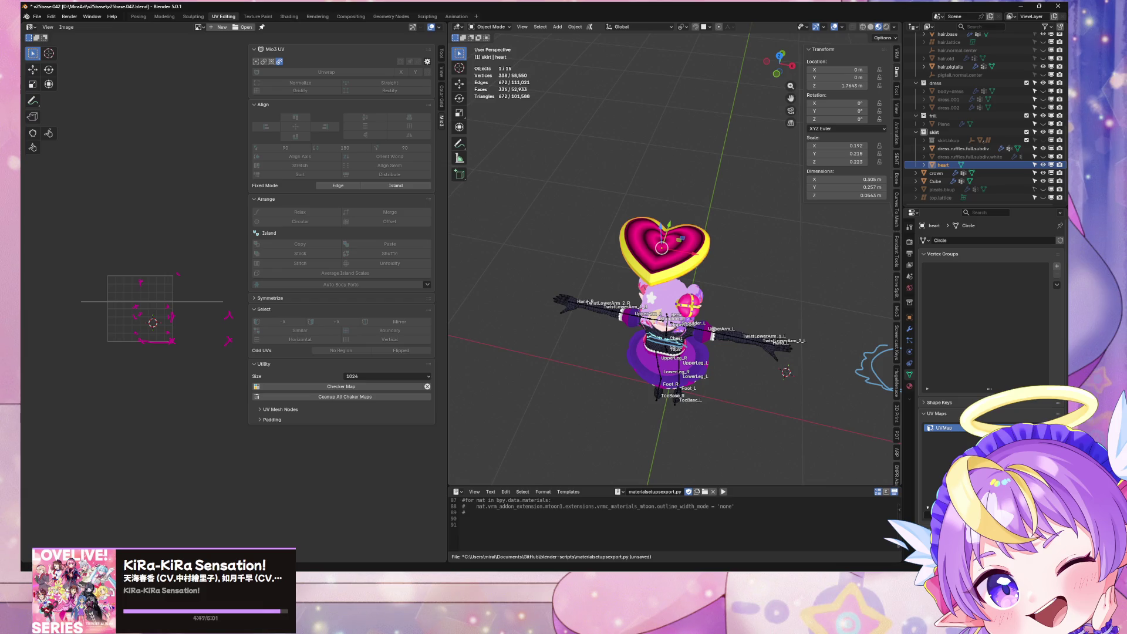
Back in Unity, search the preview's custom mesh picker for 'circle'
key(alt+Tab)
right_click(751, 413)
click(783, 463)
text(circ)
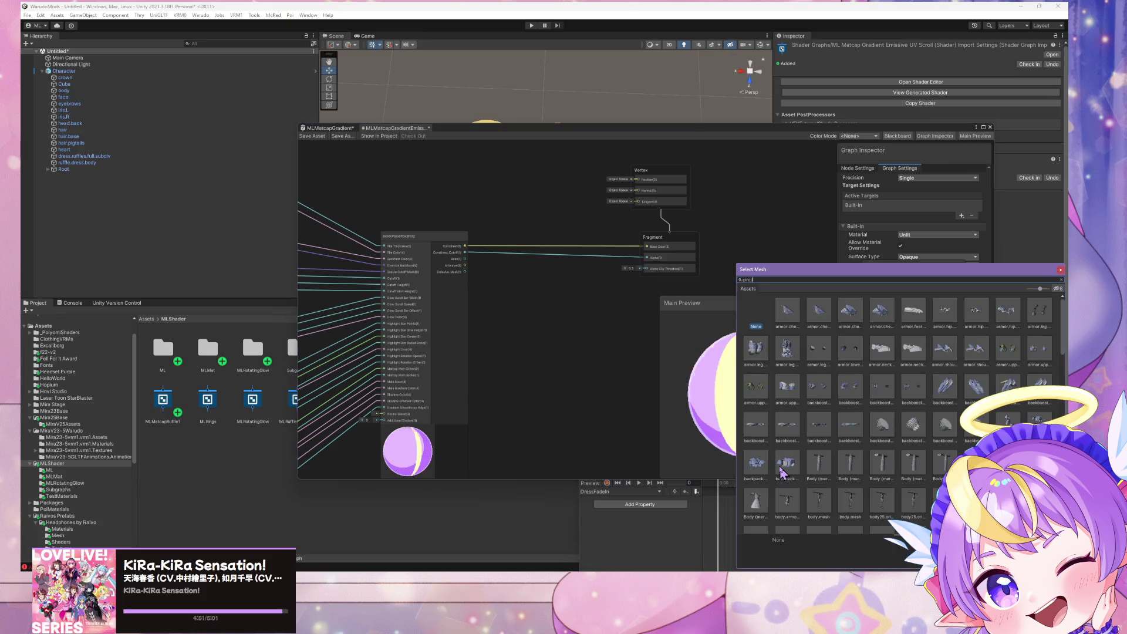
text(le)
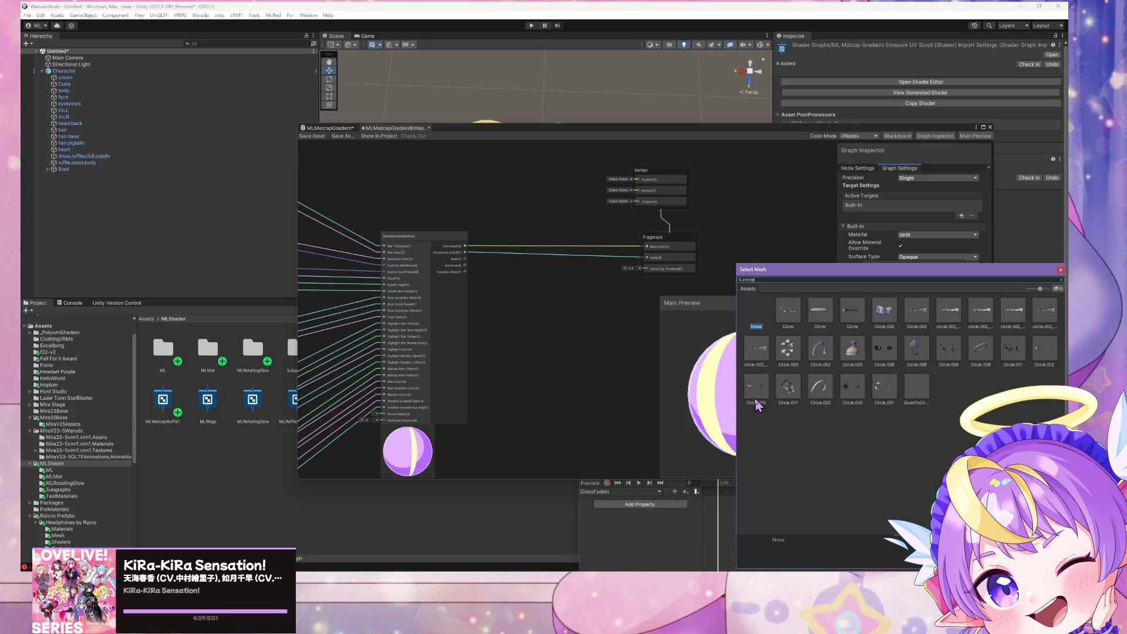
Select the heart in Unity and search 'Circle' in the mesh picker, finding many same-named meshes
mouse_move(643, 134)
mouse_down()
mouse_move(757, 276)
mouse_move(645, 99)
mouse_move(628, 201)
mouse_move(457, 226)
mouse_up()
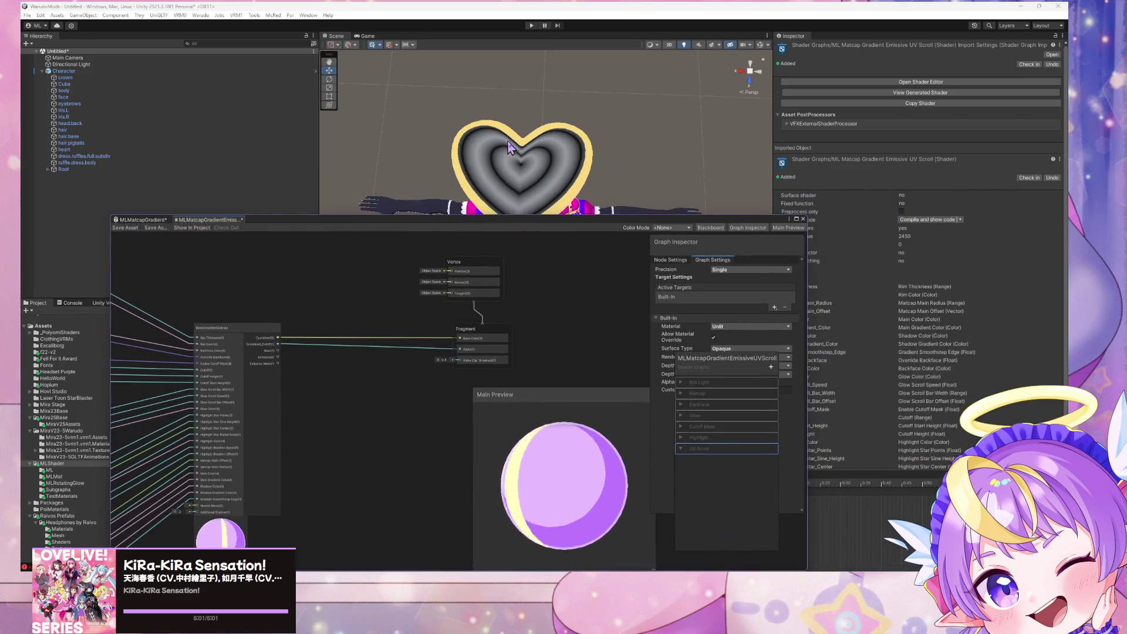
click(508, 149)
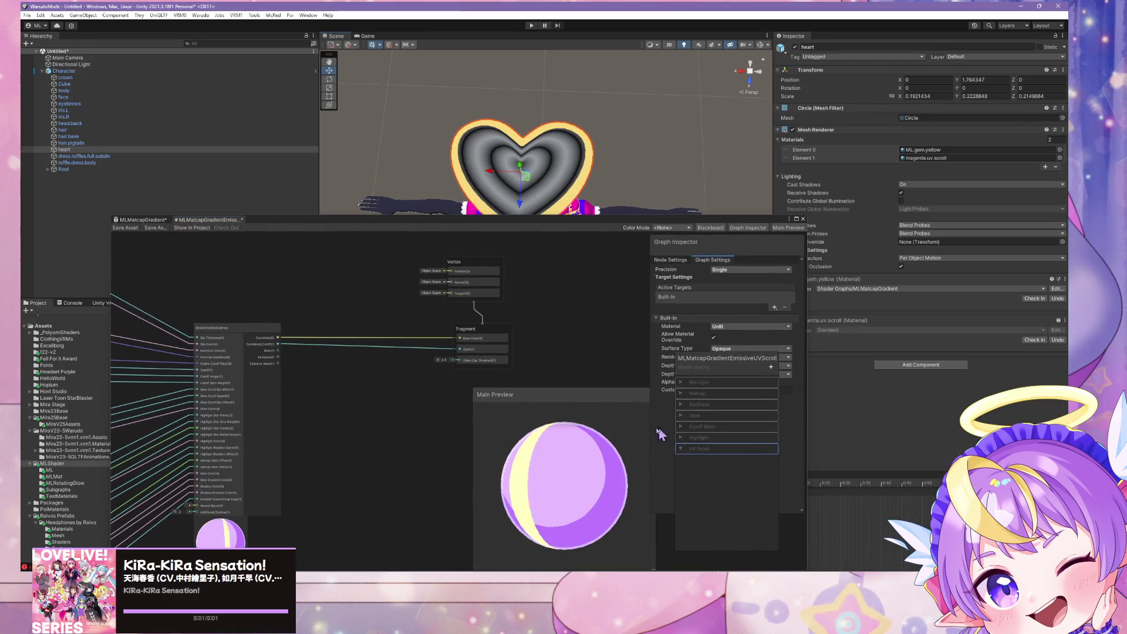
right_click(585, 448)
click(622, 506)
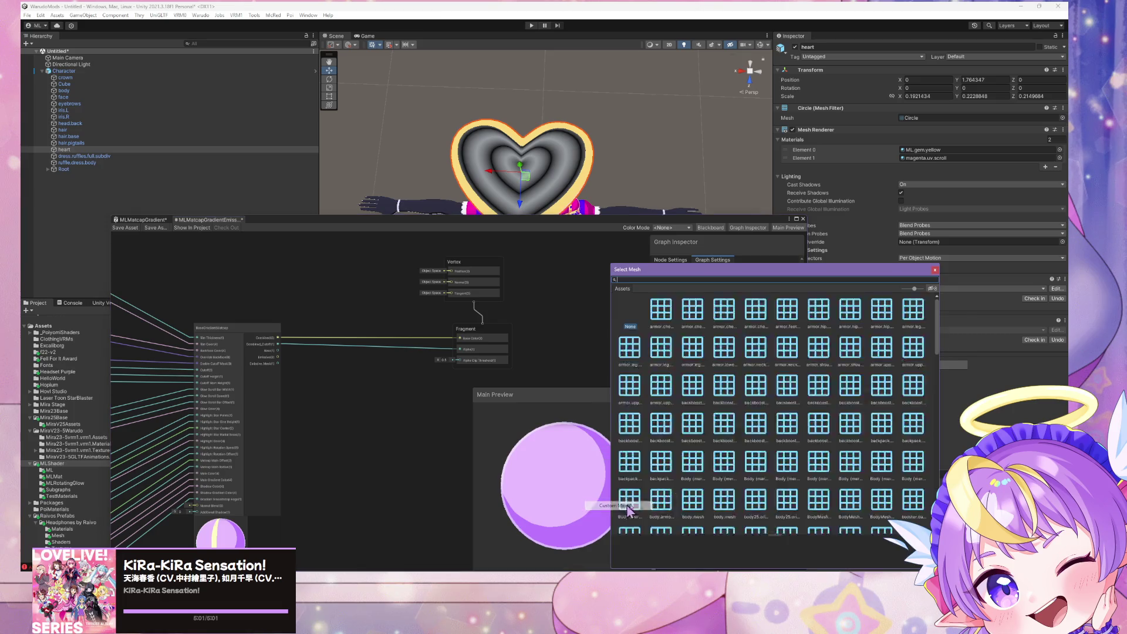
text(Circl)
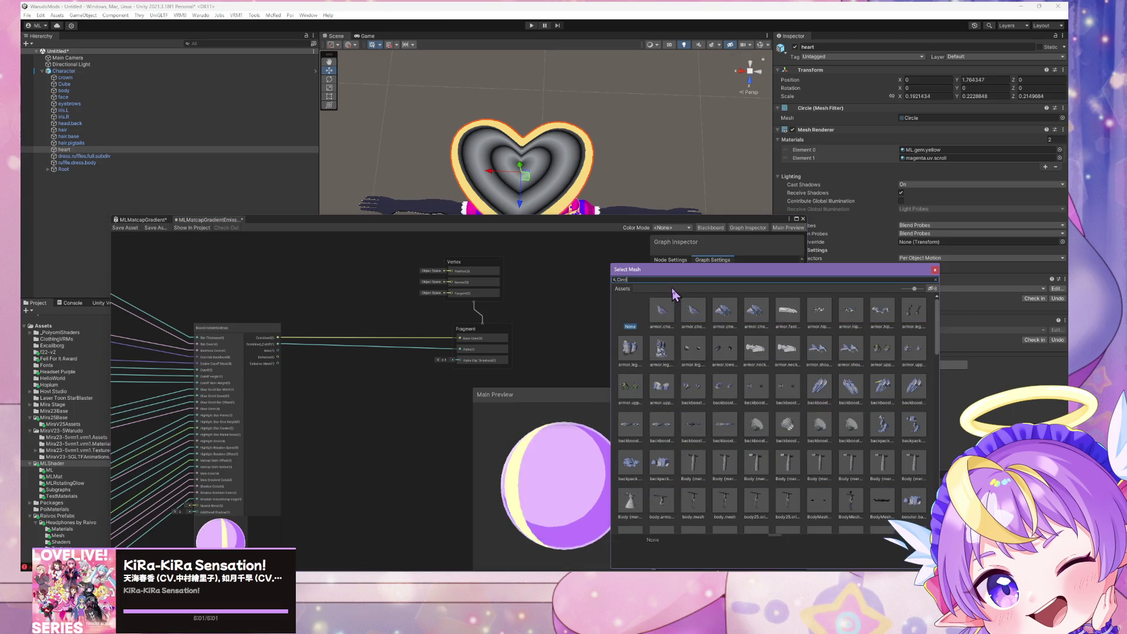
text(e)
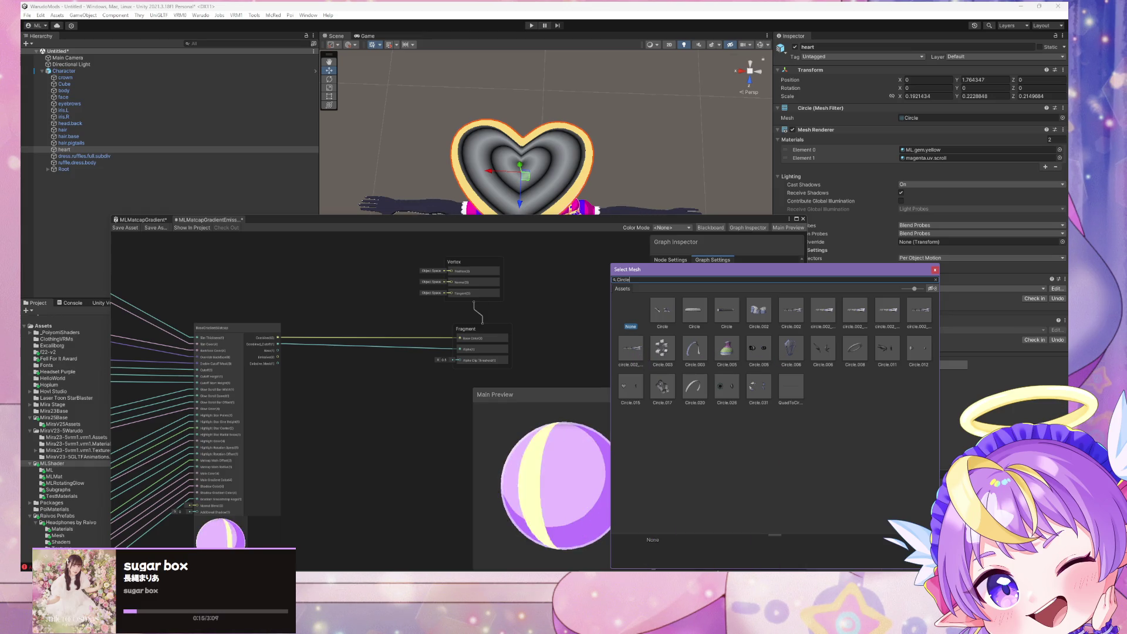
key(alt+Tab)
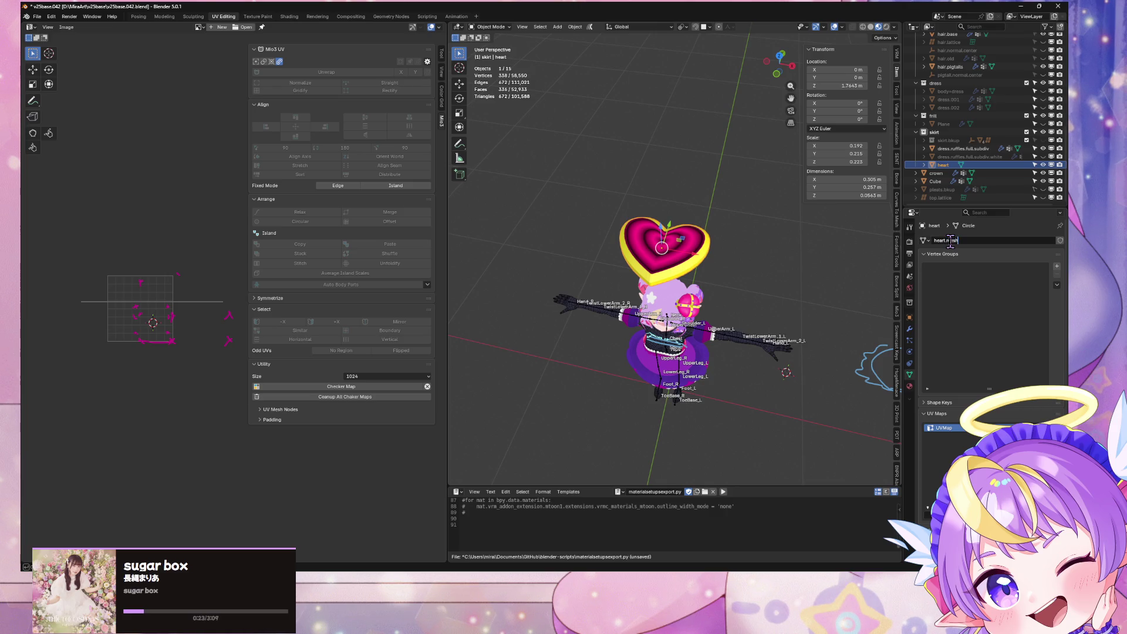
Save the v25base.042.blend file and re-export the model, overwriting the existing export
key(ctrl+s)
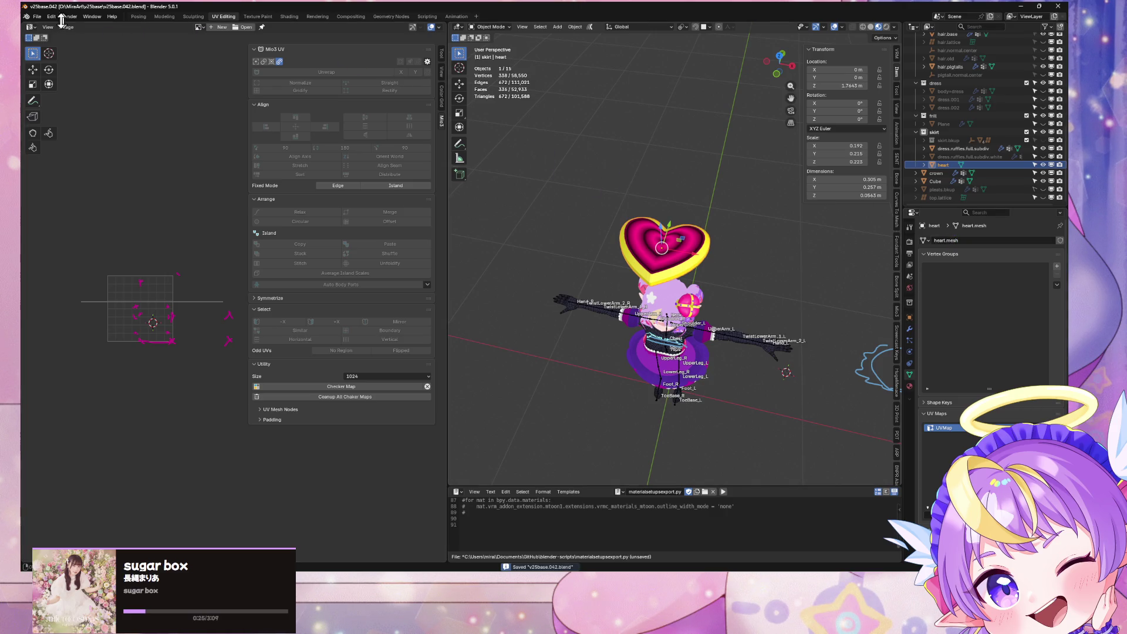
click(36, 15)
mouse_move(103, 141)
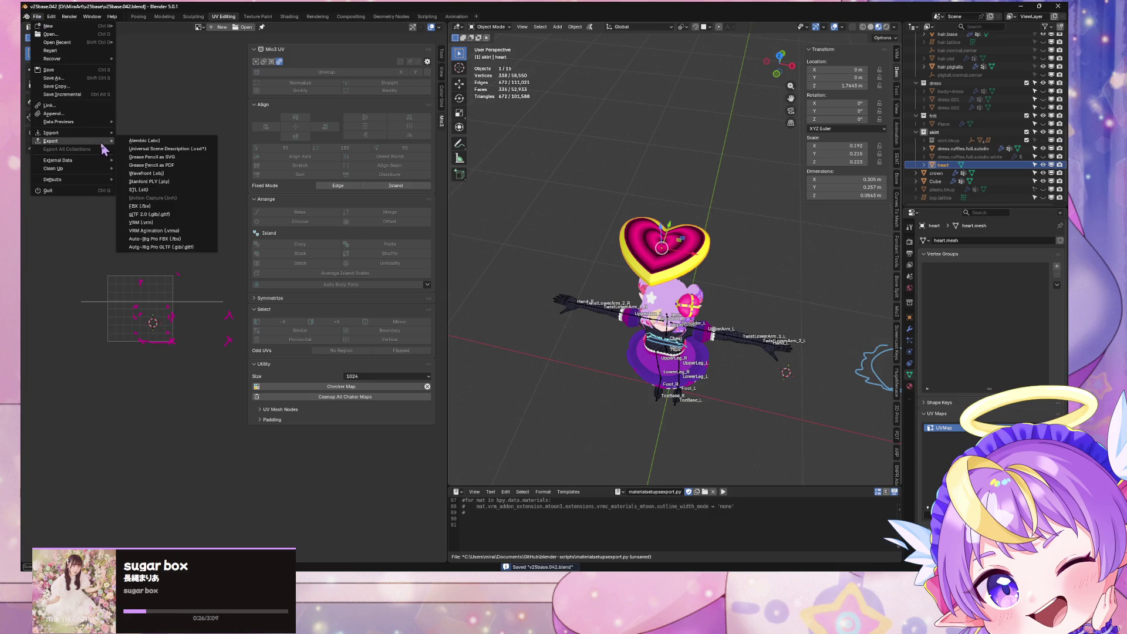
click(157, 222)
double_click(401, 228)
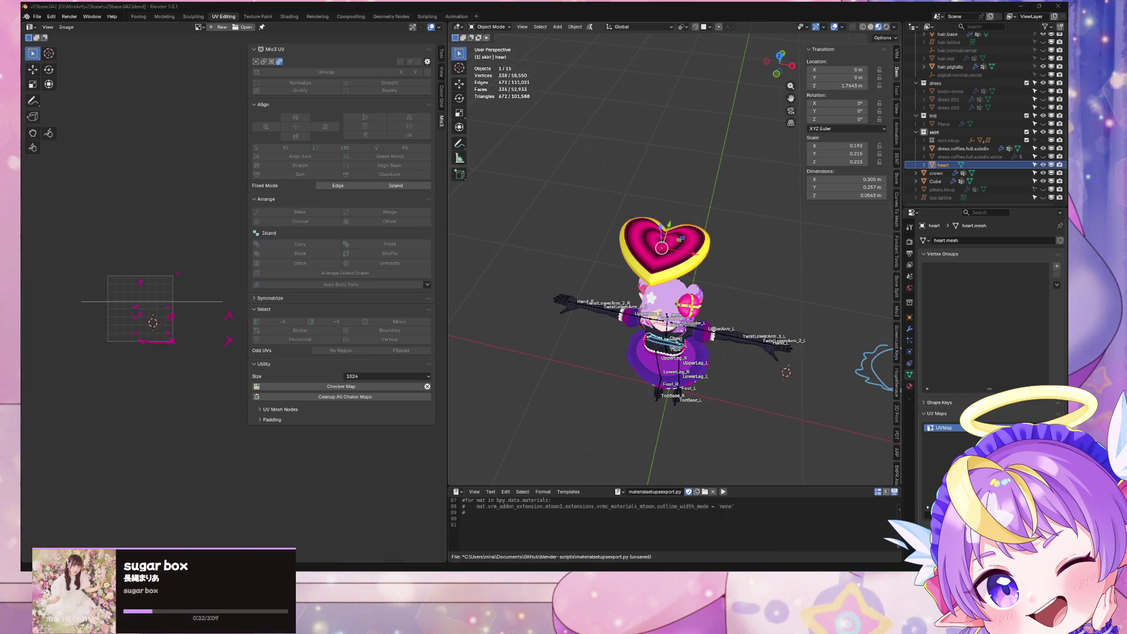
key(alt+Tab)
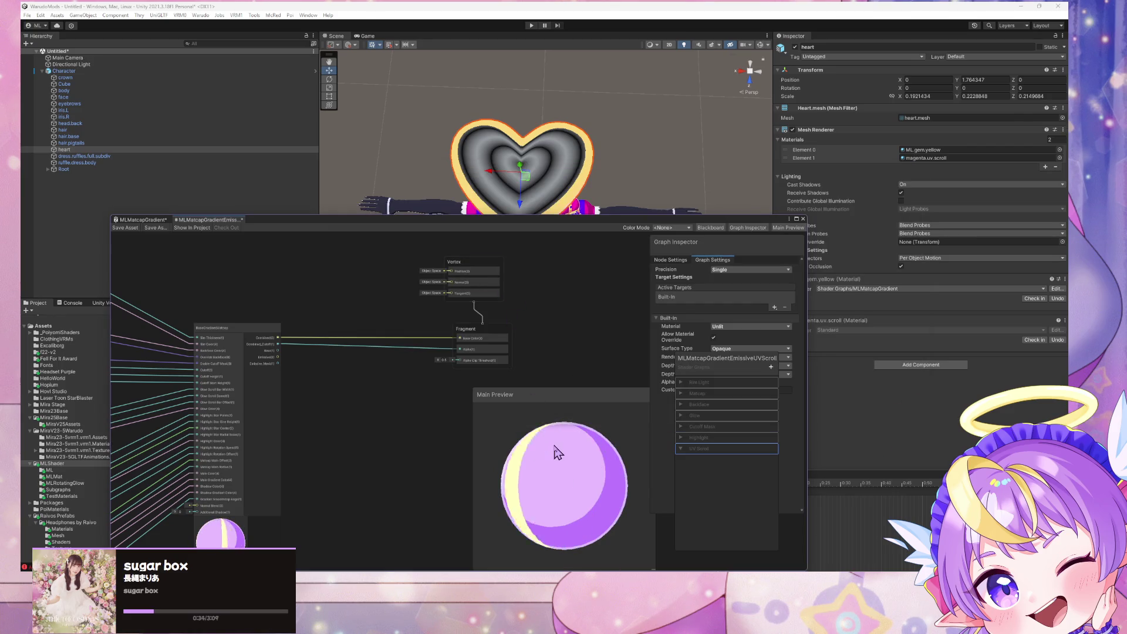
Set Unity's shader preview mesh to heart.mesh and rotate it to inspect the shape
right_click(556, 446)
click(584, 505)
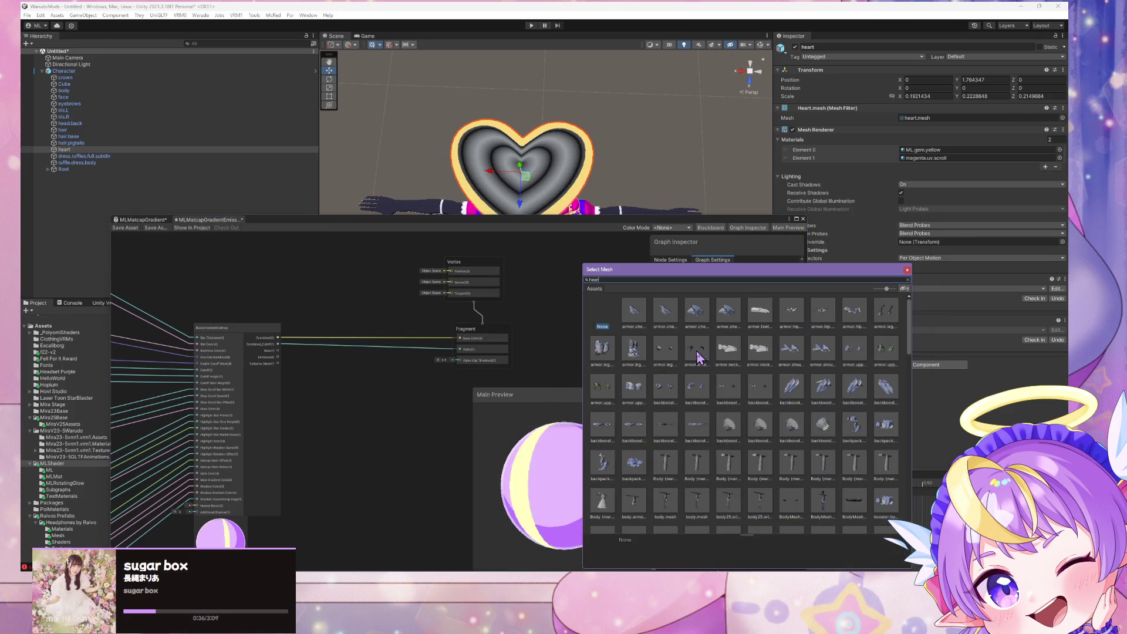
text(heart)
double_click(634, 311)
mouse_move(591, 516)
mouse_down()
mouse_move(634, 448)
mouse_move(538, 485)
mouse_move(536, 457)
mouse_move(717, 408)
mouse_up()
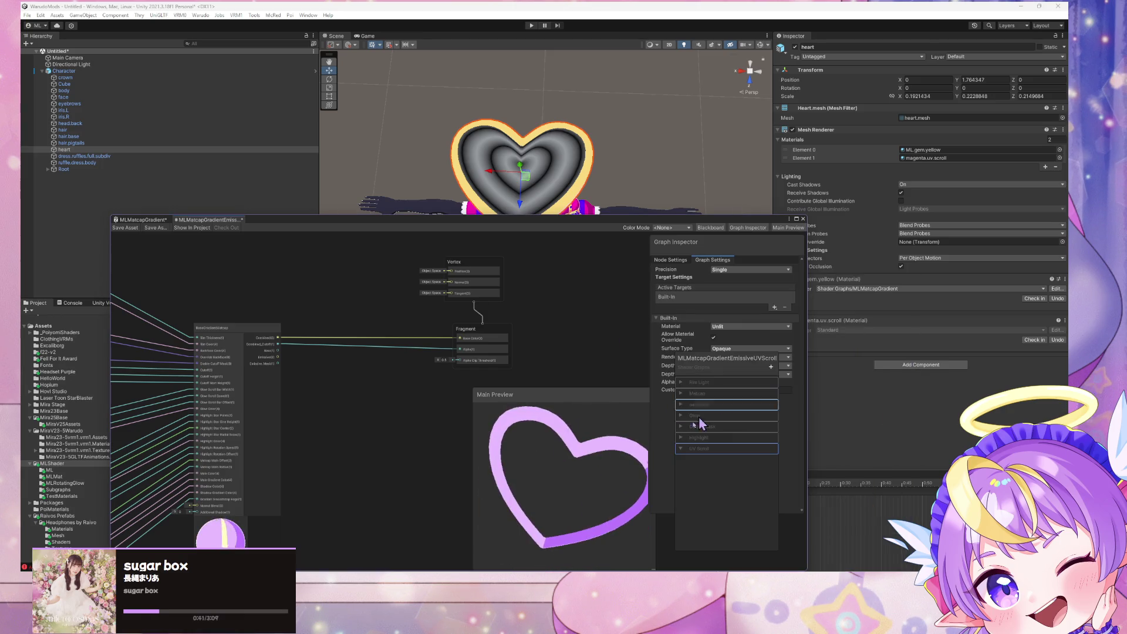
key(alt+Tab)
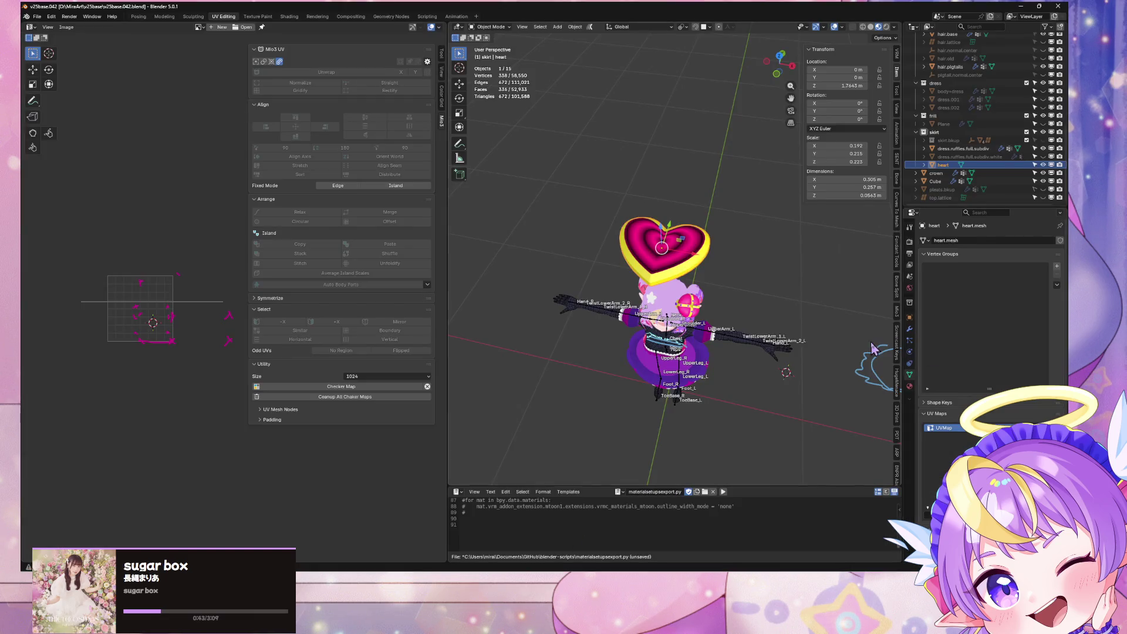
Move magenta.uv.scroll above gem.yellow on the heart and re-export over v25baseGLTF.glb
click(911, 387)
click(1060, 272)
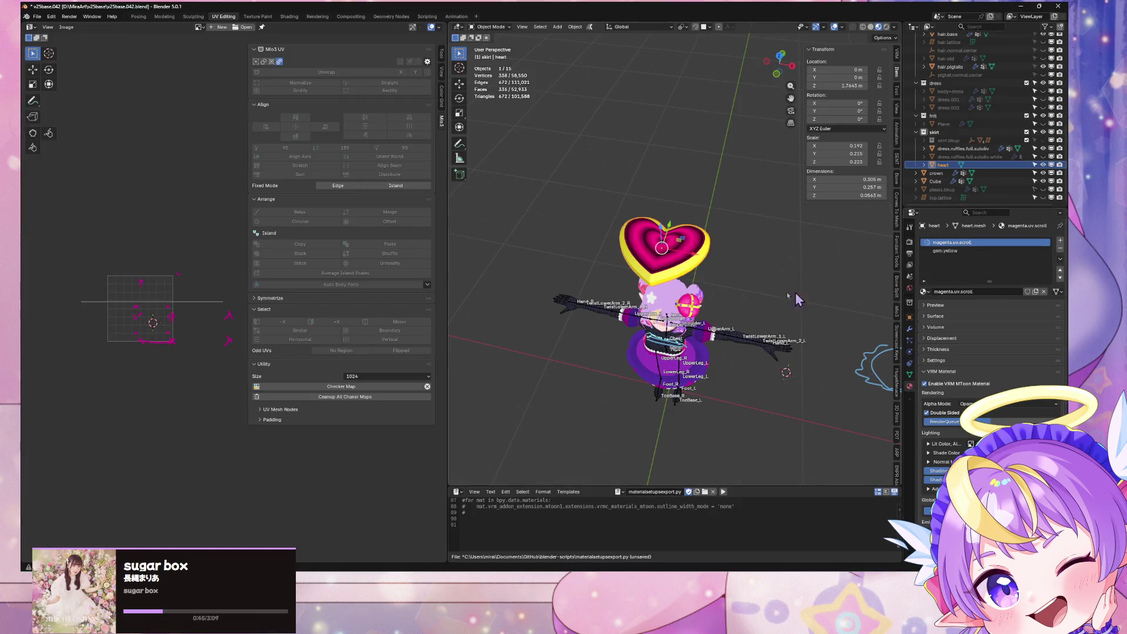
click(37, 17)
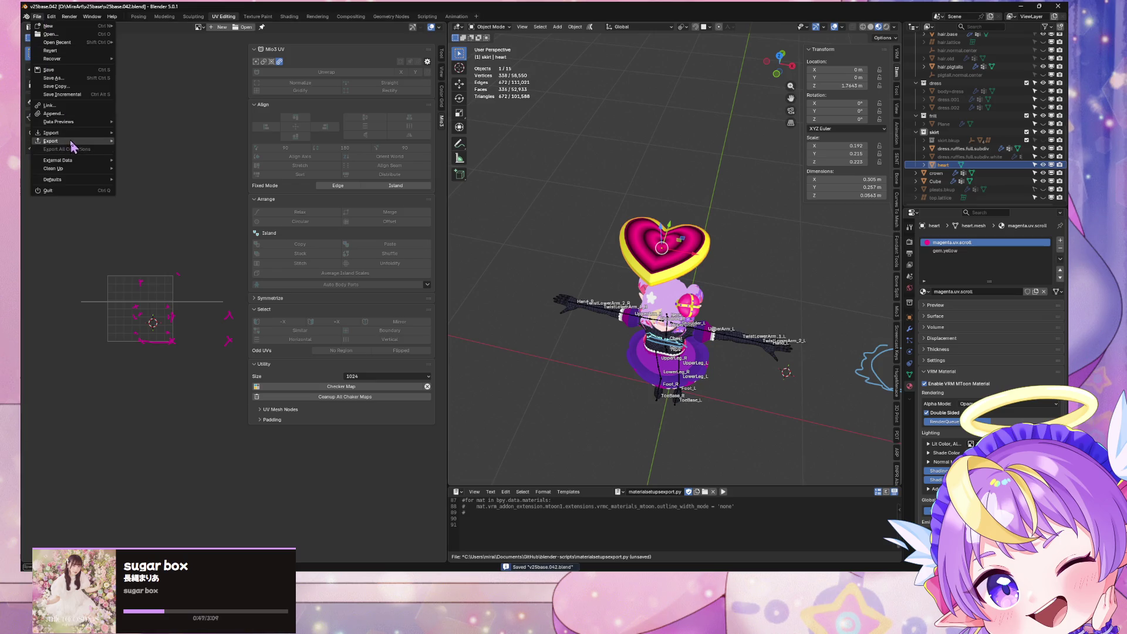
mouse_move(76, 142)
click(145, 230)
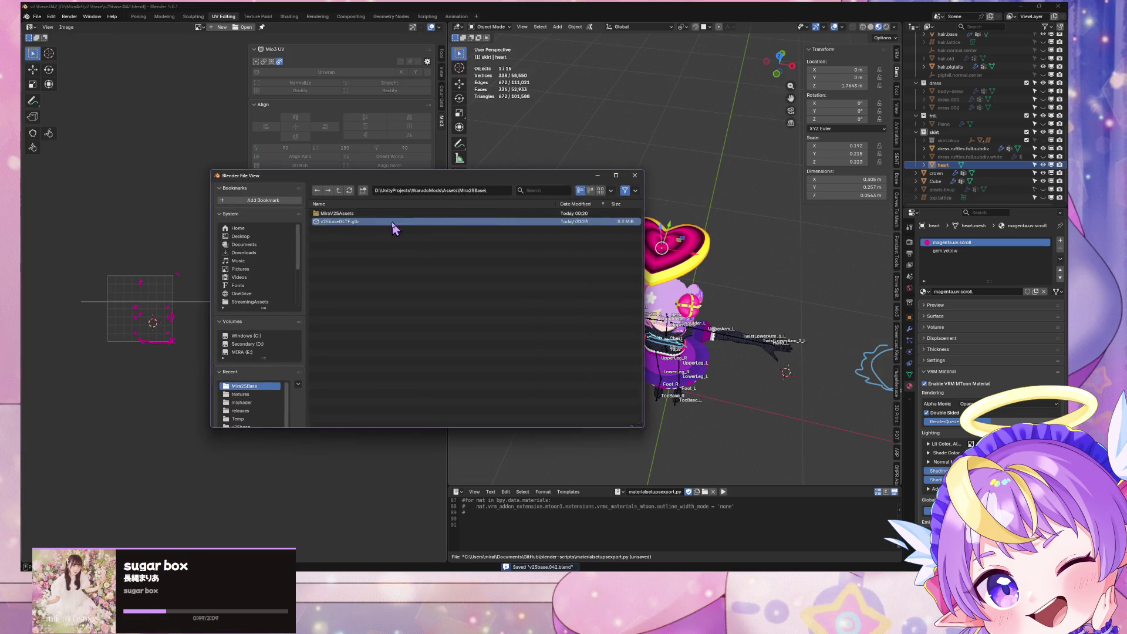
double_click(422, 227)
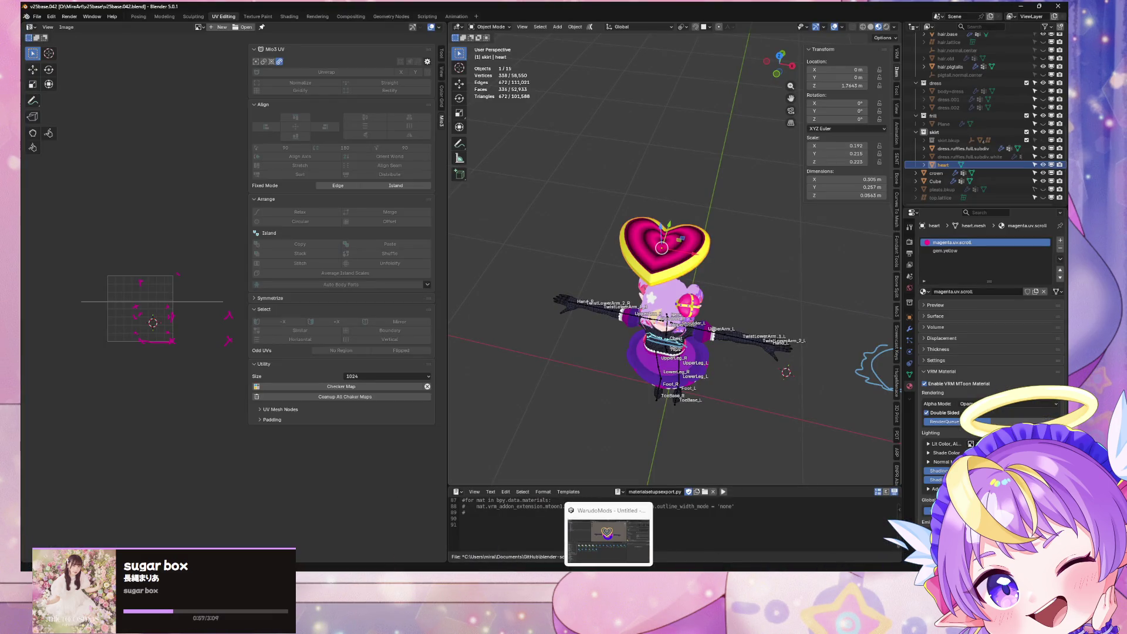
In Unity, rotate the shader preview to inspect the updated pink heart
click(610, 531)
right_click(584, 402)
key(Escape)
mouse_move(564, 423)
mouse_down()
mouse_move(573, 397)
mouse_move(611, 454)
mouse_move(616, 364)
mouse_move(613, 446)
mouse_move(624, 452)
mouse_move(604, 457)
mouse_up()
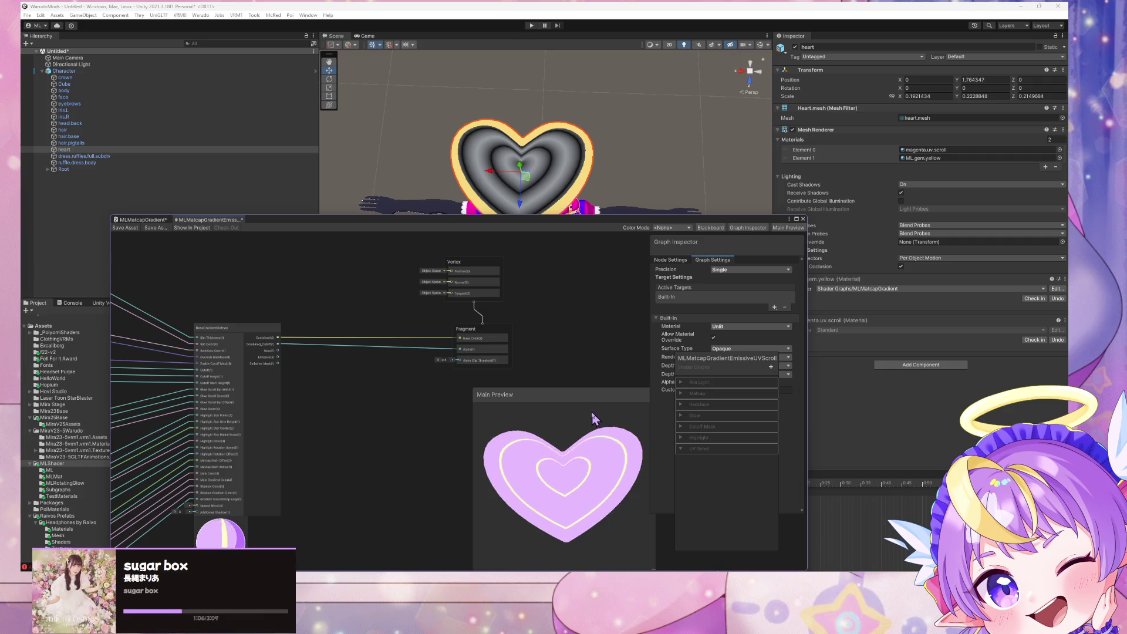
Close the MLMatcapGradientEmissiveUVScroll shader graph tab, discarding its unsaved changes
middle_drag(383, 455, 448, 395)
mouse_move(495, 415)
mouse_down()
mouse_move(548, 403)
mouse_move(546, 503)
mouse_move(518, 401)
mouse_move(503, 468)
mouse_up()
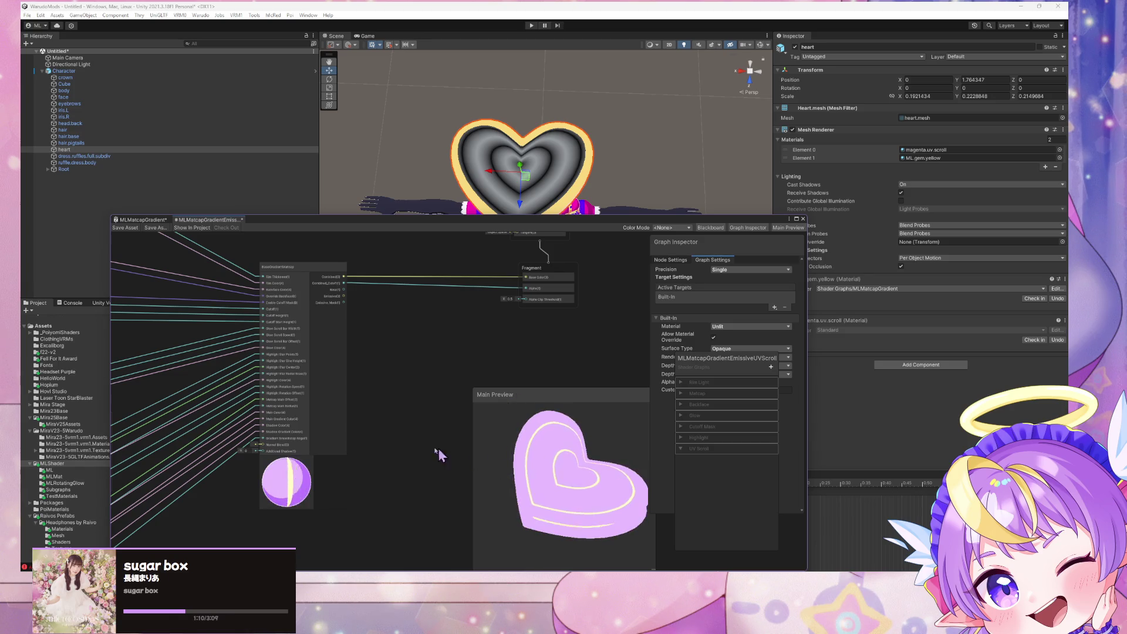
scroll(420, 441, up, 2)
scroll(417, 430, up, 2)
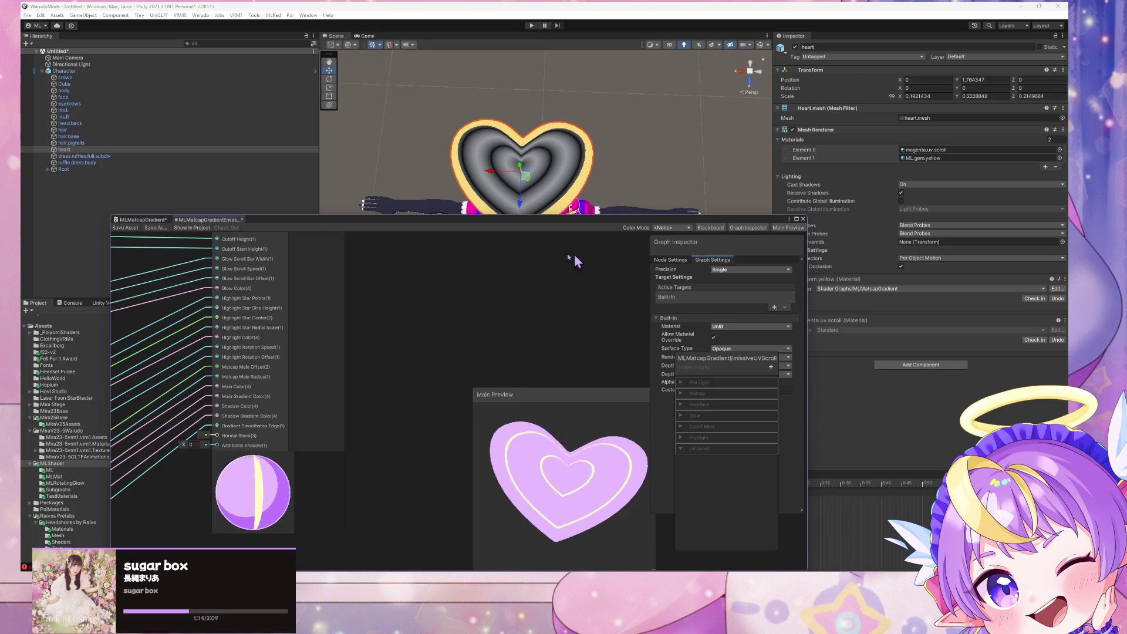
mouse_move(497, 230)
mouse_down()
mouse_move(810, 264)
mouse_move(630, 299)
mouse_move(788, 405)
mouse_move(679, 379)
mouse_up()
click(552, 376)
click(613, 374)
right_click(613, 375)
click(642, 389)
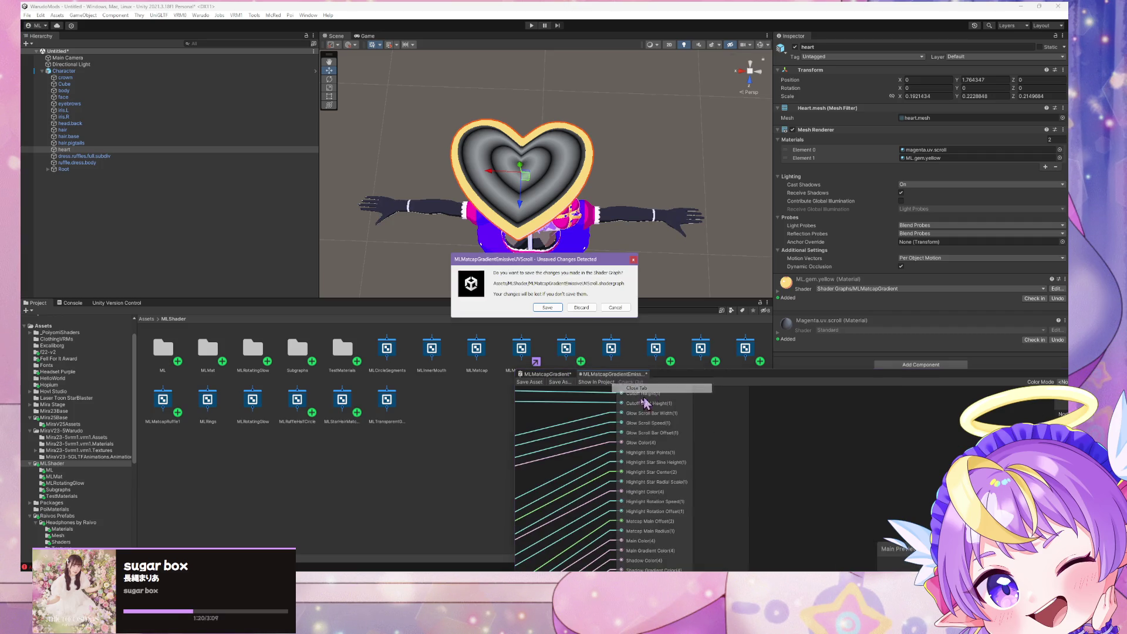
click(576, 310)
Frame the heart in the Scene view and orbit to look down at it
mouse_move(598, 380)
mouse_down()
mouse_move(734, 410)
mouse_move(631, 413)
mouse_up()
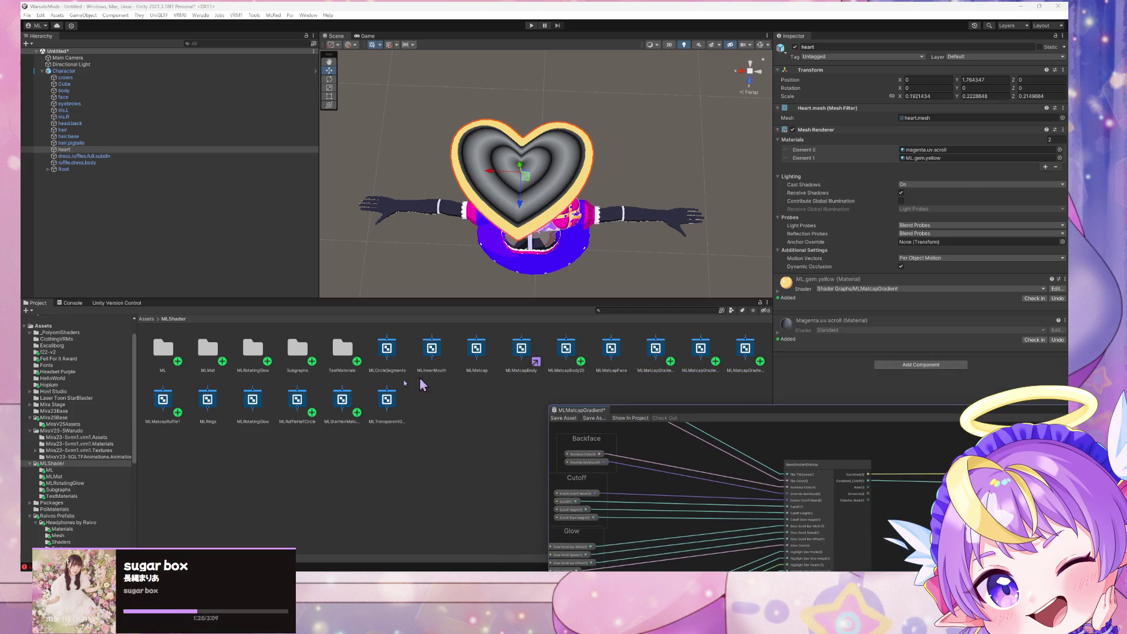
click(578, 170)
click(578, 171)
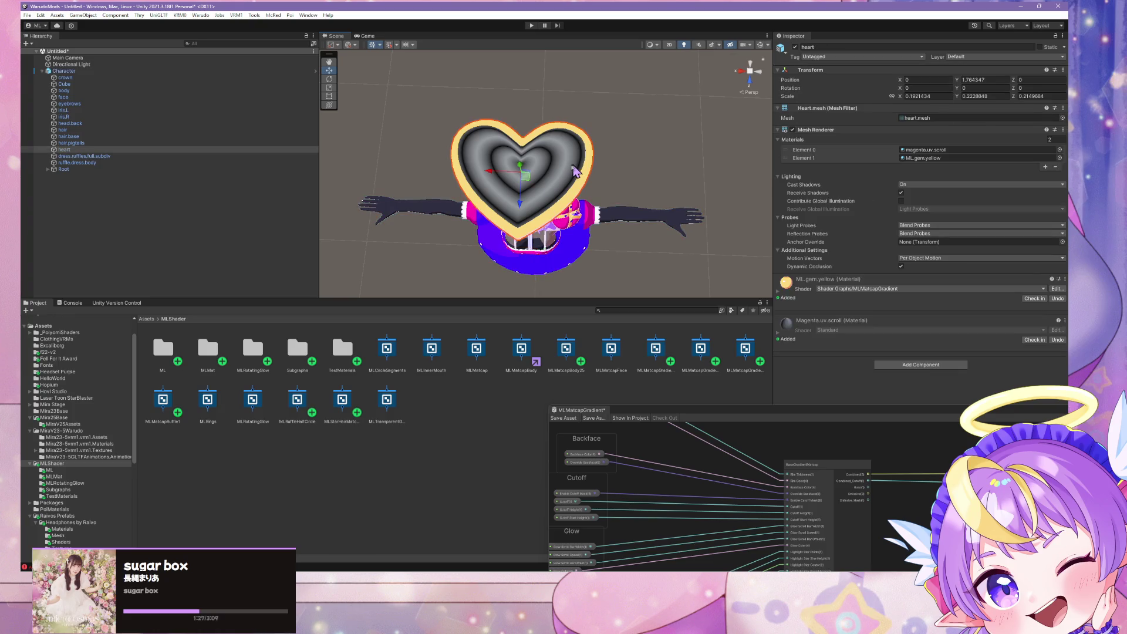
key(f)
mouse_move(578, 170)
alt+mouse_down()
mouse_move(639, 251)
mouse_move(581, 183)
alt+mouse_up()
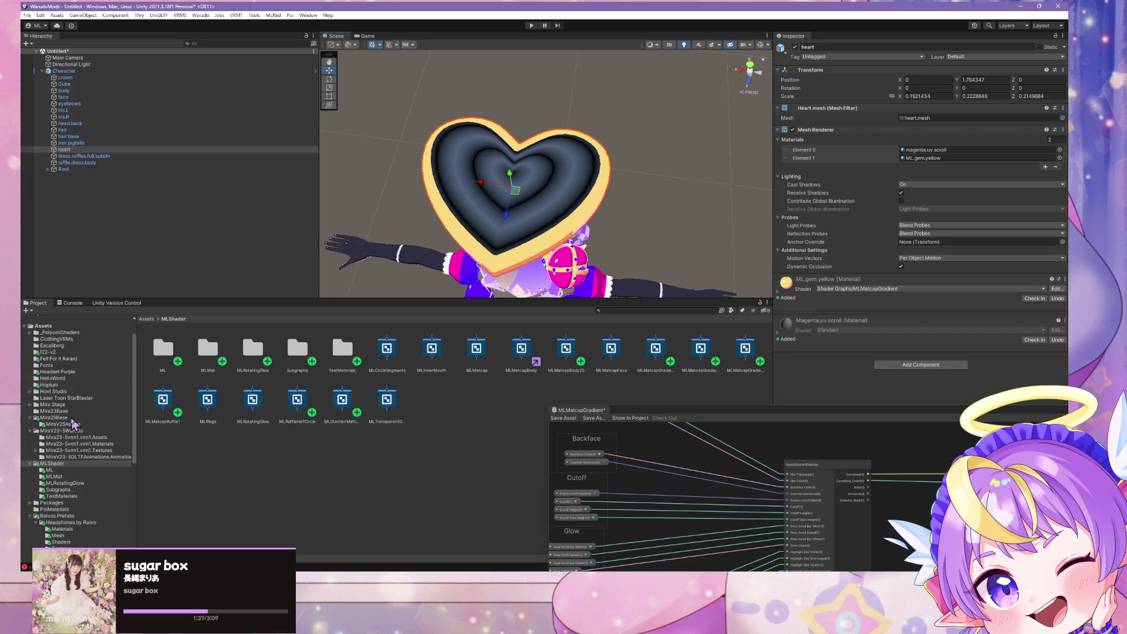
scroll(96, 428, down, 5)
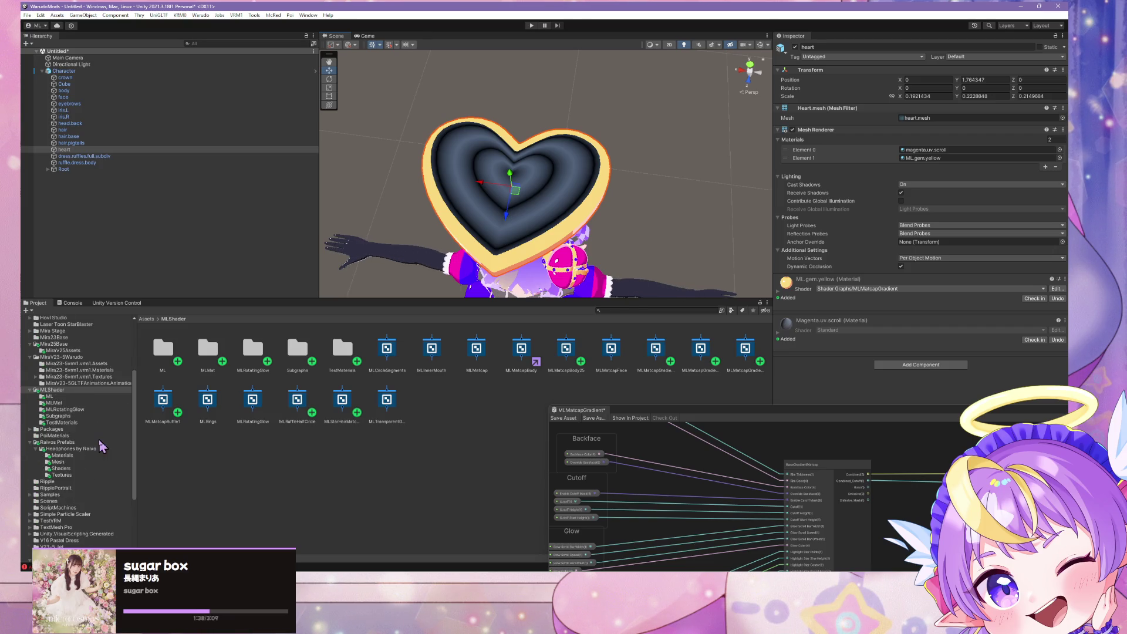
scroll(101, 437, up, 3)
scroll(88, 392, down, 3)
click(77, 350)
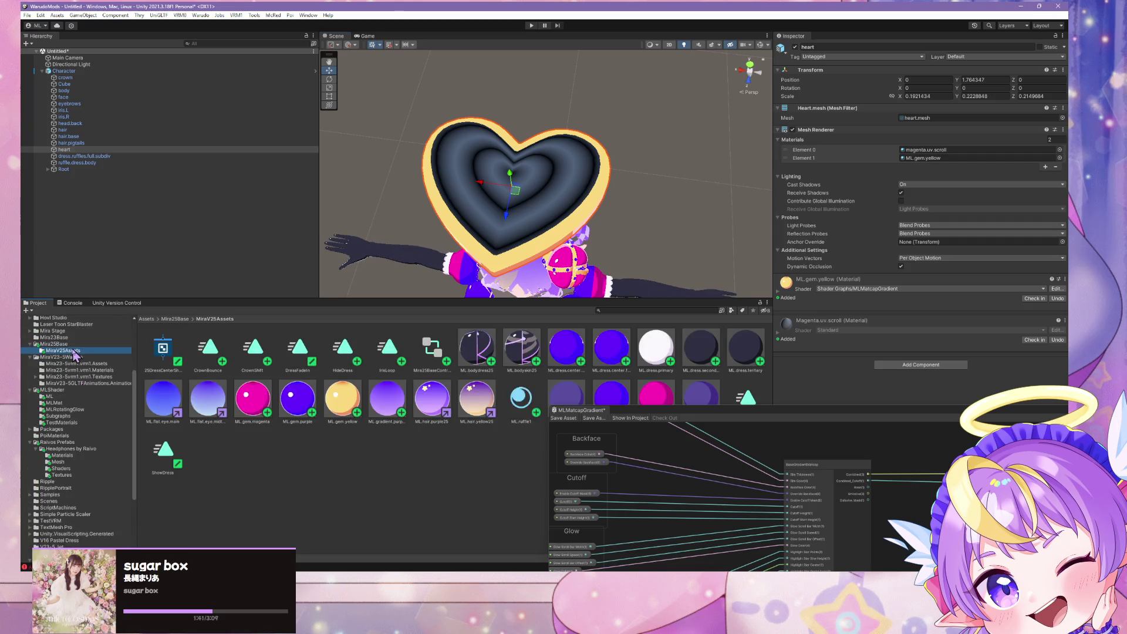
Duplicate ML.gem.magenta and rename the copy to ML.gem.magenta.glowband
click(253, 400)
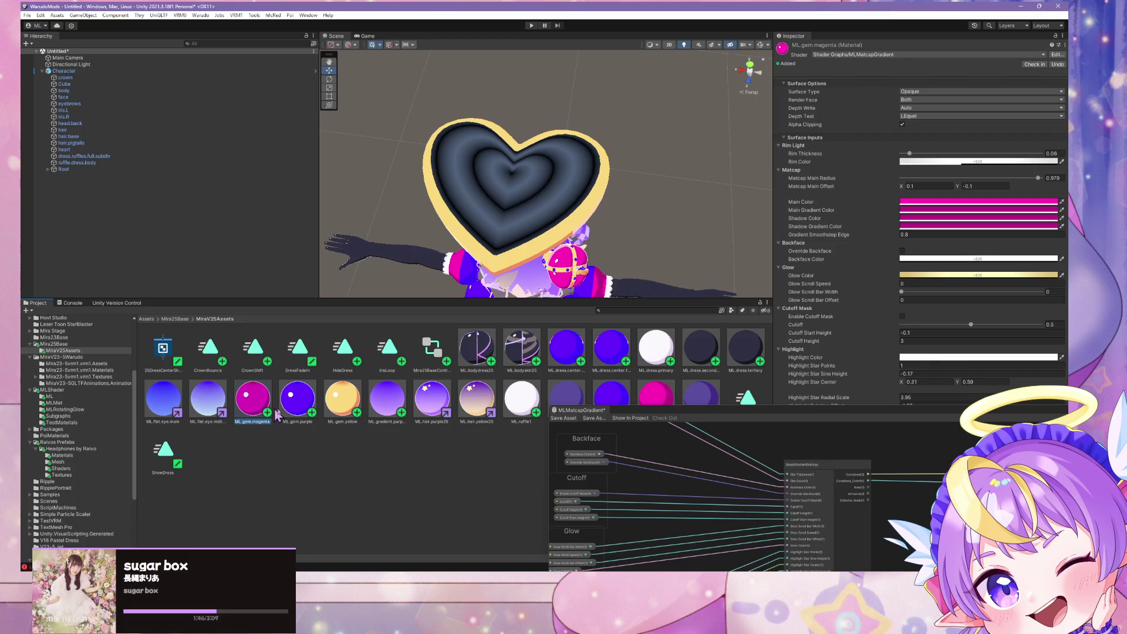
drag(634, 405, 626, 422)
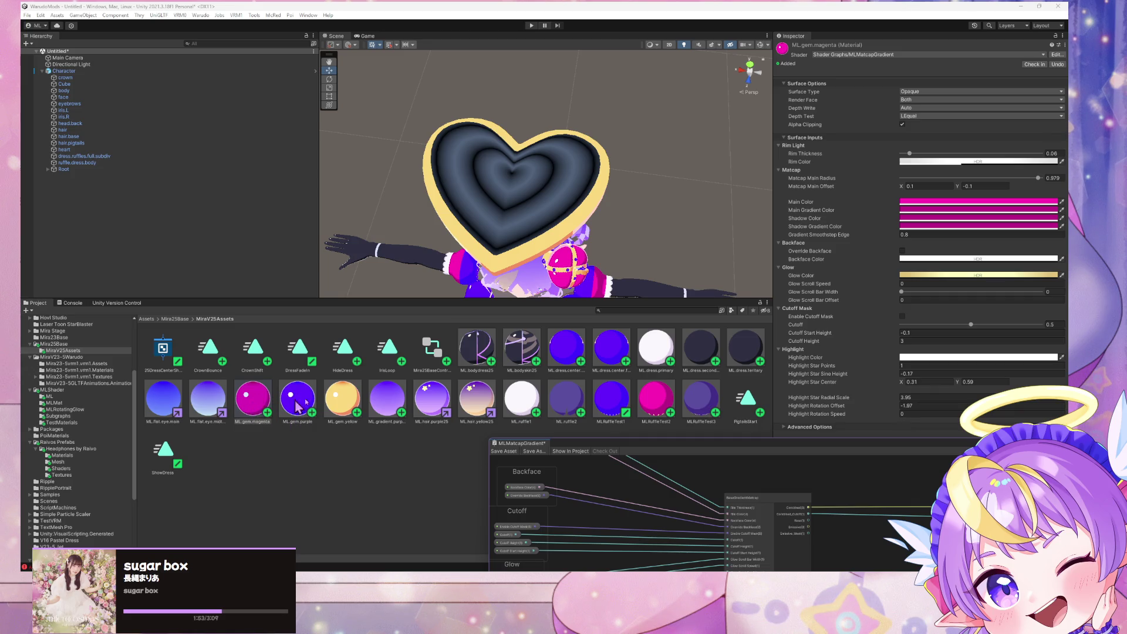
click(271, 409)
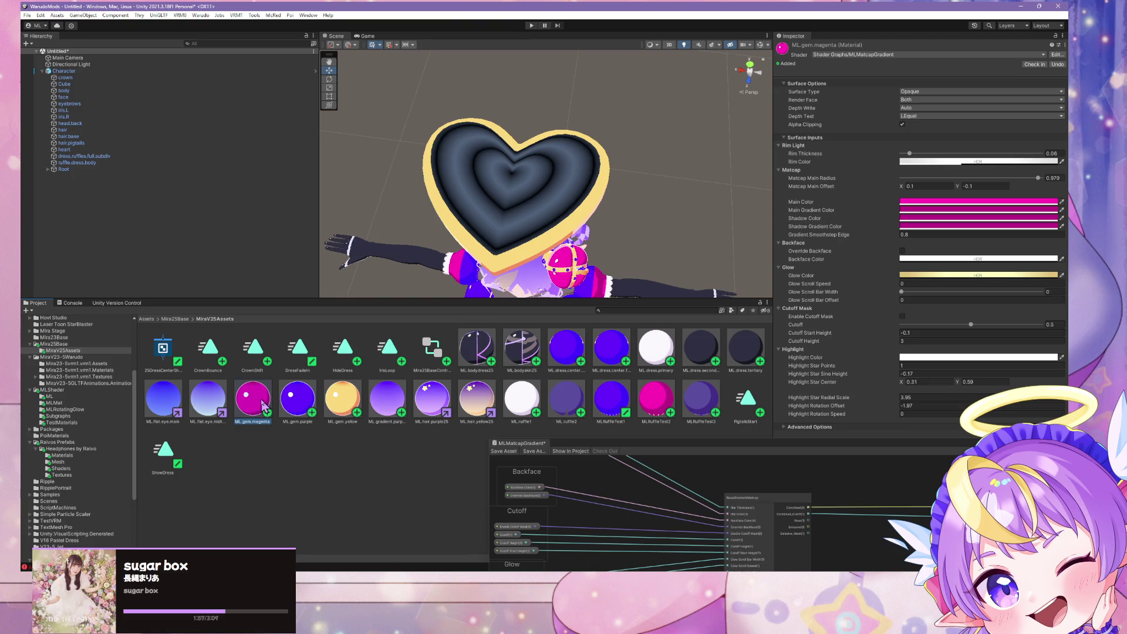
key(ctrl+d)
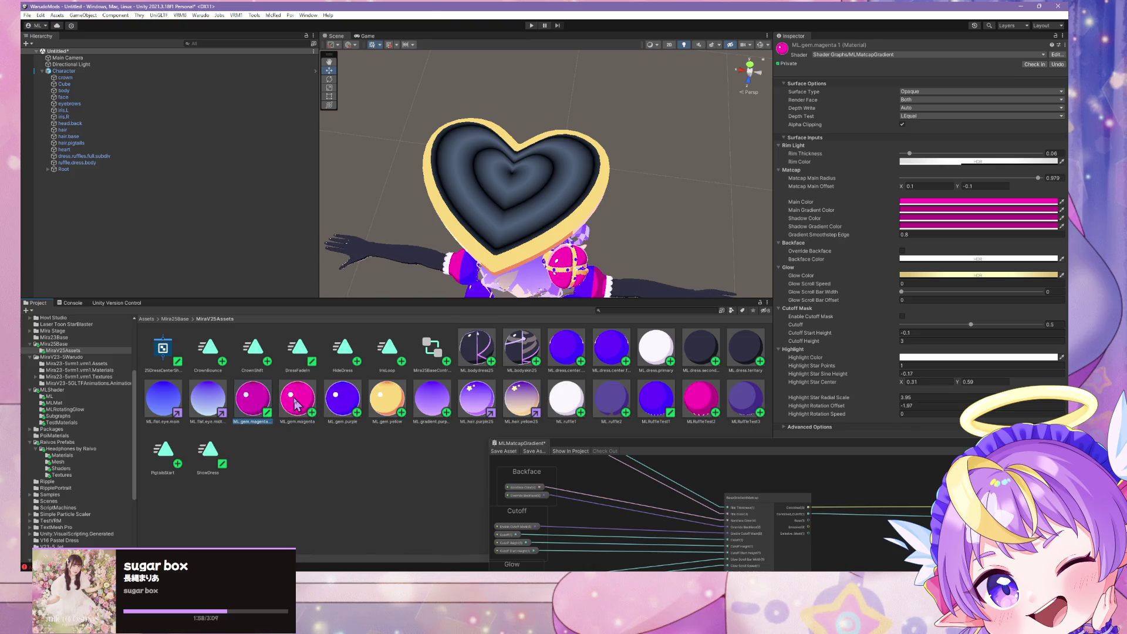
key(F2)
key(End)
key(BackSpace)
key(BackSpace)
text(.glow)
key(Return)
click(464, 225)
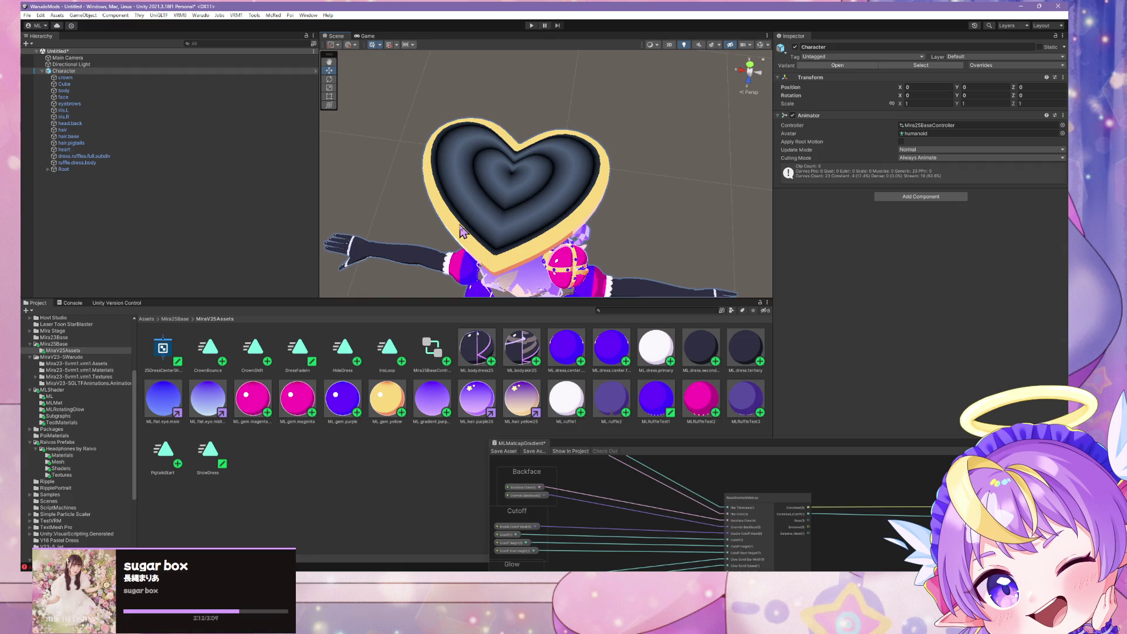
In v25baseGLTF's import material settings, remap magenta.uv.scroll to ML.gem.magenta.glowband
click(71, 344)
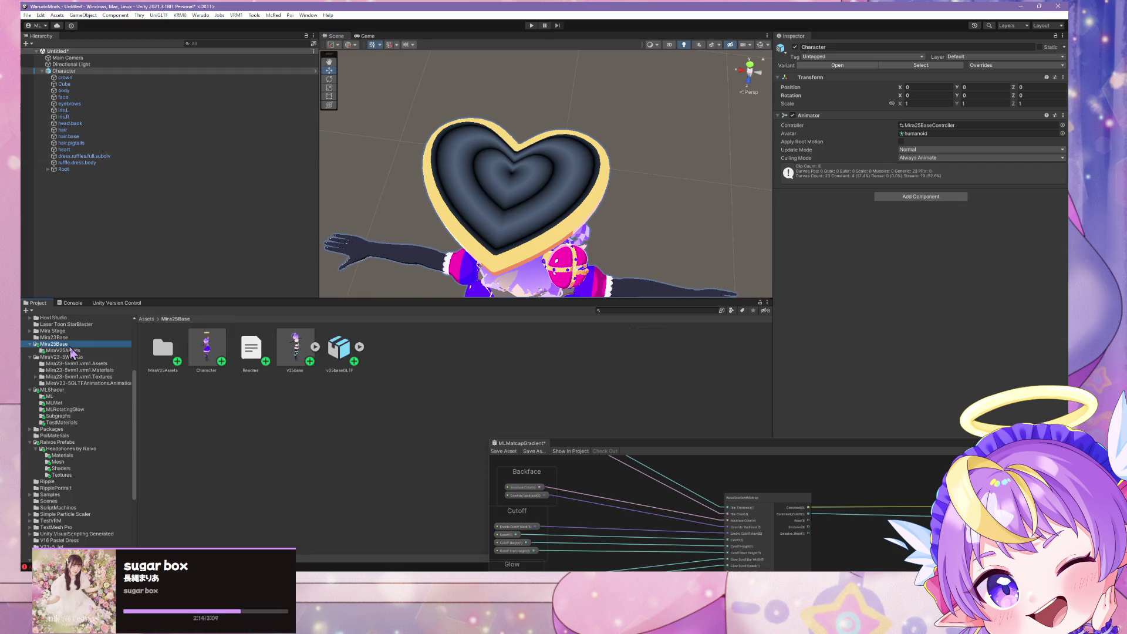
click(343, 352)
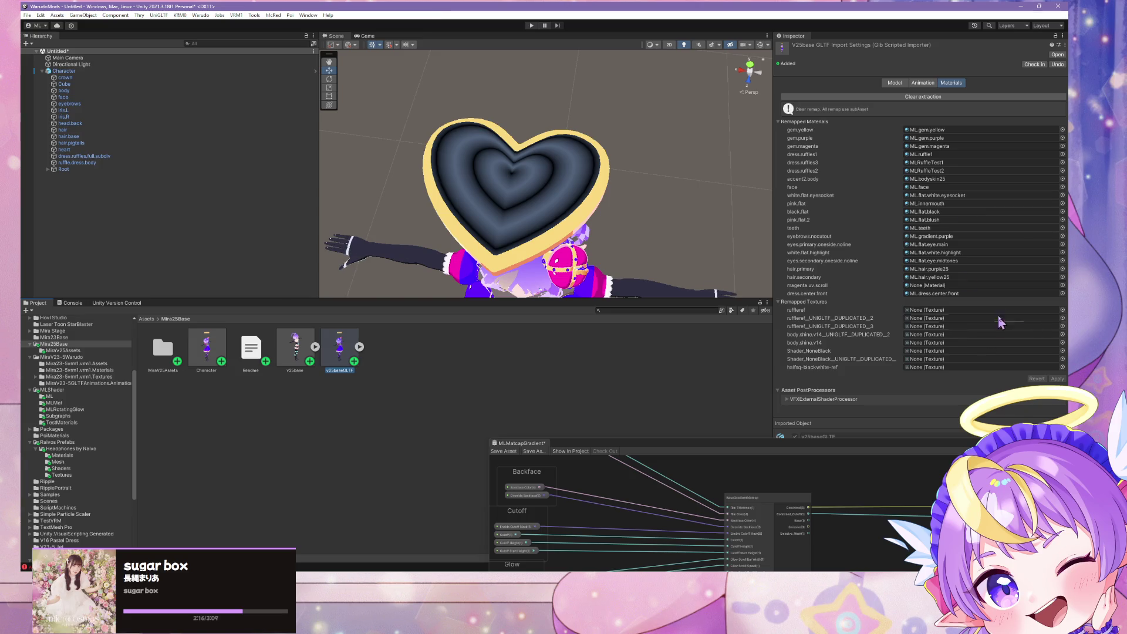
click(1061, 285)
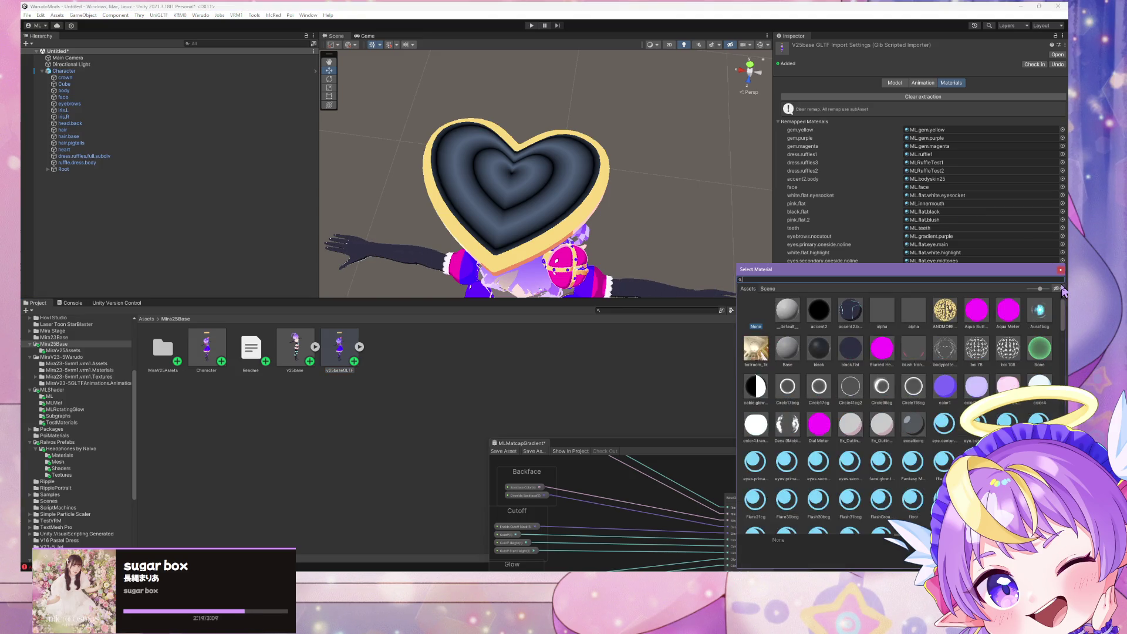
double_click(782, 311)
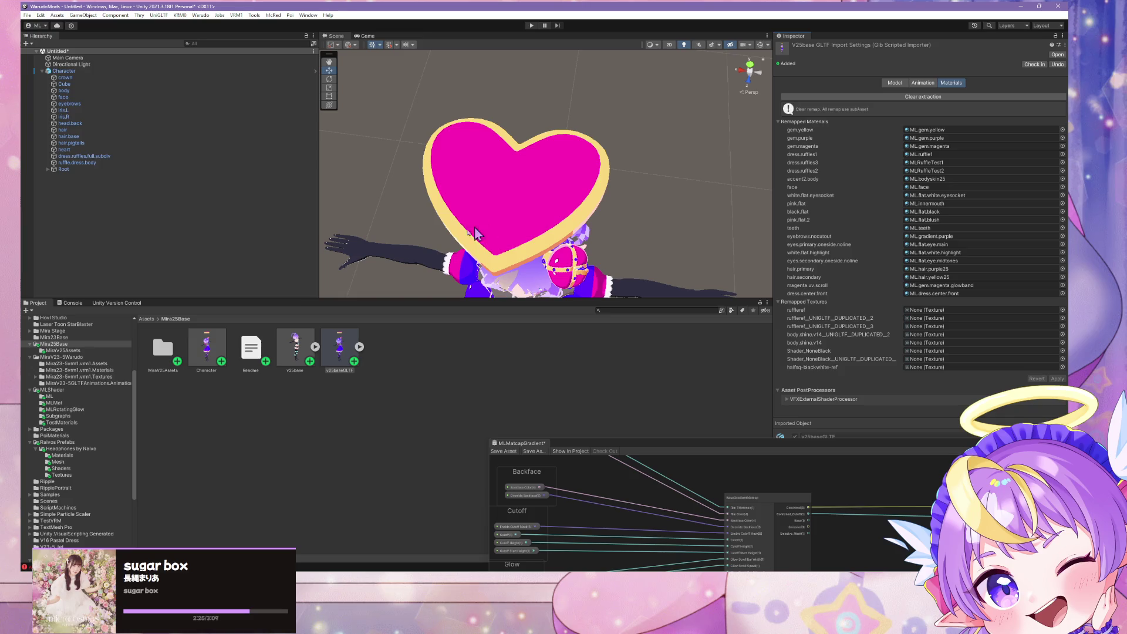
double_click(162, 348)
mouse_move(540, 176)
alt+mouse_down()
mouse_move(539, 136)
mouse_move(518, 96)
mouse_move(536, 109)
mouse_move(536, 224)
alt+mouse_up()
Set the ML.gem.magenta.glowband material's Glow Color to magenta
scroll(565, 227, down, 5)
scroll(569, 221, up, 4)
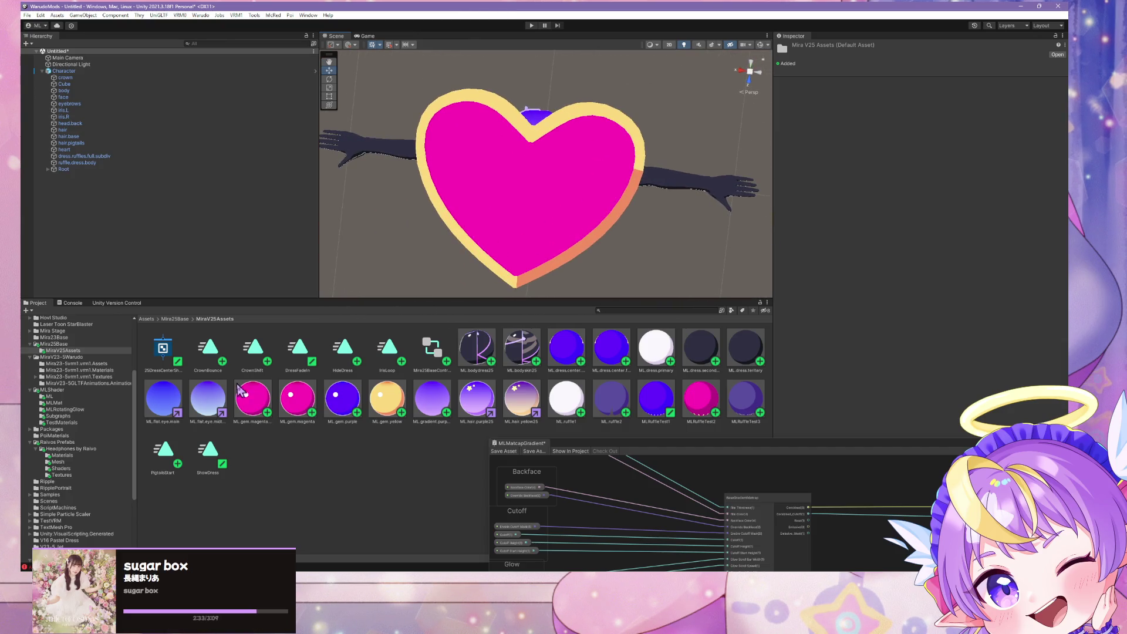
click(257, 392)
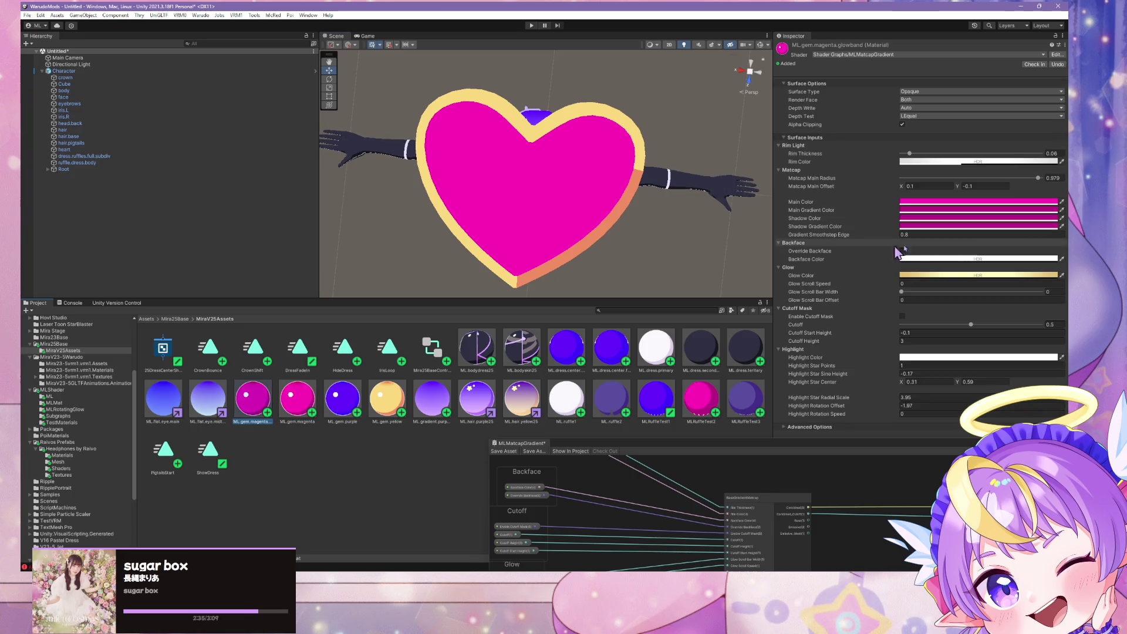
click(968, 275)
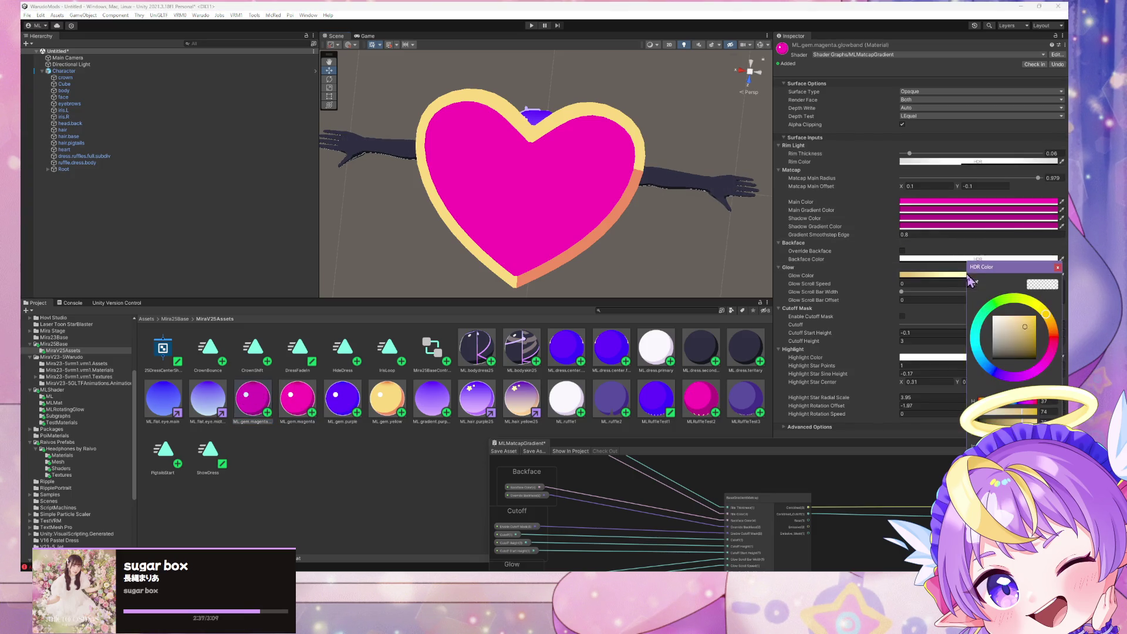
click(986, 476)
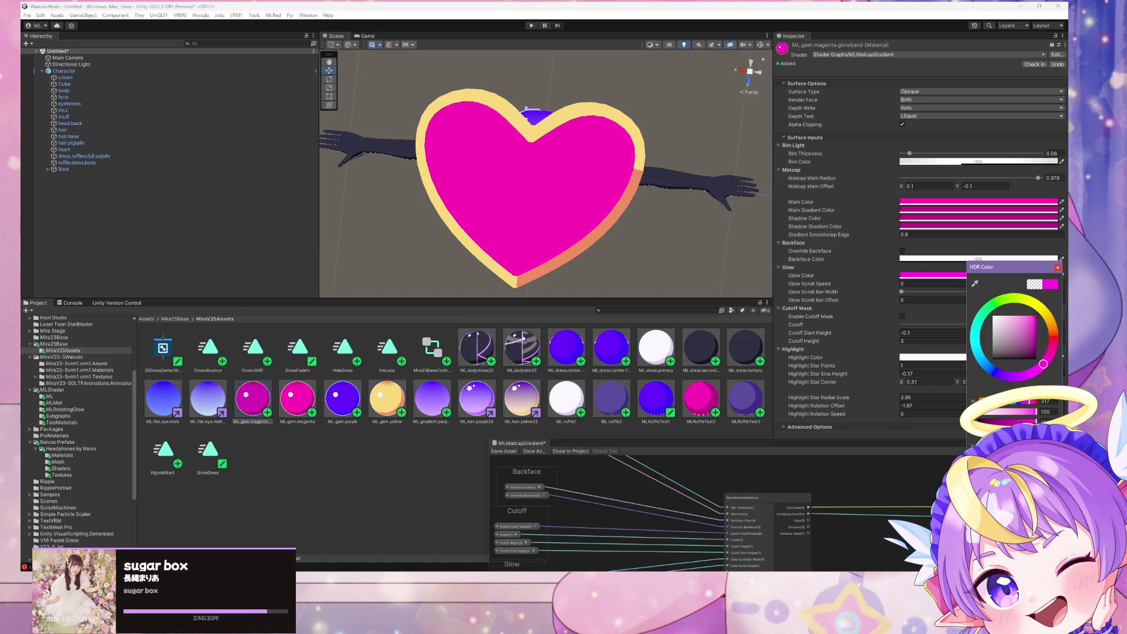
click(1057, 267)
Widen Glow Scroll Bar Width to about 0.47 and set Glow Scroll Speed to 1
click(902, 293)
drag(901, 292, 941, 299)
click(910, 284)
text(2)
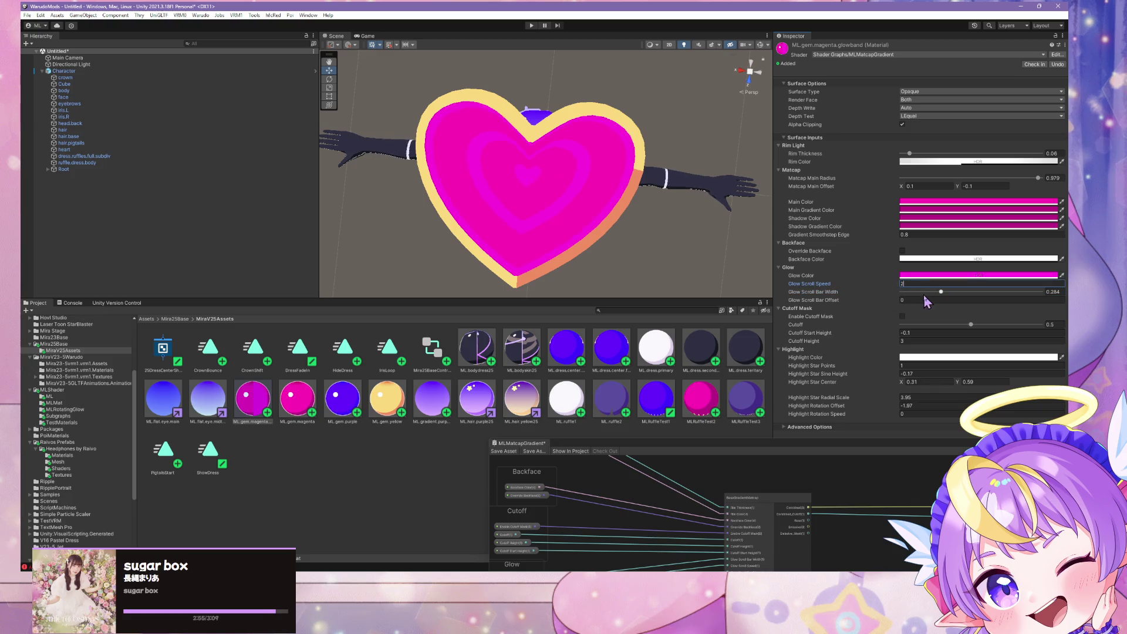
text(1.5)
drag(946, 299, 980, 300)
drag(974, 292, 1011, 296)
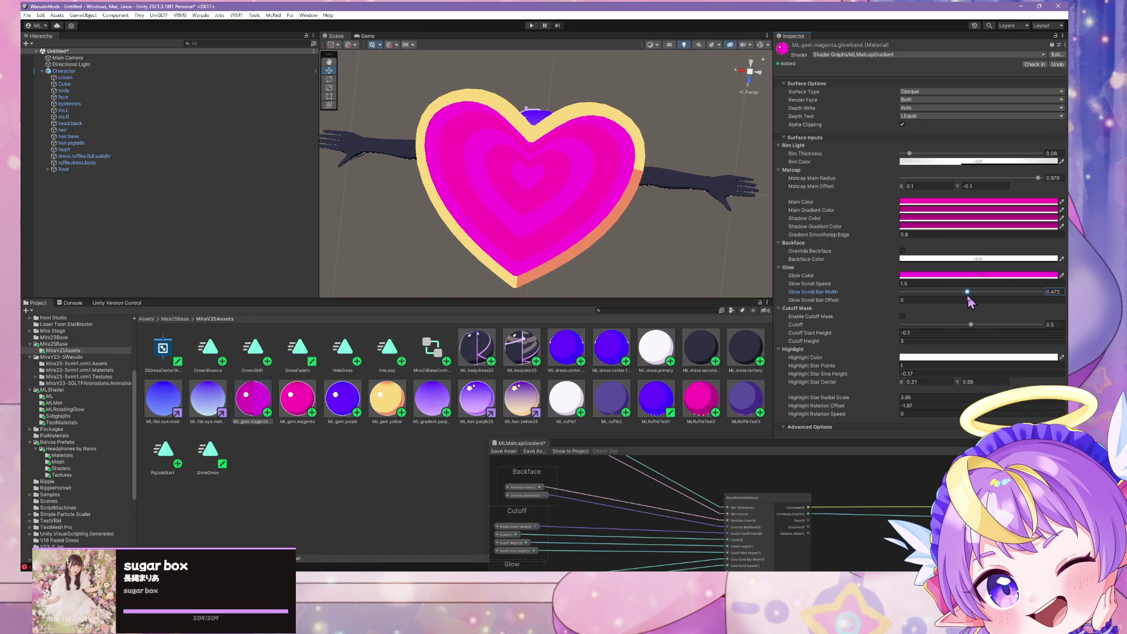
click(926, 284)
text(1)
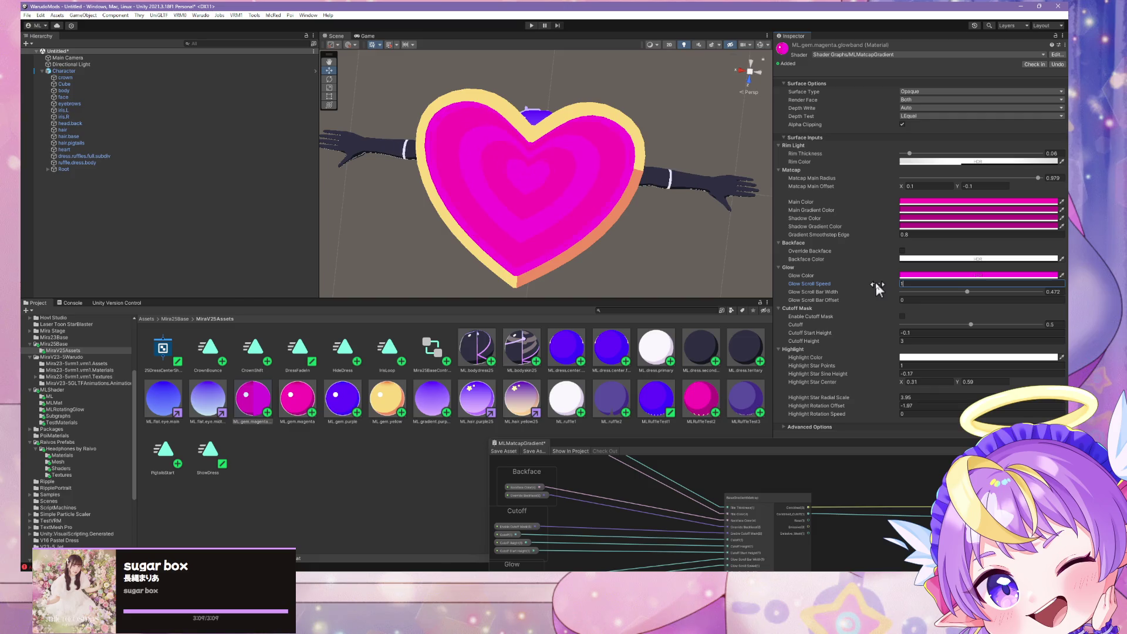
click(722, 267)
mouse_move(721, 267)
right_down()
mouse_move(715, 287)
mouse_move(679, 182)
mouse_move(687, 194)
mouse_move(672, 34)
mouse_move(703, 161)
mouse_move(692, 118)
mouse_move(681, 121)
right_up()
Frame the character in Unity, then switch to Blender and enter Edit Mode on the heart mesh
key(f)
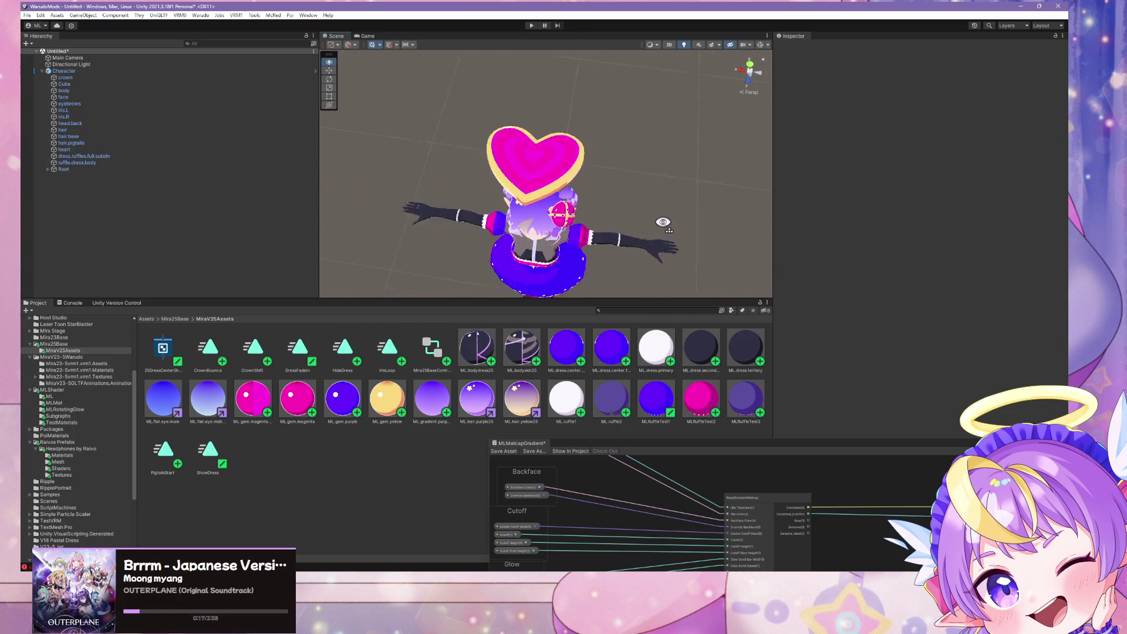
scroll(506, 208, down, 5)
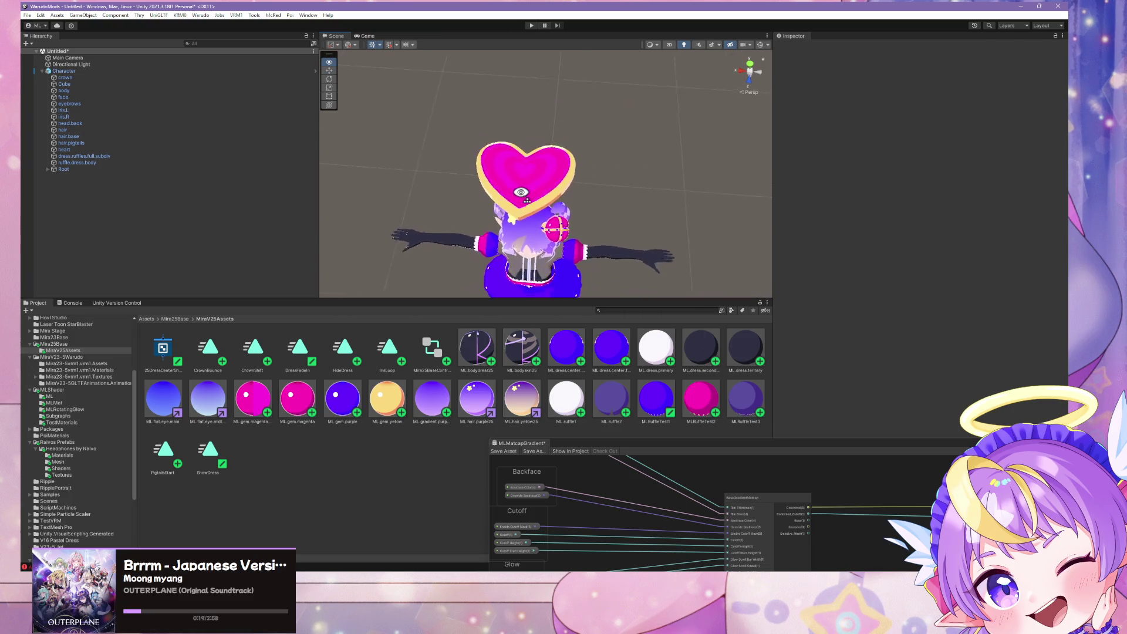
key(alt+Tab)
mouse_move(675, 240)
middle_down()
mouse_move(738, 241)
mouse_move(685, 340)
mouse_move(684, 294)
middle_up()
scroll(695, 323, up, 3)
key(Tab)
scroll(661, 314, up, 2)
Try a loop cut and deleting the heart's centre vertex, then undo the deletion
key(ctrl+r)
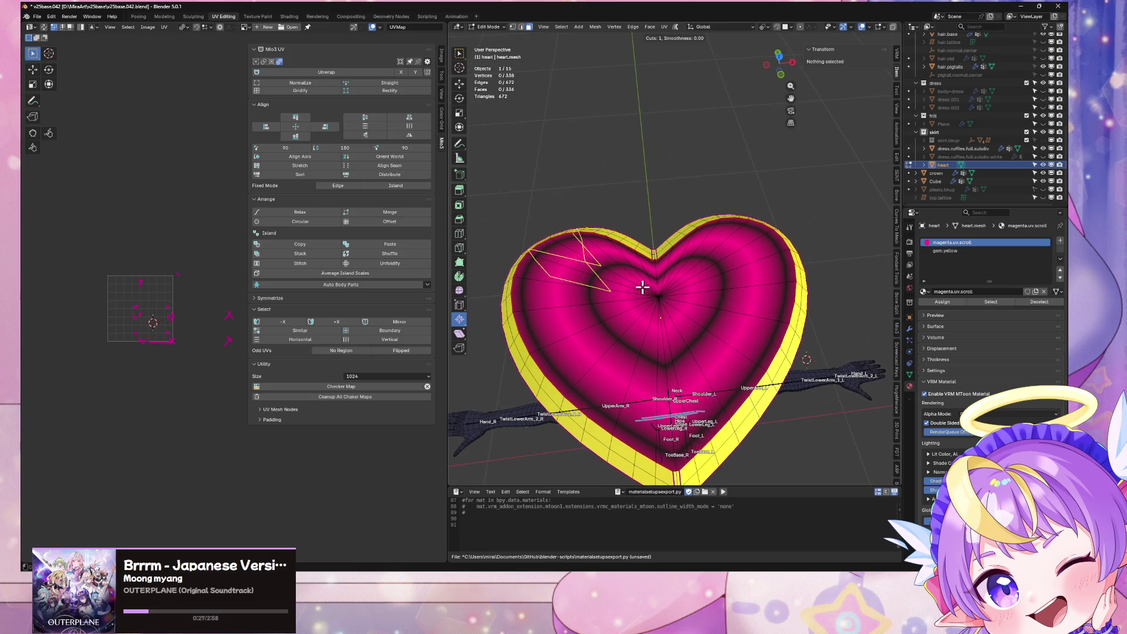
key(Escape)
key(1)
click(671, 298)
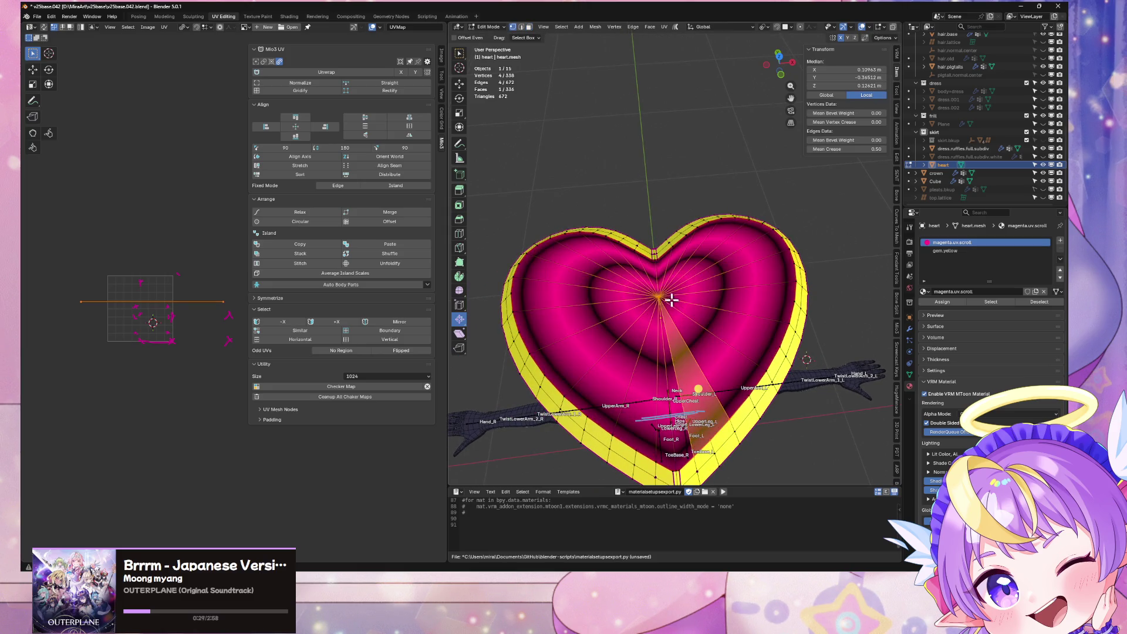
key(x)
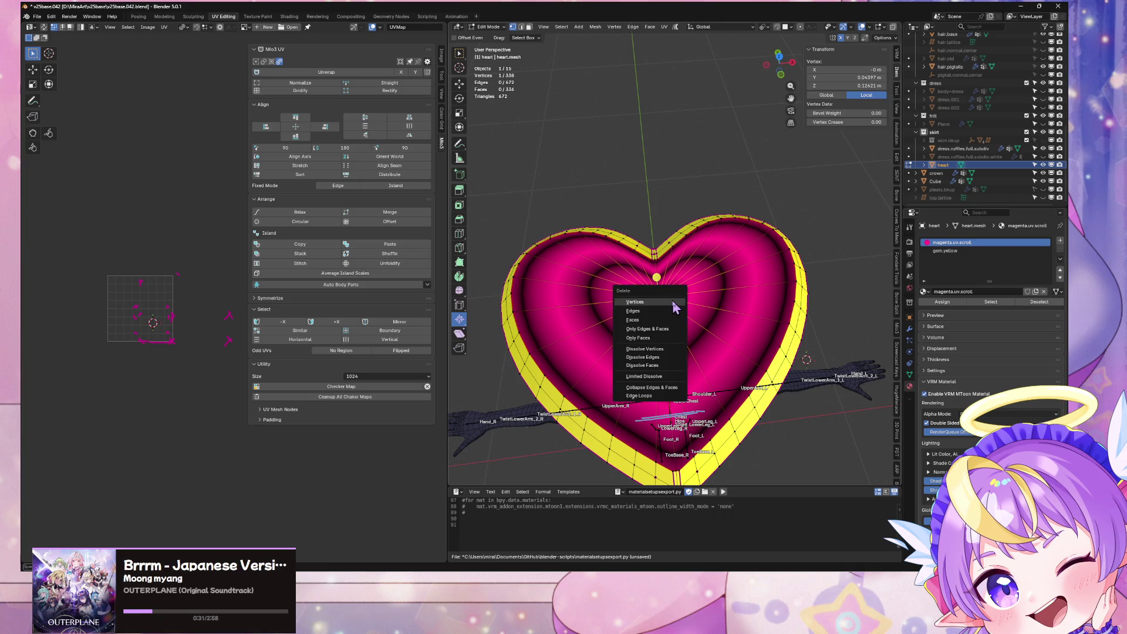
click(675, 303)
key(ctrl+z)
Try dissolving and insetting the heart face, then undo back to the triangle fan
key(ctrl+x)
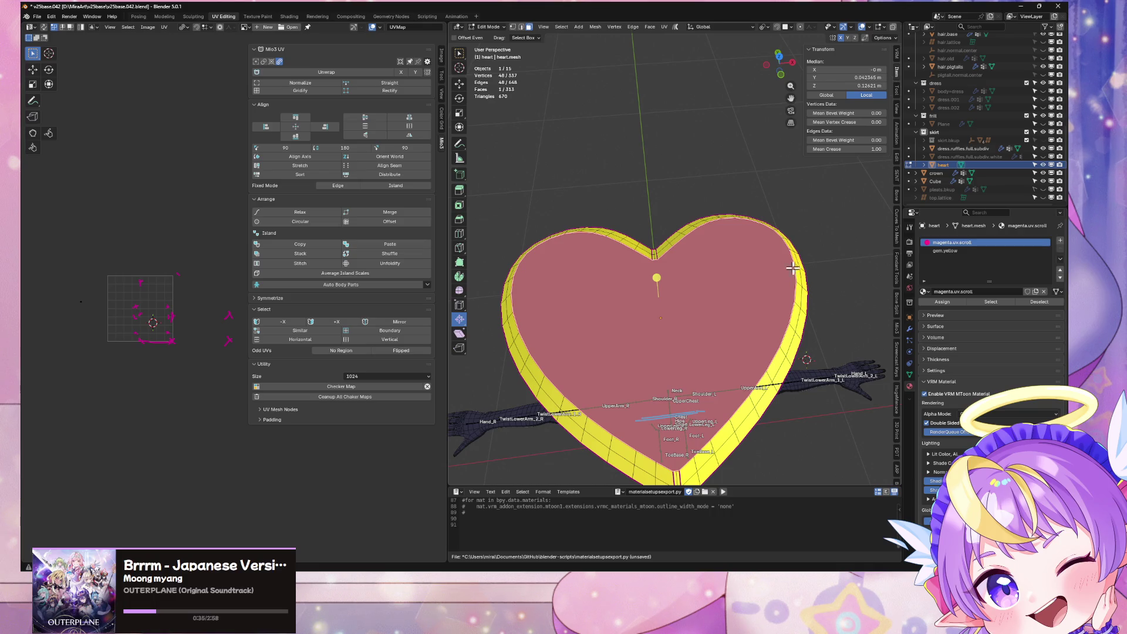
key(i)
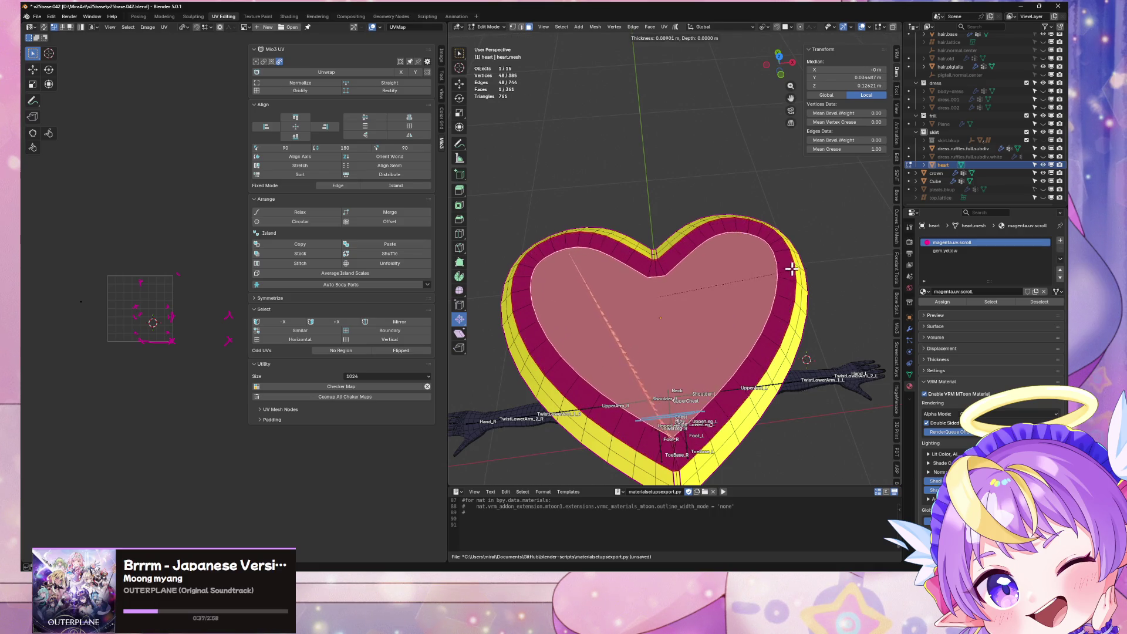
click(791, 269)
key(ctrl+z)
key(alt+a)
key(ctrl+z)
key(ctrl+z)
key(ctrl+shift+z)
key(ctrl+z)
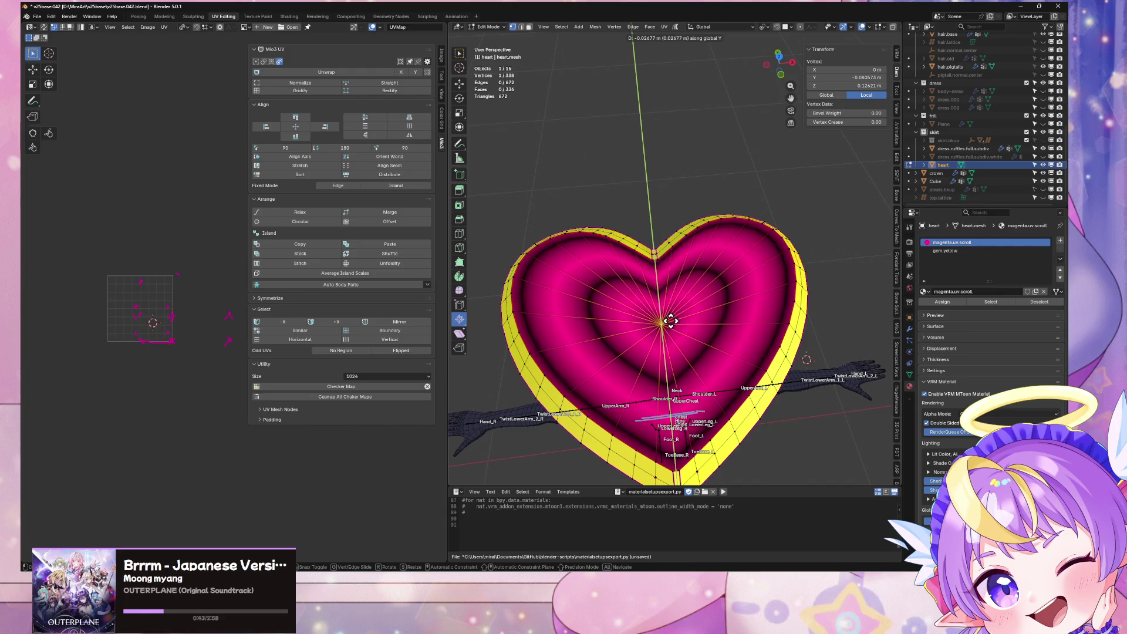
From top view, shift the heart's centre vertices slightly along Y and return to Object Mode
middle_drag(710, 344, 703, 279)
shift+click(642, 90)
mouse_move(684, 131)
middle_down()
mouse_move(685, 213)
mouse_move(743, 211)
middle_up()
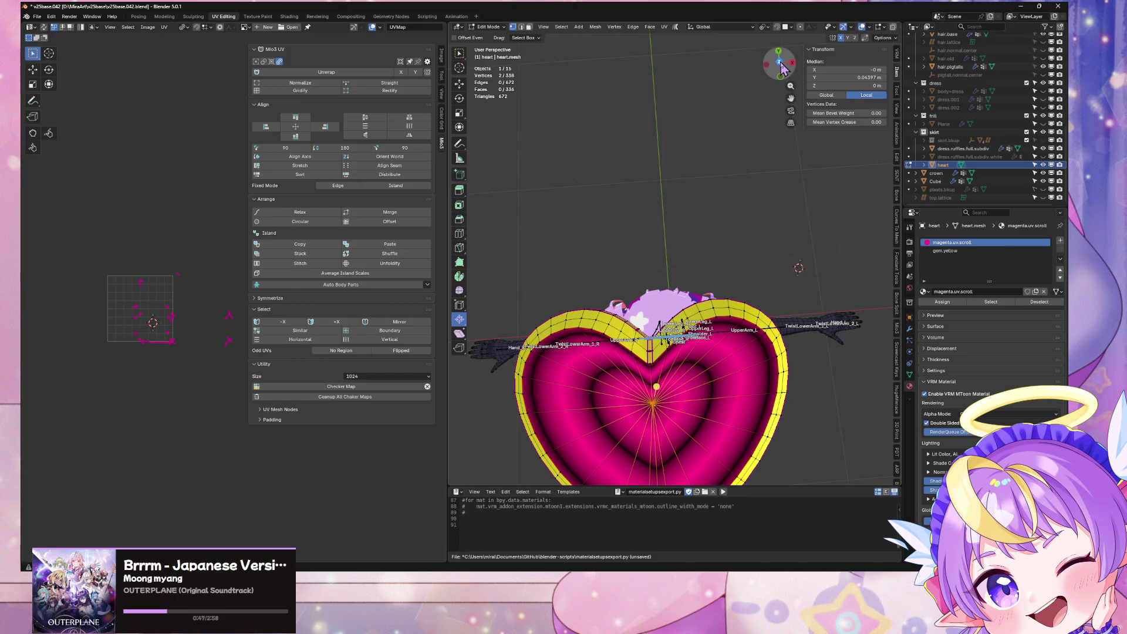
click(782, 70)
key(g)
key(y)
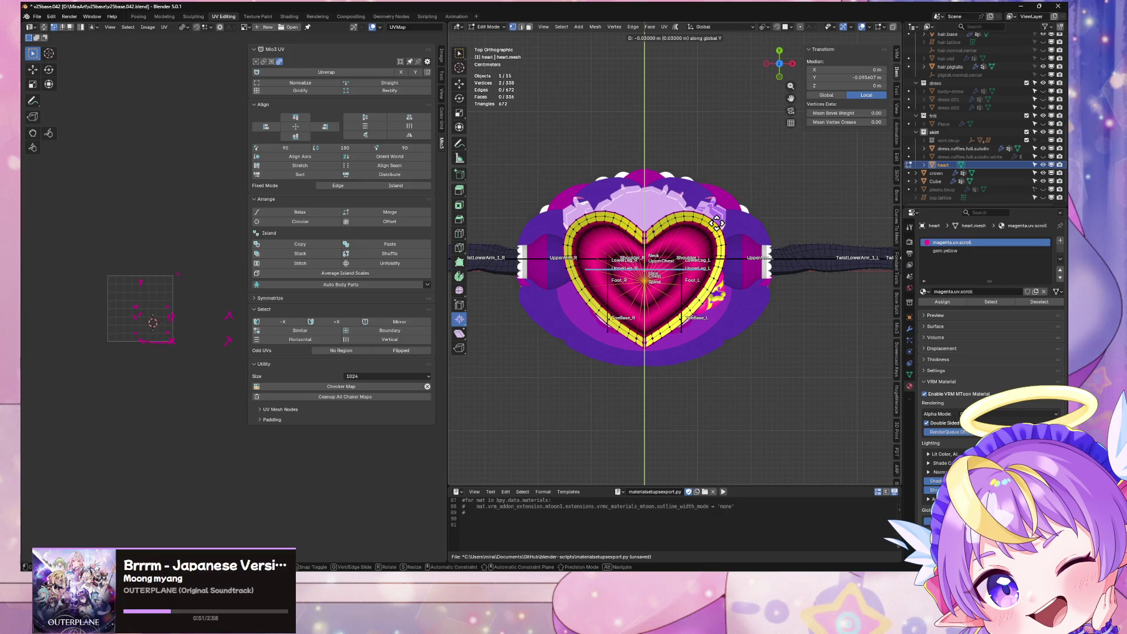
click(716, 222)
key(Tab)
Export the avatar as VRM over the existing file and bring Warudo forward
mouse_move(716, 221)
middle_down()
mouse_move(755, 212)
mouse_move(767, 287)
middle_up()
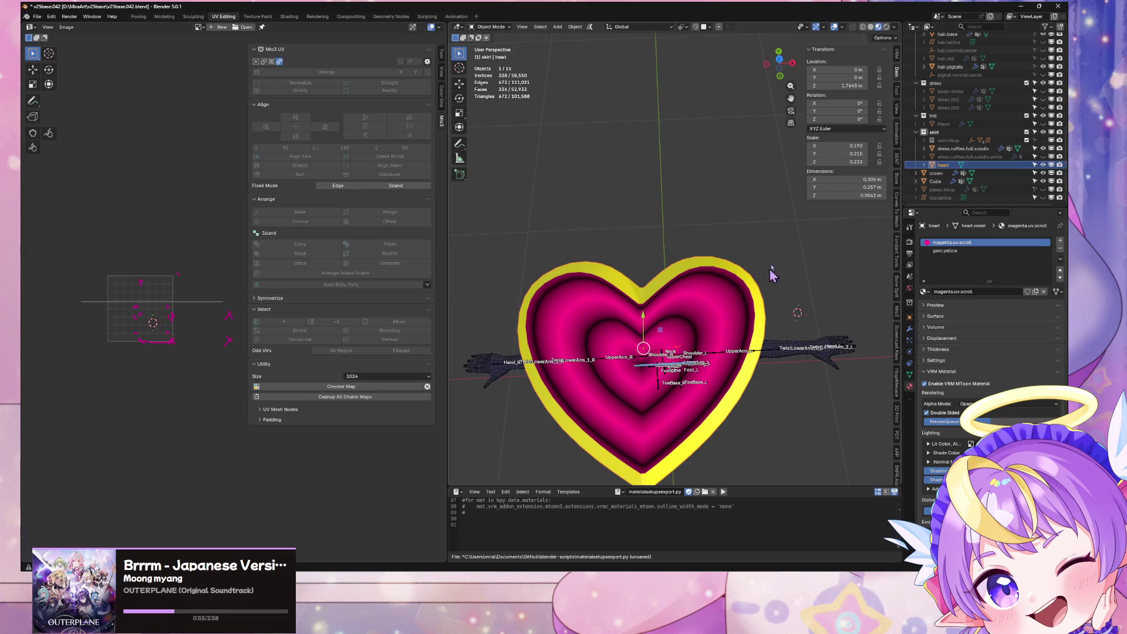
click(37, 16)
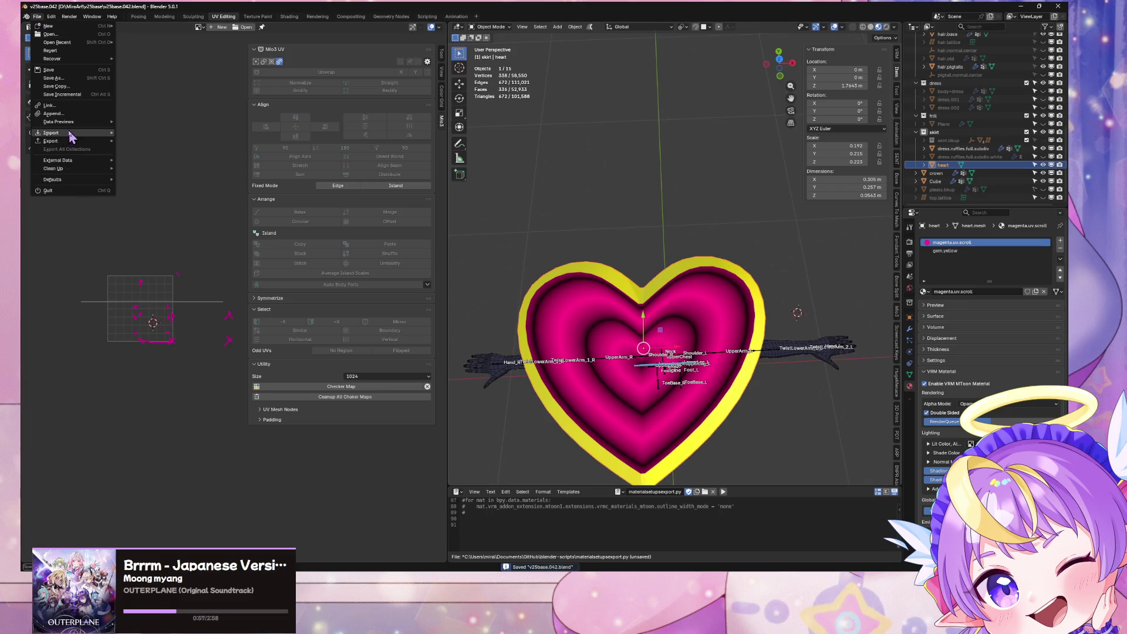
mouse_move(76, 142)
click(164, 221)
double_click(343, 225)
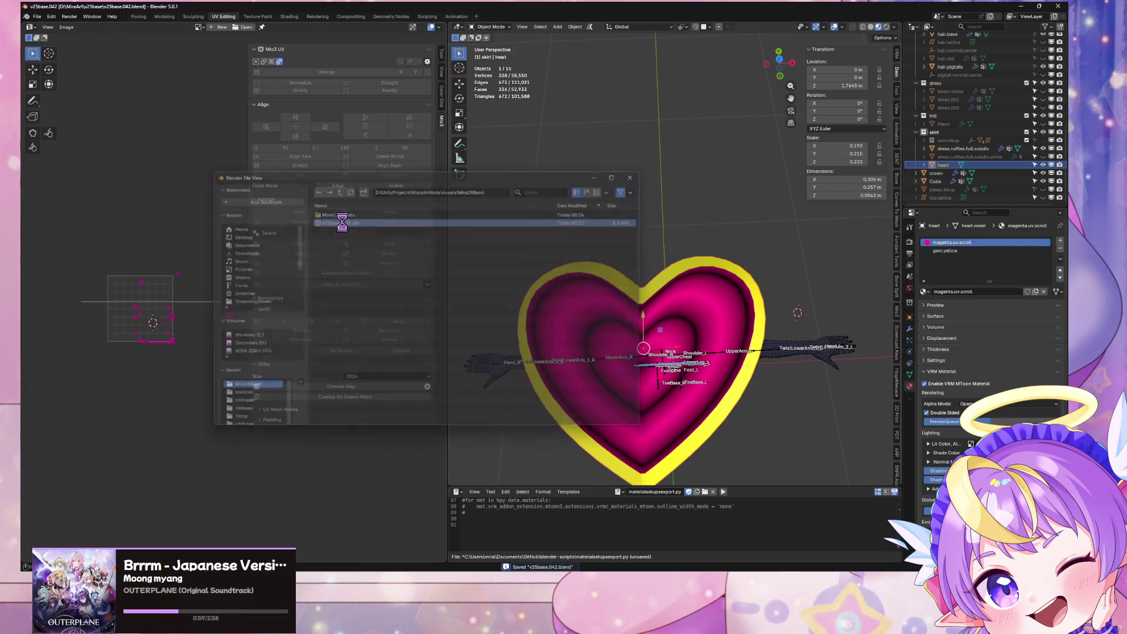
mouse_move(752, 566)
click(752, 531)
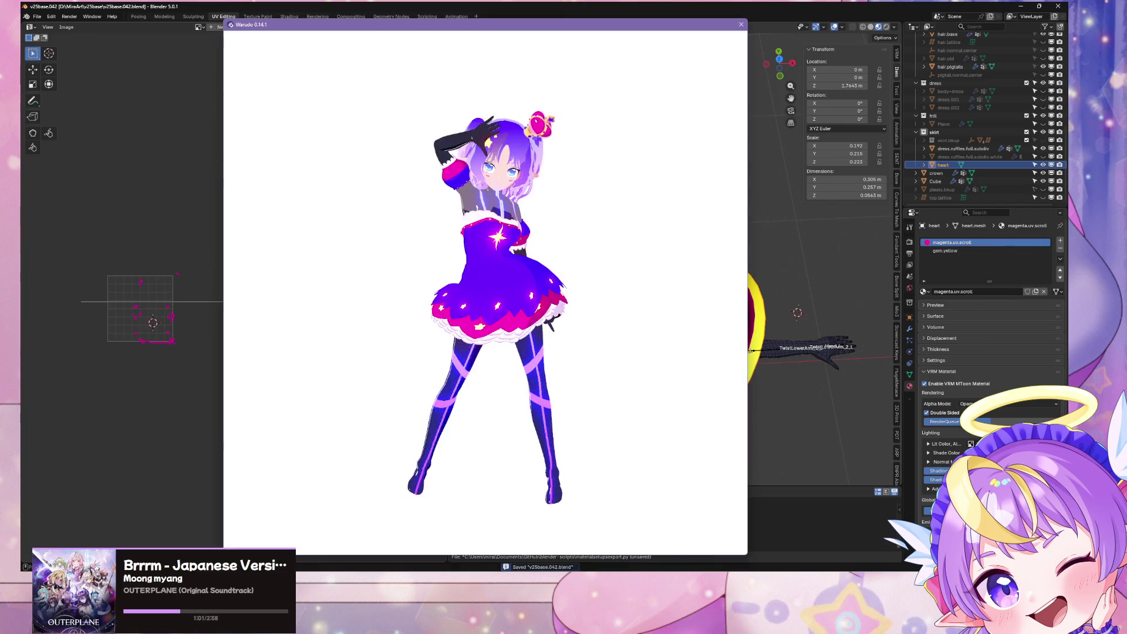
Back in Unity, dismiss the Save Scene prompt and run Warudo > Build Mod
key(alt+Tab)
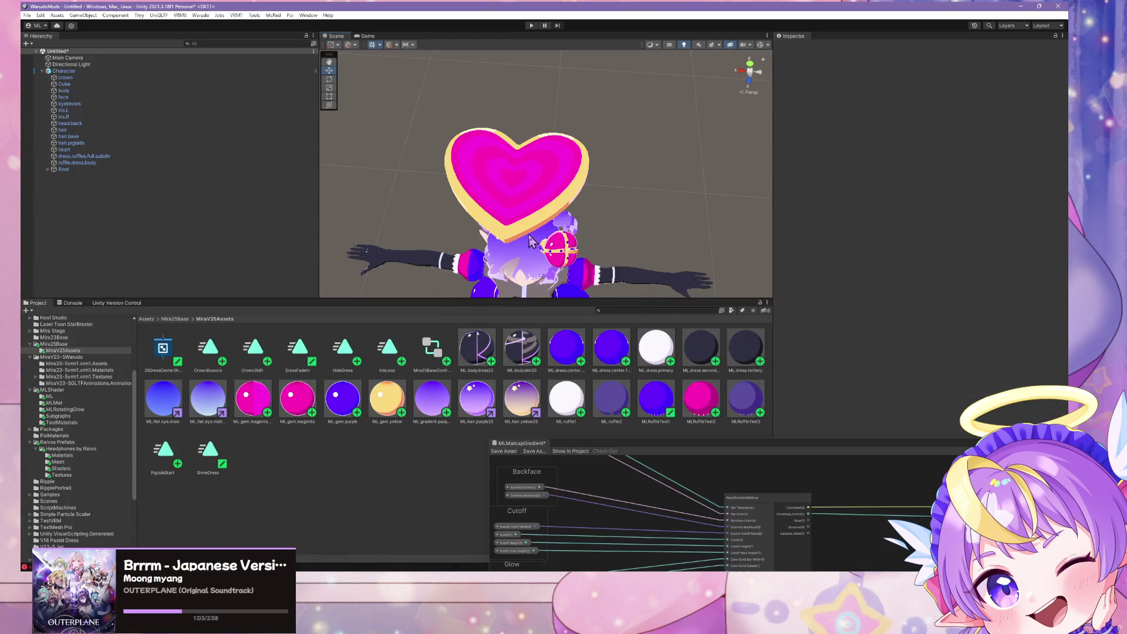
mouse_move(538, 230)
alt+mouse_down()
mouse_move(521, 241)
mouse_move(561, 186)
mouse_move(492, 262)
mouse_move(495, 199)
alt+mouse_up()
scroll(495, 198, up, 3)
scroll(495, 199, down, 4)
scroll(496, 205, up, 4)
scroll(496, 212, down, 3)
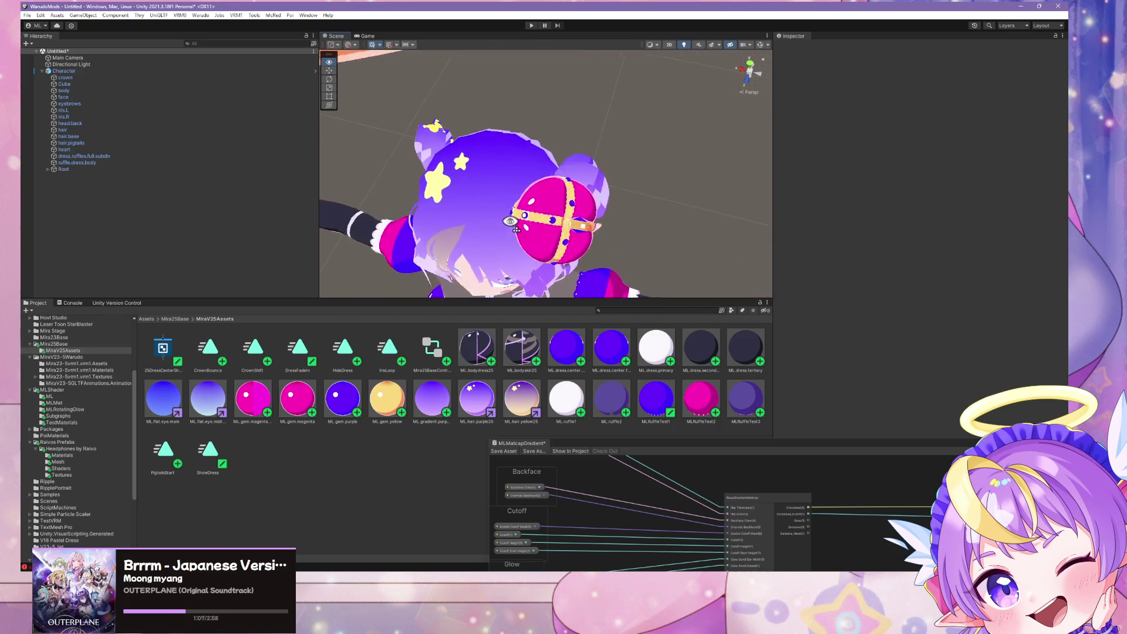
scroll(497, 212, up, 4)
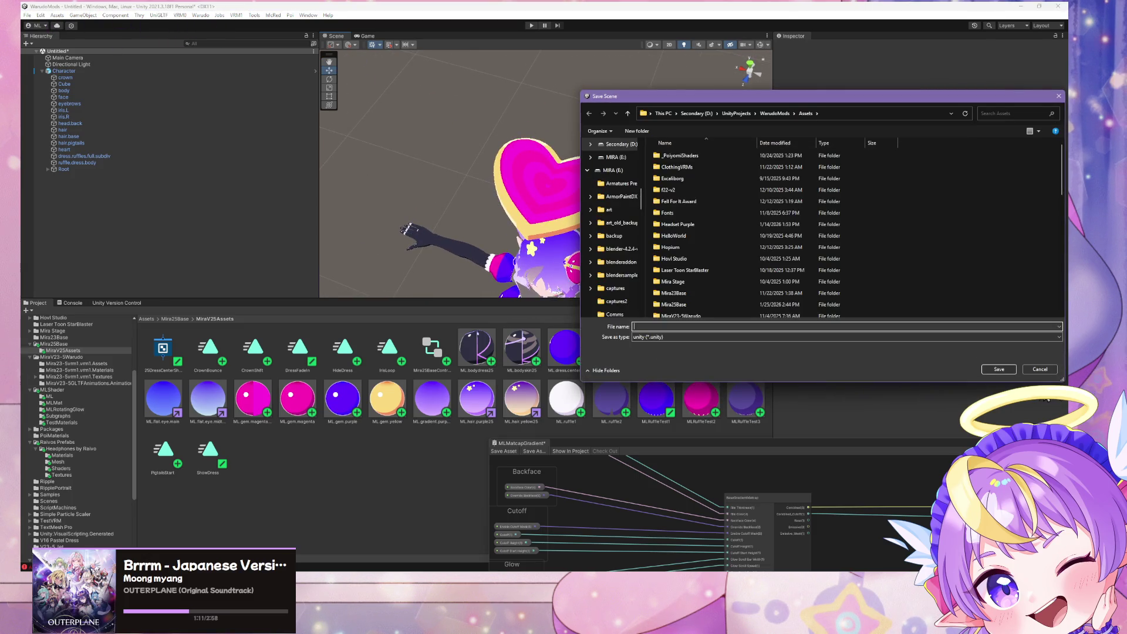
click(1031, 364)
click(200, 16)
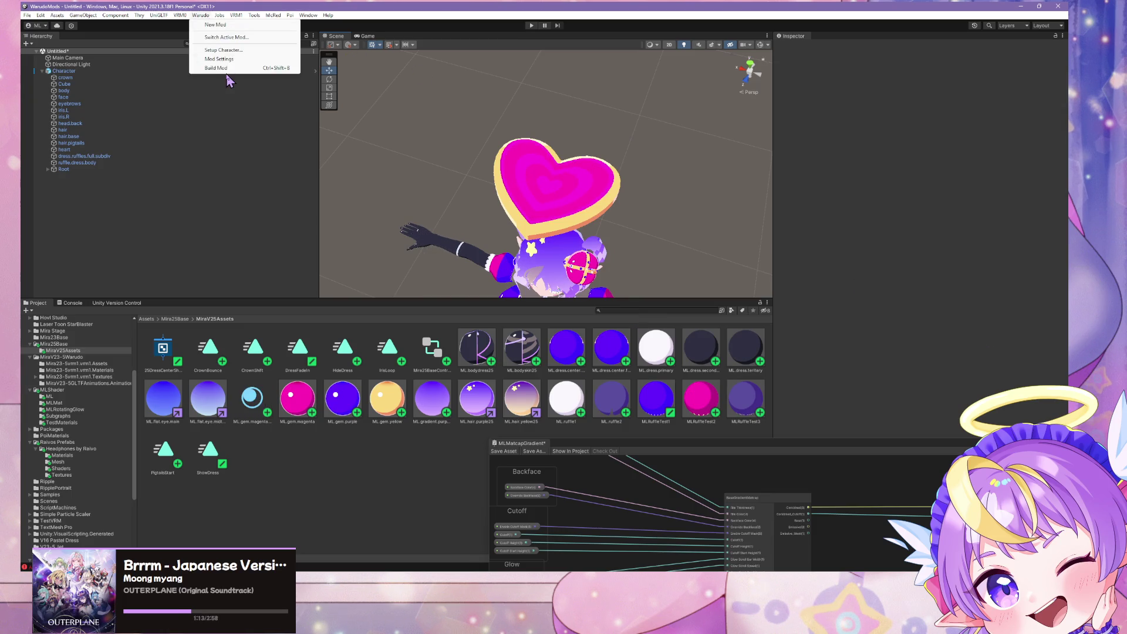
click(217, 68)
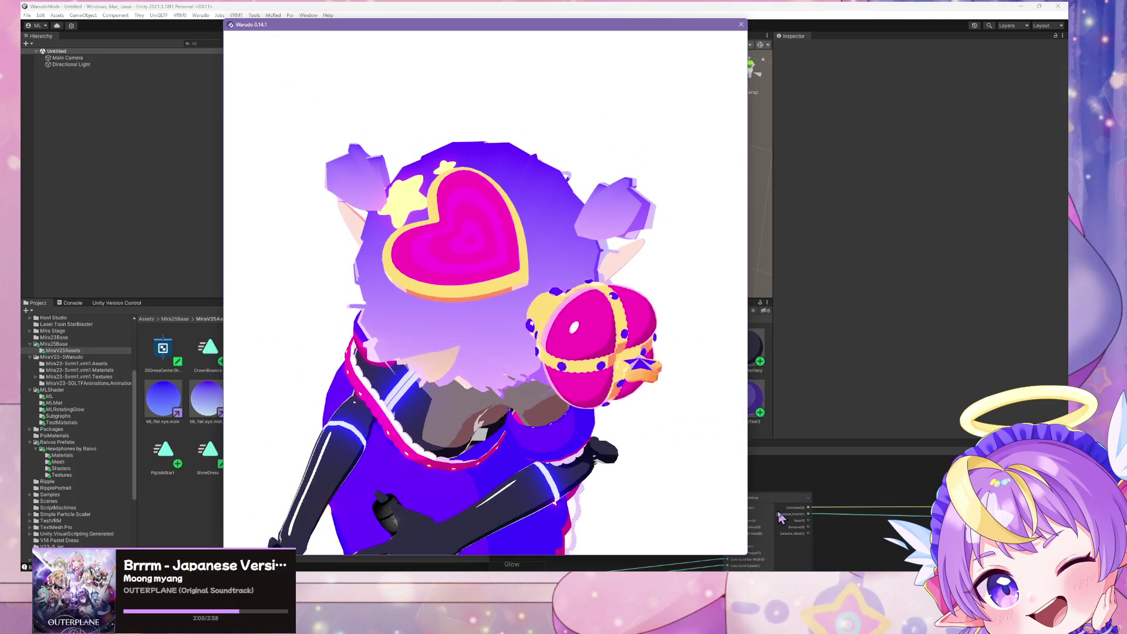
Inspect the heart accessory in Warudo's preview, then bring Unity back to the front
mouse_move(758, 516)
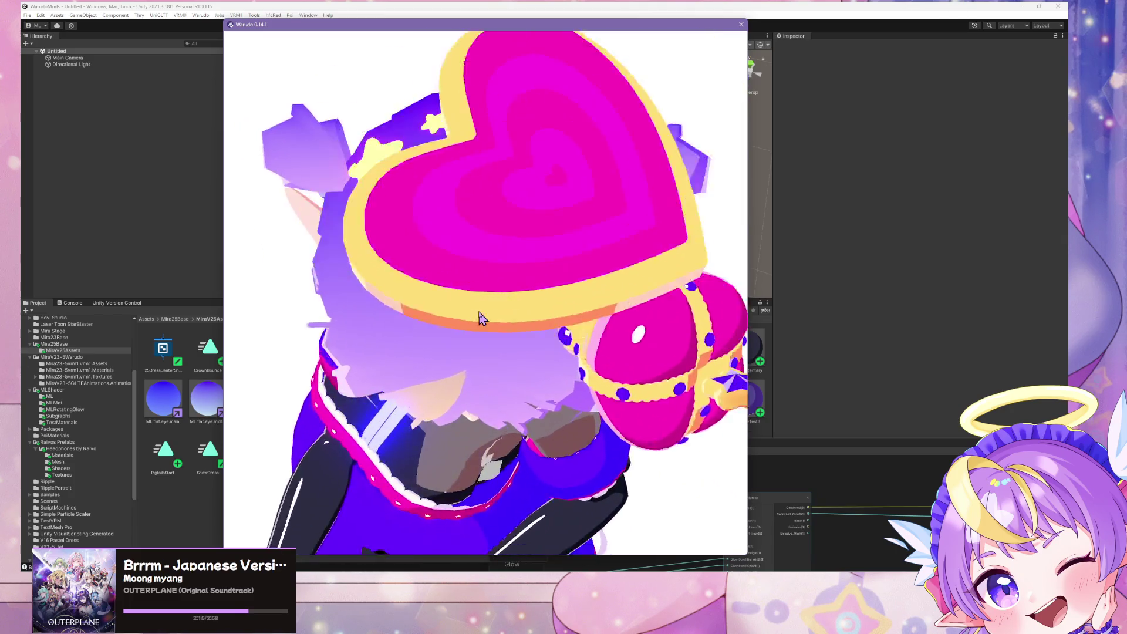
click(516, 7)
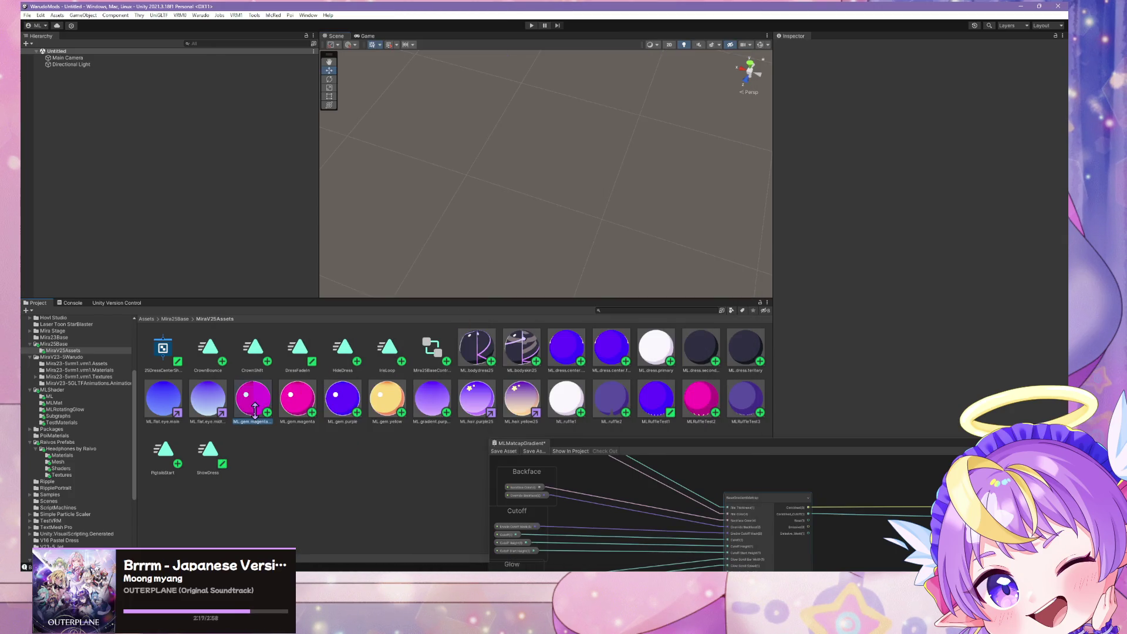
Change the glowband material's HDR Glow Color, dismiss the save prompt, and run Warudo > Build Mod
click(1009, 275)
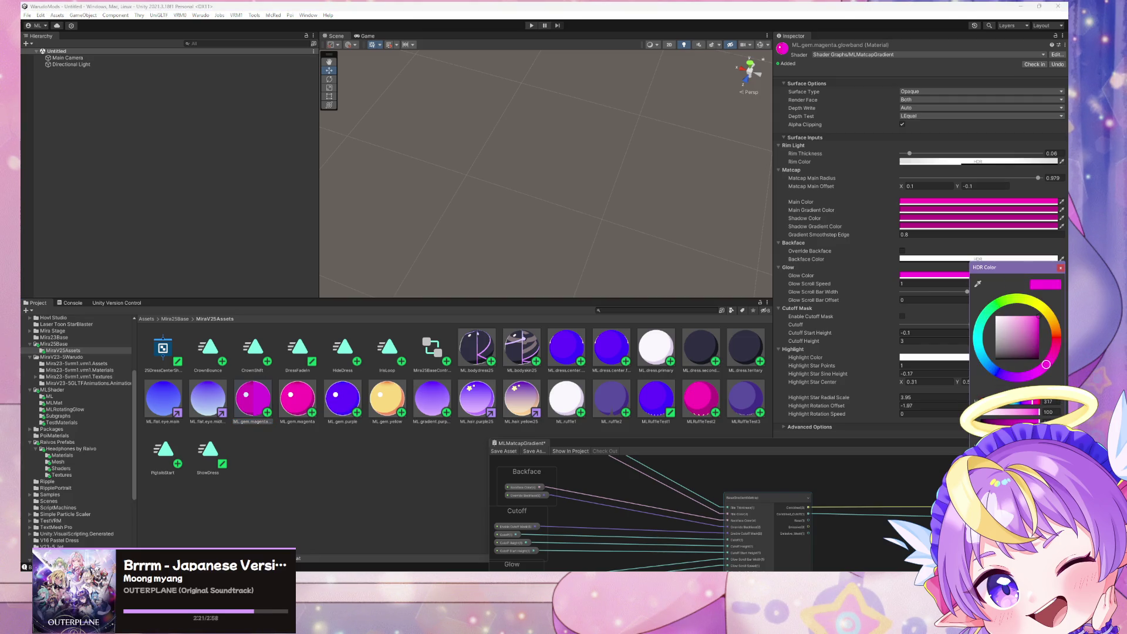
click(1060, 268)
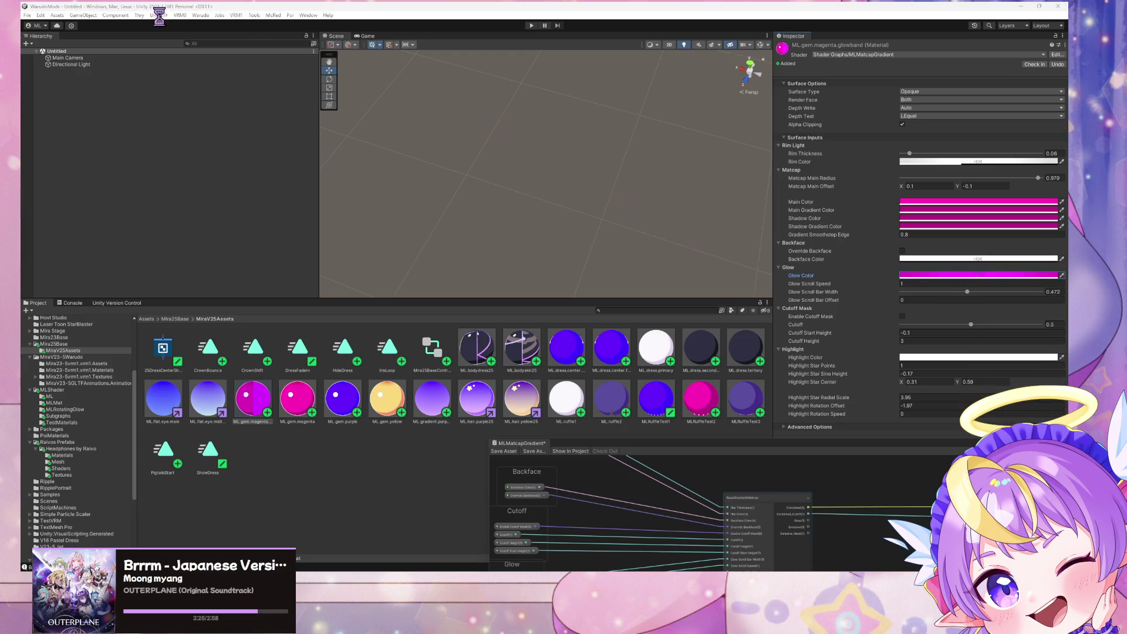
click(1034, 366)
click(200, 15)
click(218, 68)
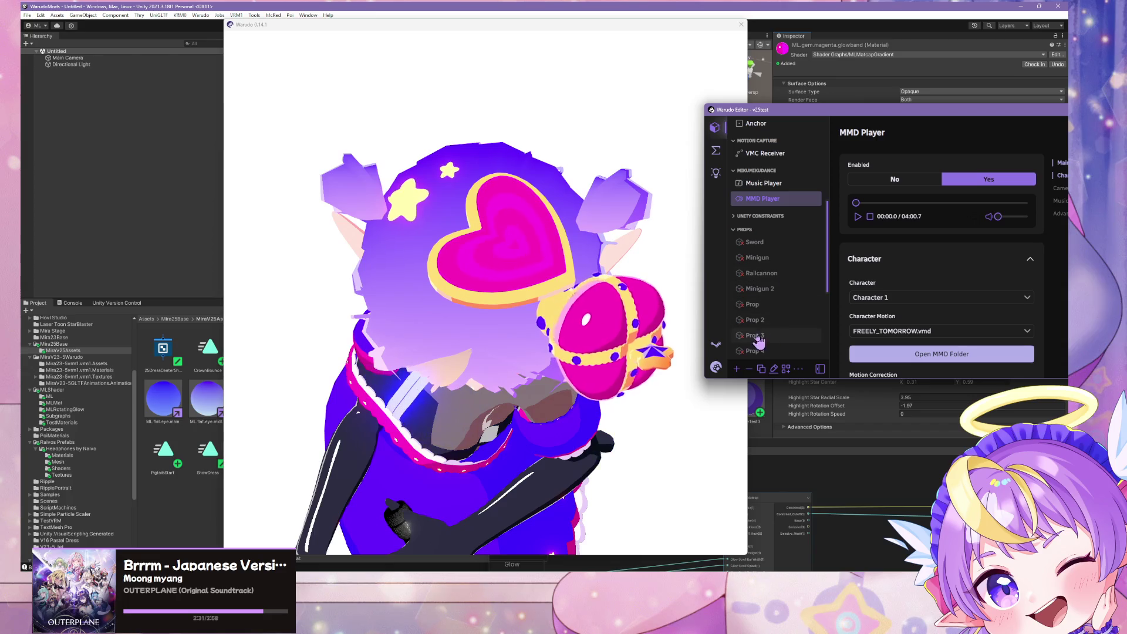
Set Camera 1's background colour to black and Chroma Key to No, then return to Unity
scroll(763, 341, up, 2)
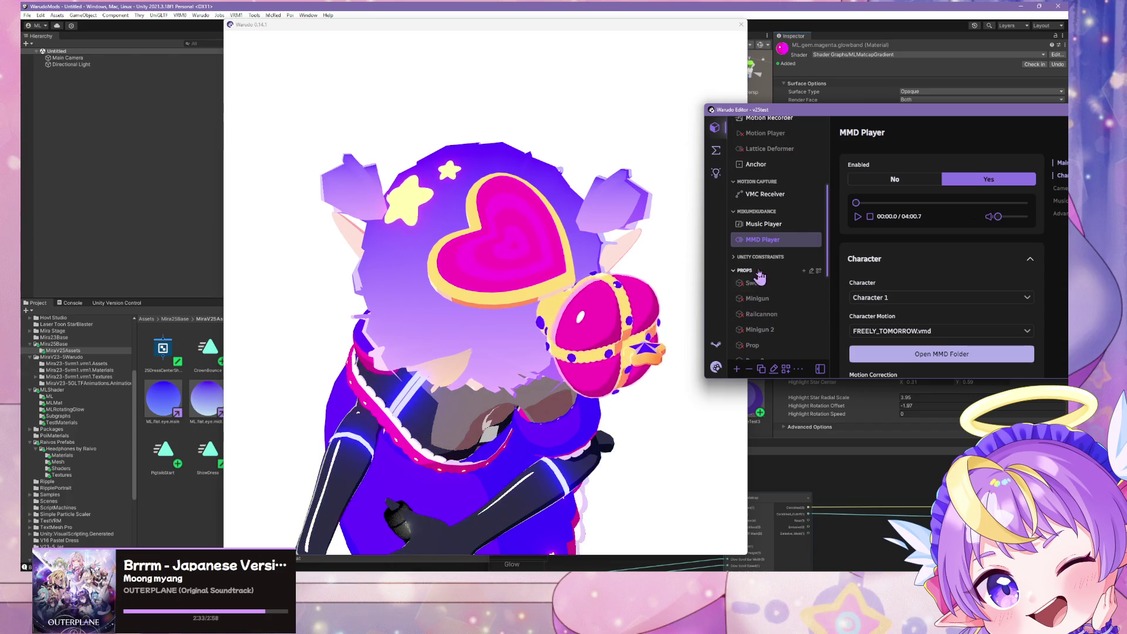
scroll(778, 234, up, 5)
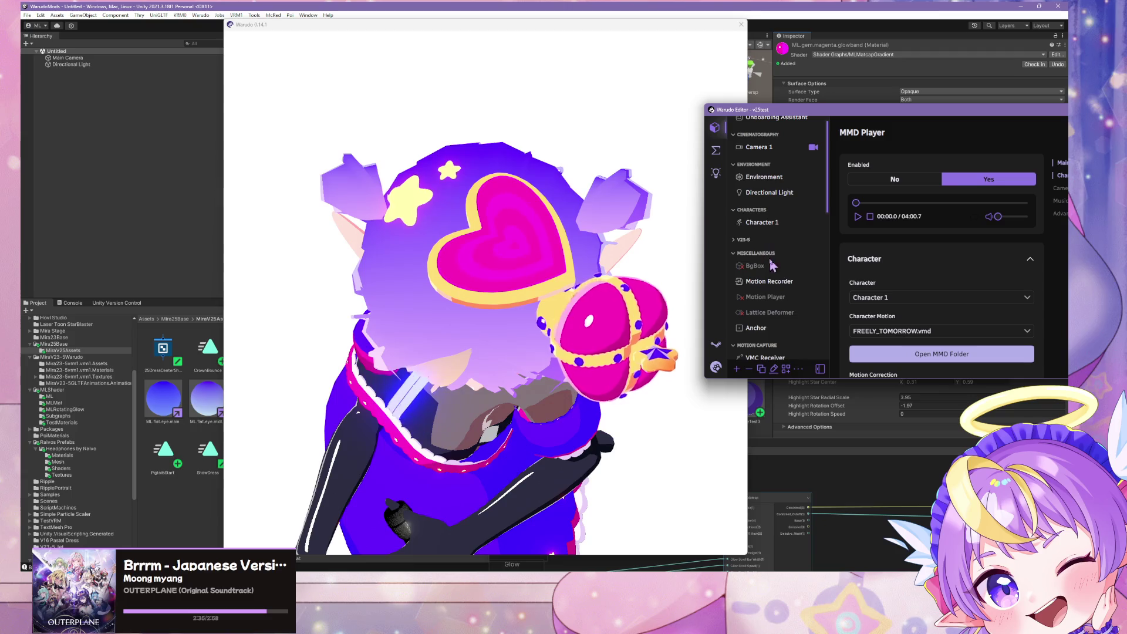
click(763, 158)
scroll(885, 271, down, 3)
scroll(884, 271, down, 5)
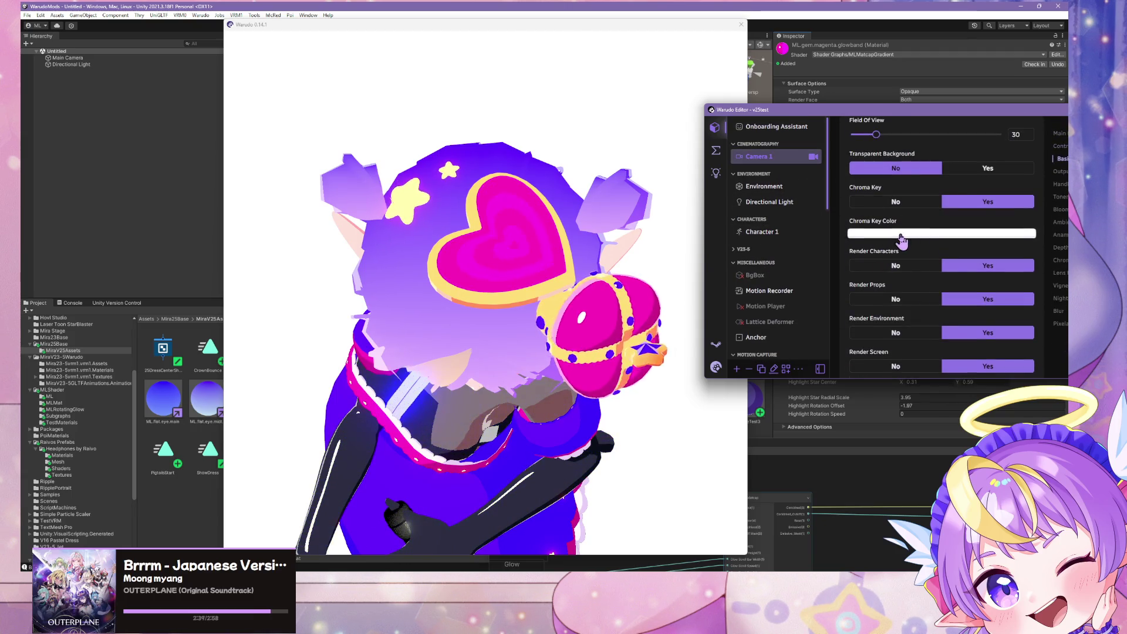
click(902, 234)
drag(902, 217, 857, 222)
click(822, 232)
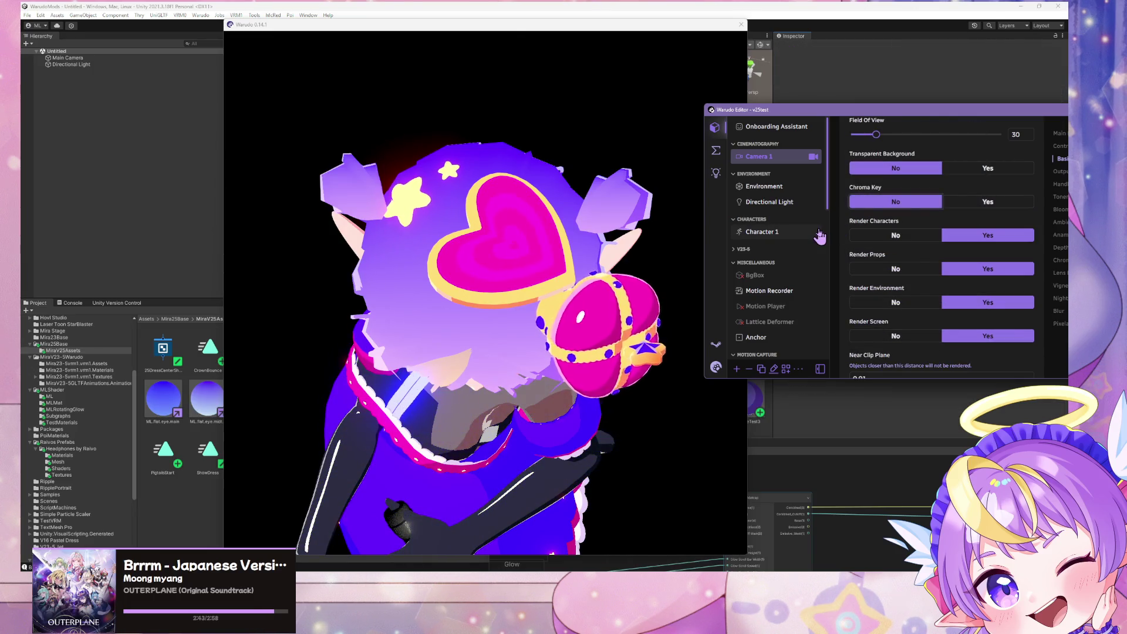
click(561, 9)
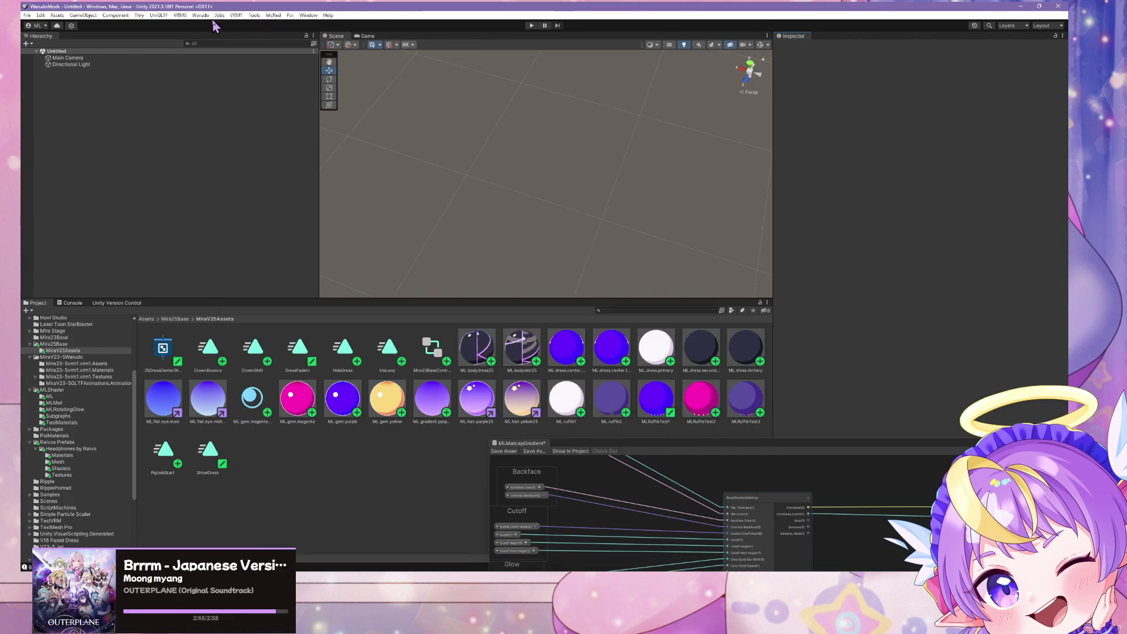
Switch back to Warudo to see the heart glowing magenta with a red halo on black
key(alt+Tab)
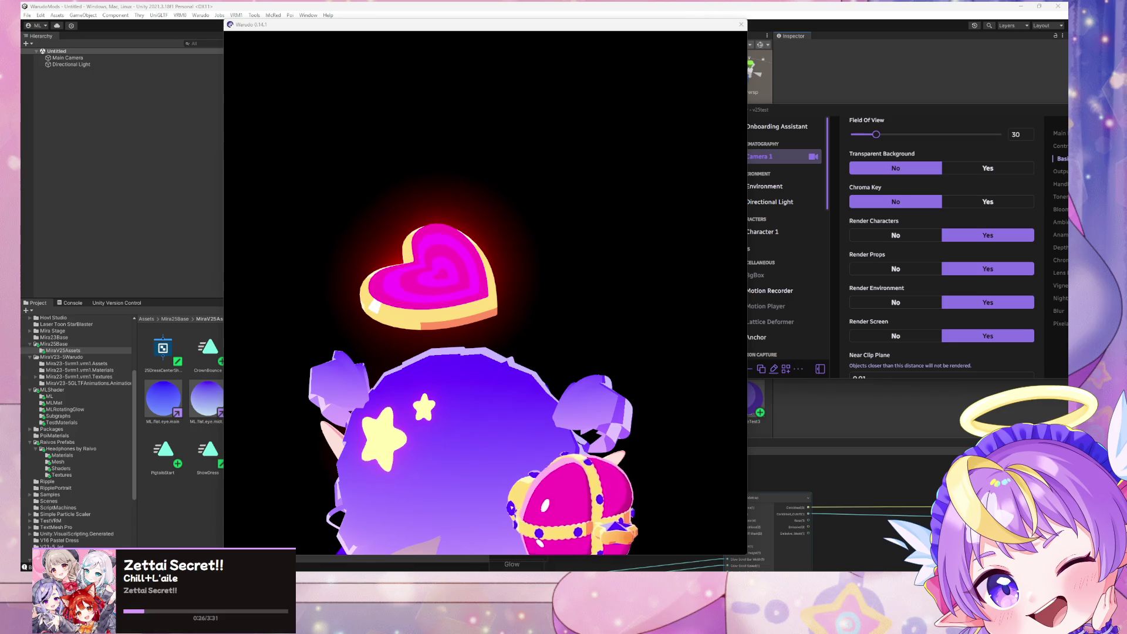
Orbit Warudo's camera in closer to the avatar's head and torso
mouse_move(345, 322)
mouse_down()
mouse_move(424, 352)
mouse_move(388, 346)
mouse_move(371, 319)
mouse_move(356, 341)
mouse_up()
scroll(422, 352, up, 3)
scroll(430, 352, down, 2)
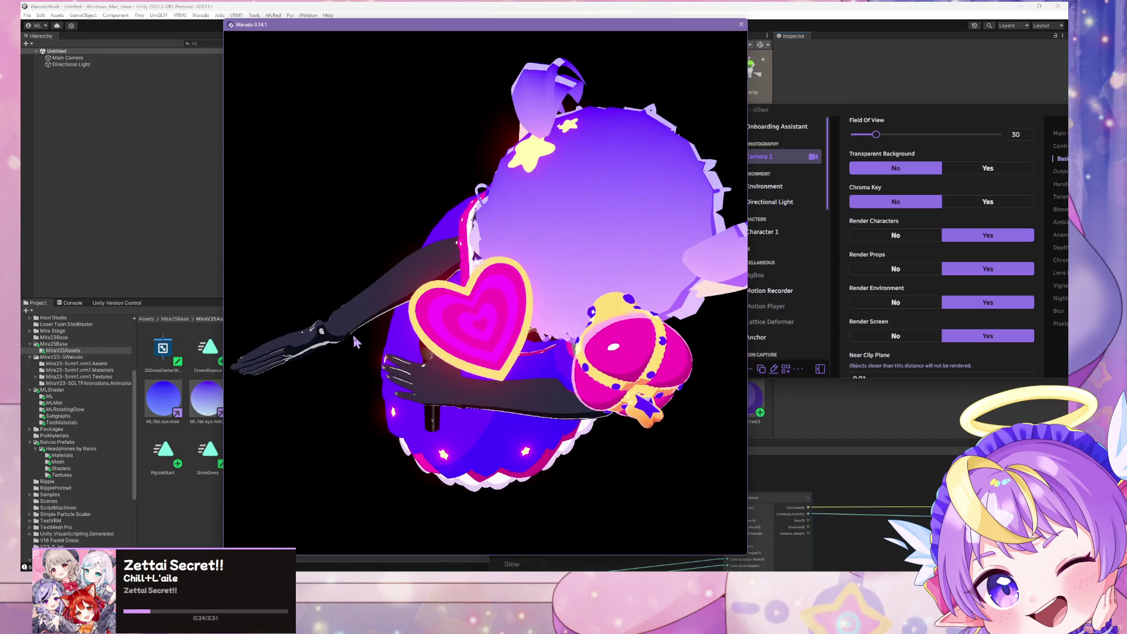
mouse_move(353, 339)
mouse_down()
mouse_move(433, 310)
mouse_move(426, 356)
mouse_move(470, 317)
mouse_move(604, 247)
mouse_move(561, 171)
mouse_up()
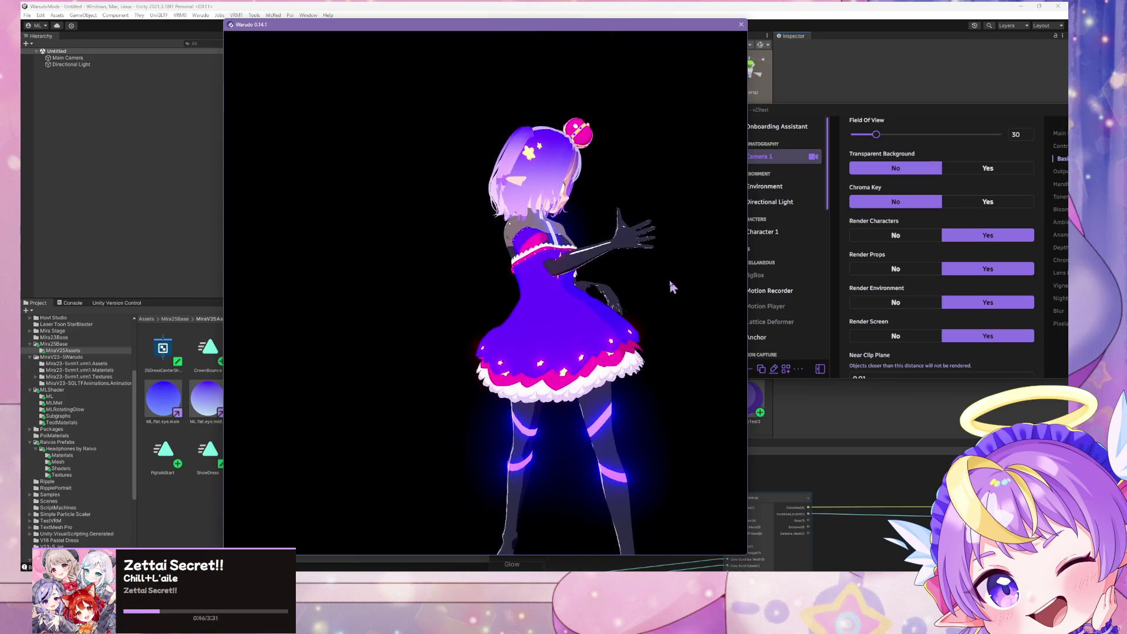
Seek the MMD Player's FREELY_TOMORROW dance to about 0:51, watch the heart, then return to Unity
click(769, 261)
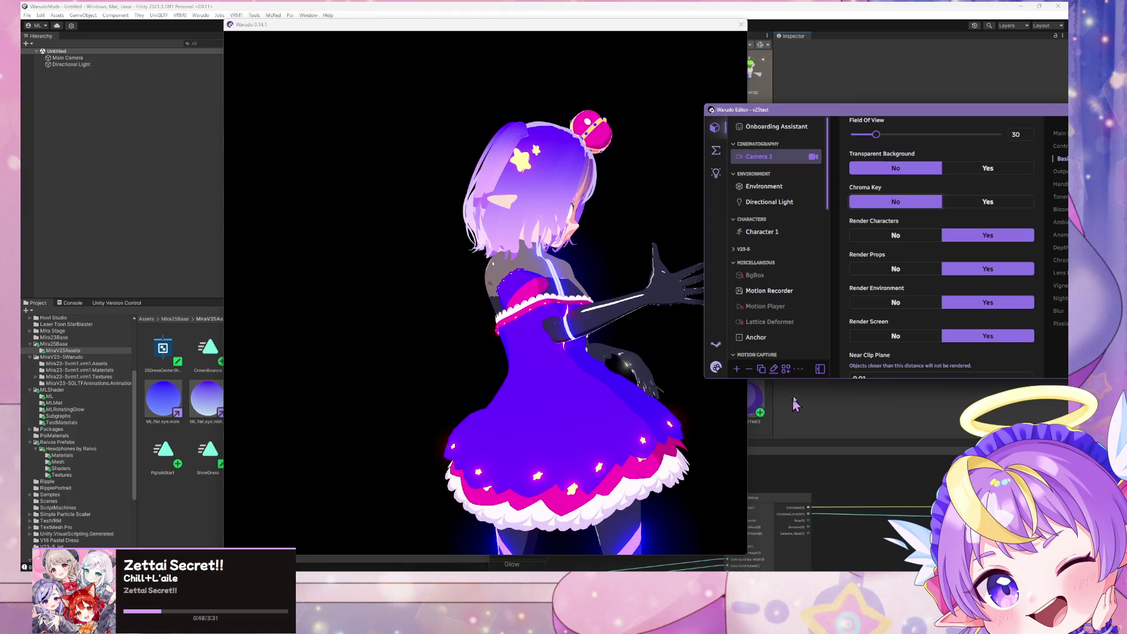
scroll(768, 261, down, 5)
click(762, 290)
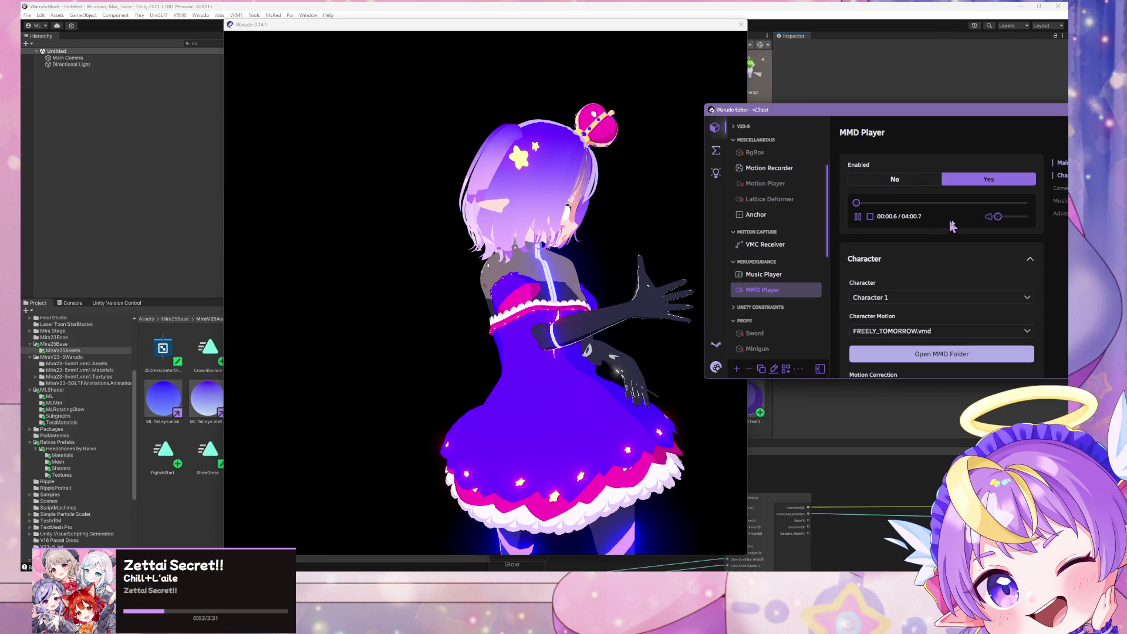
click(892, 203)
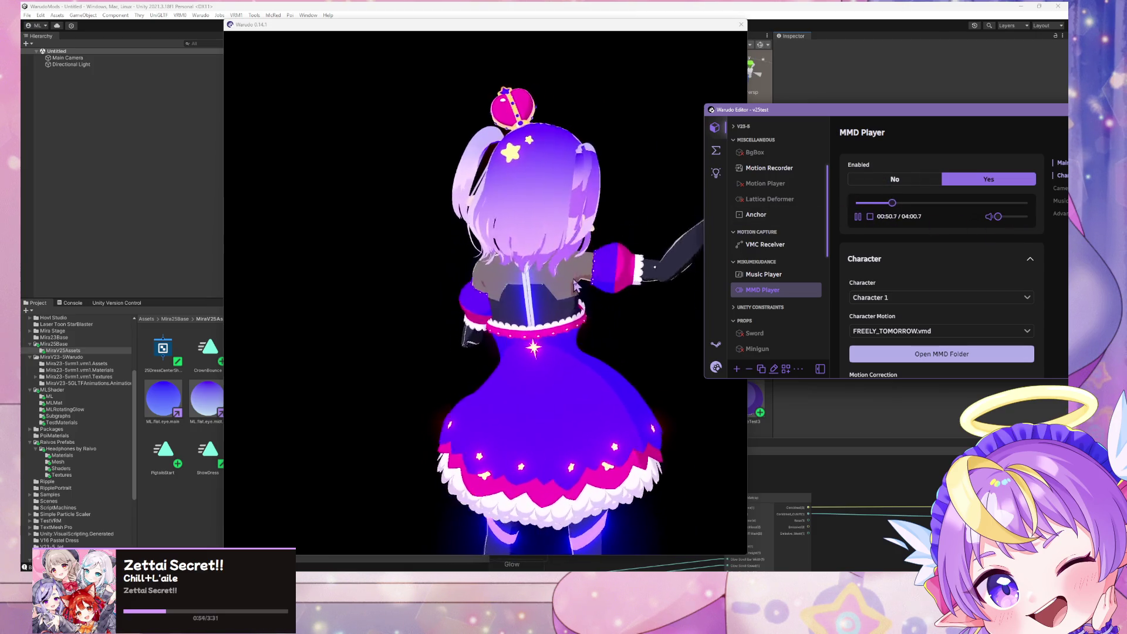
click(590, 276)
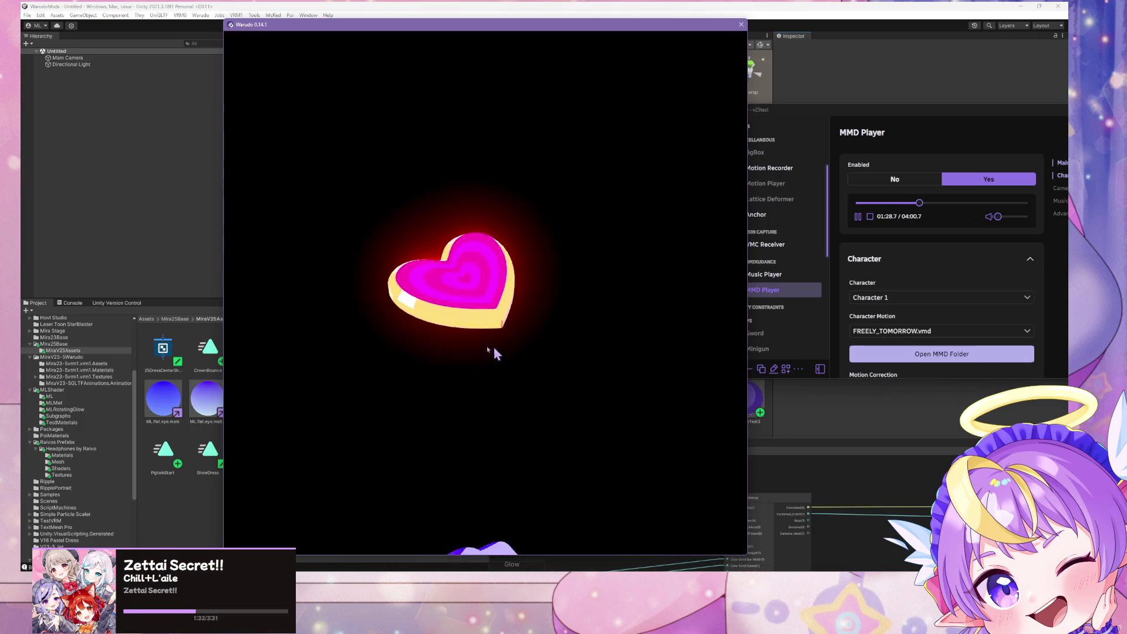
click(197, 504)
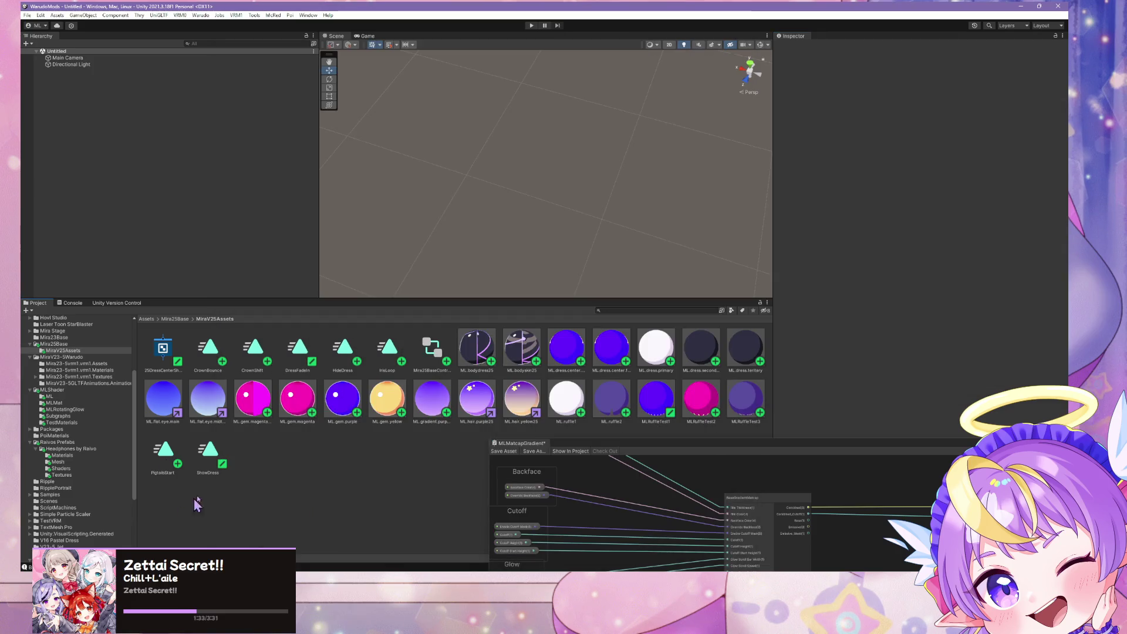
Review the ML.gem.magenta.glowband material's Inspector, then switch to Blender and view the heart above the character
click(256, 404)
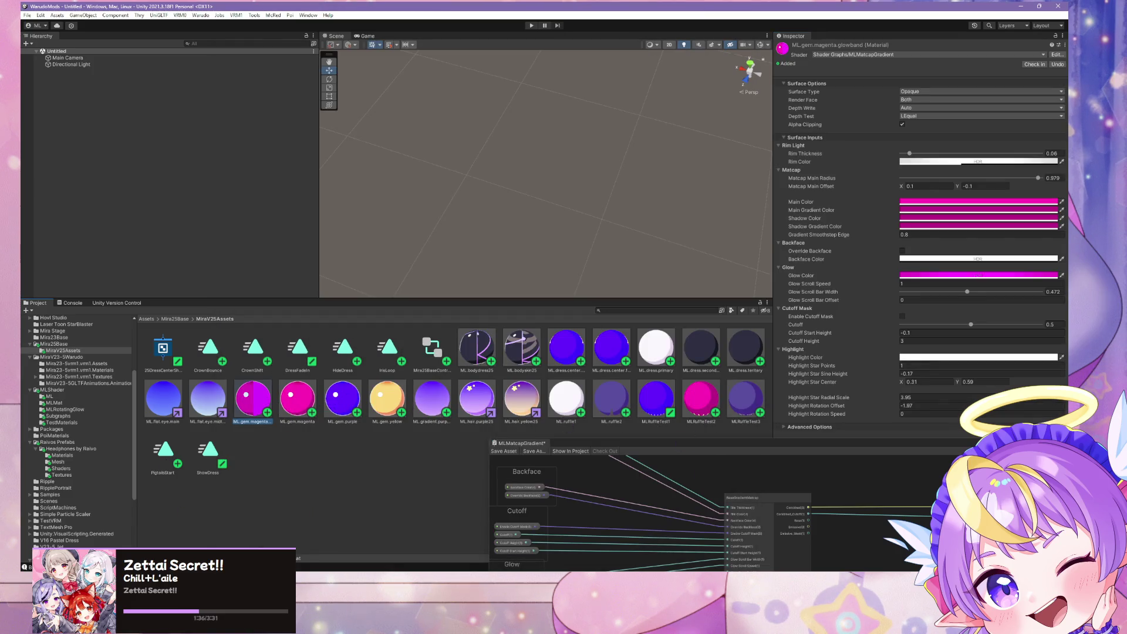
click(533, 568)
mouse_move(630, 397)
middle_down()
mouse_move(744, 263)
mouse_move(640, 176)
middle_up()
scroll(636, 175, up, 3)
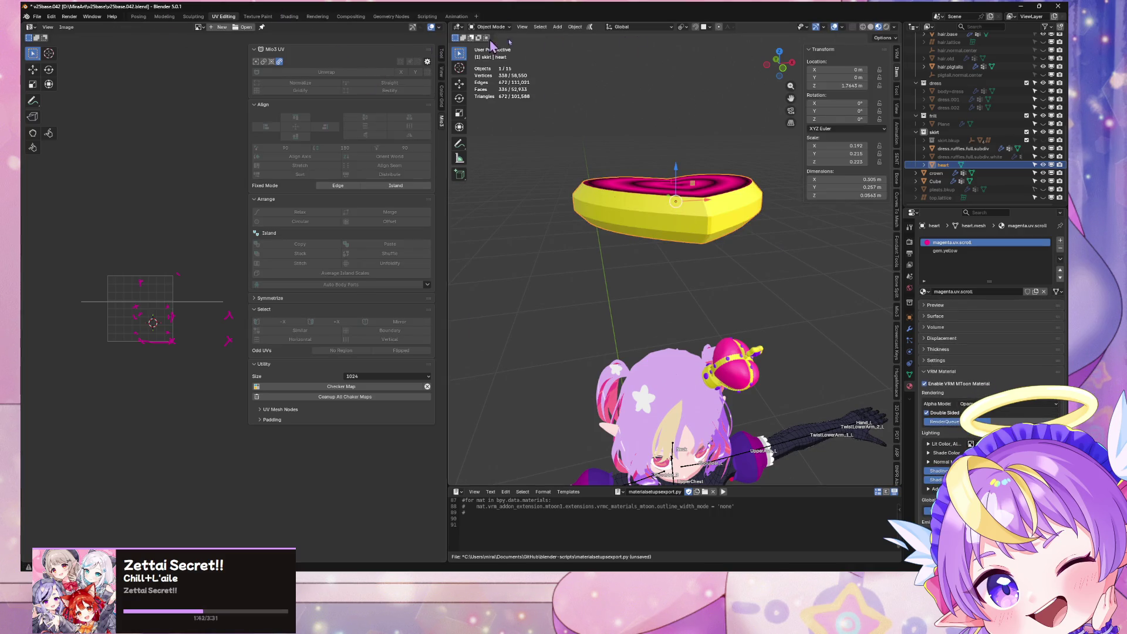
Apply the heart's scale via Object > Apply > Scale and save the file
key(Tab)
scroll(733, 200, up, 3)
middle_drag(736, 202, 759, 245)
key(Tab)
click(575, 26)
mouse_move(600, 70)
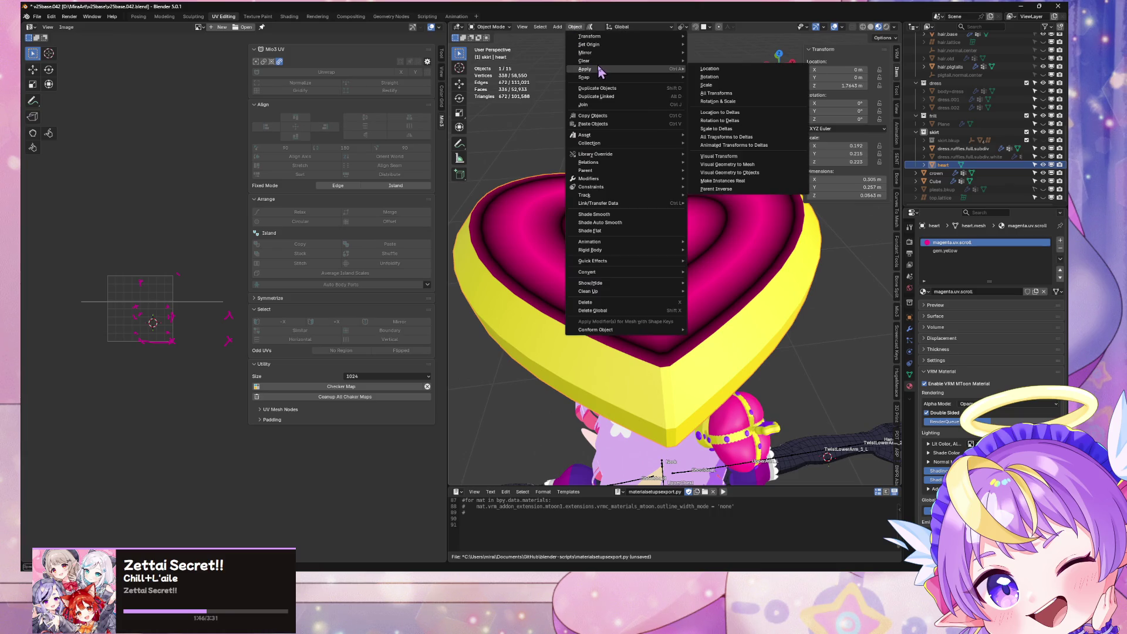
click(734, 85)
scroll(733, 176, down, 4)
mouse_move(733, 188)
middle_down()
mouse_move(733, 218)
mouse_move(527, 147)
mouse_move(669, 151)
middle_up()
key(ctrl+s)
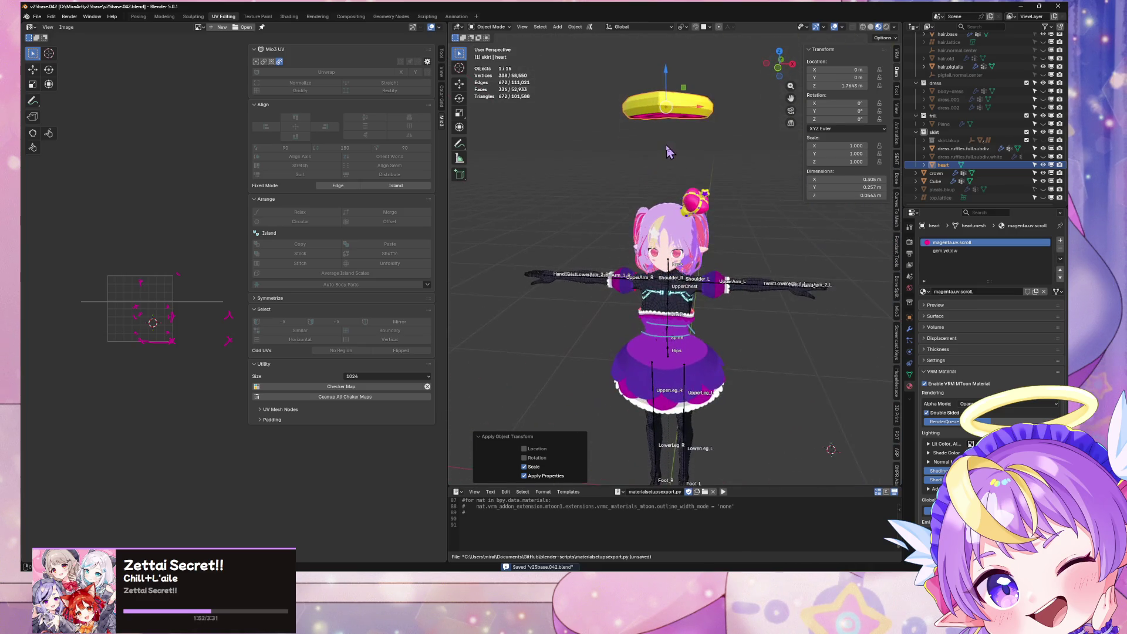
Move the heart down along Z by about 0.884 to the avatar's waist
key(g)
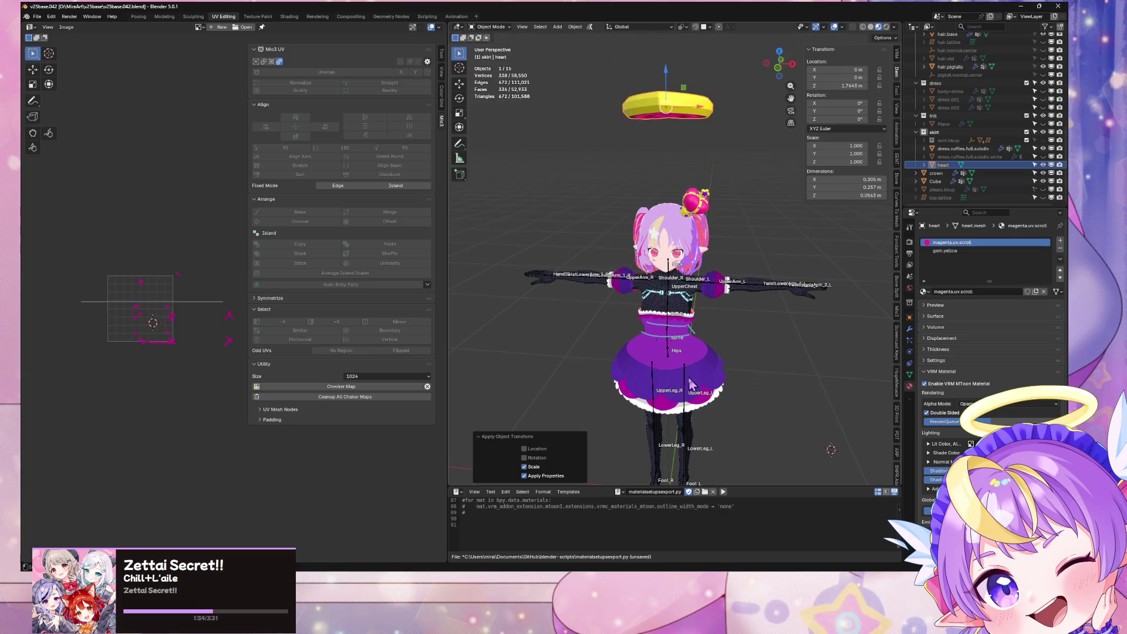
middle_drag(663, 245, 629, 224)
key(g)
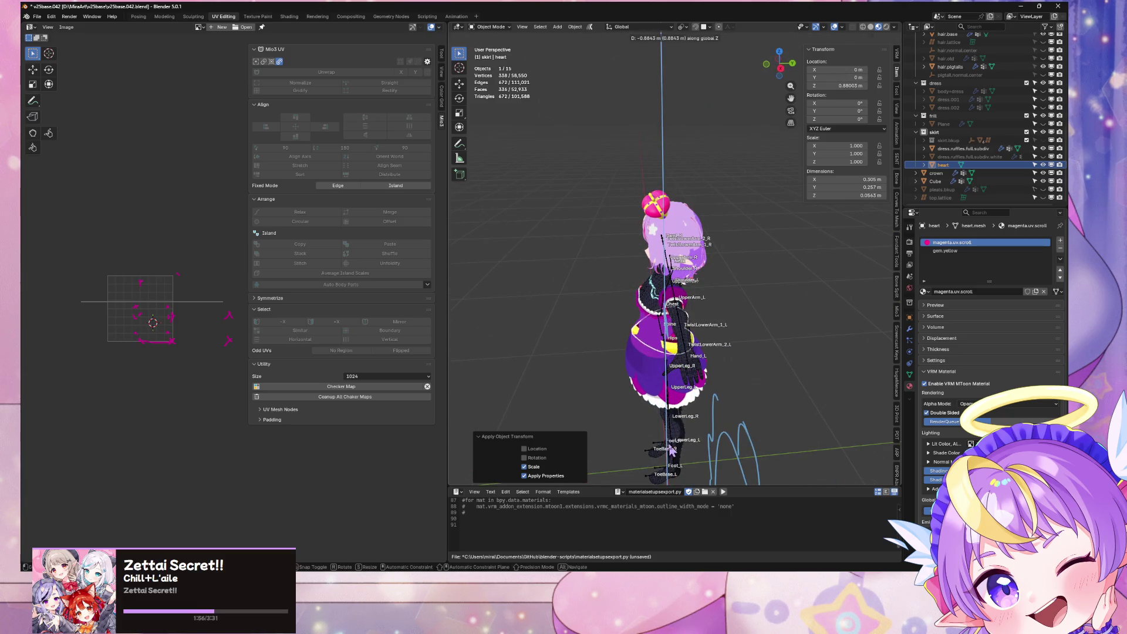
click(671, 451)
middle_drag(672, 451, 663, 252)
scroll(663, 252, up, 4)
mouse_move(767, 252)
middle_down()
mouse_move(622, 232)
mouse_move(793, 265)
mouse_move(817, 254)
mouse_move(749, 272)
mouse_move(673, 249)
mouse_move(804, 259)
mouse_move(792, 259)
middle_up()
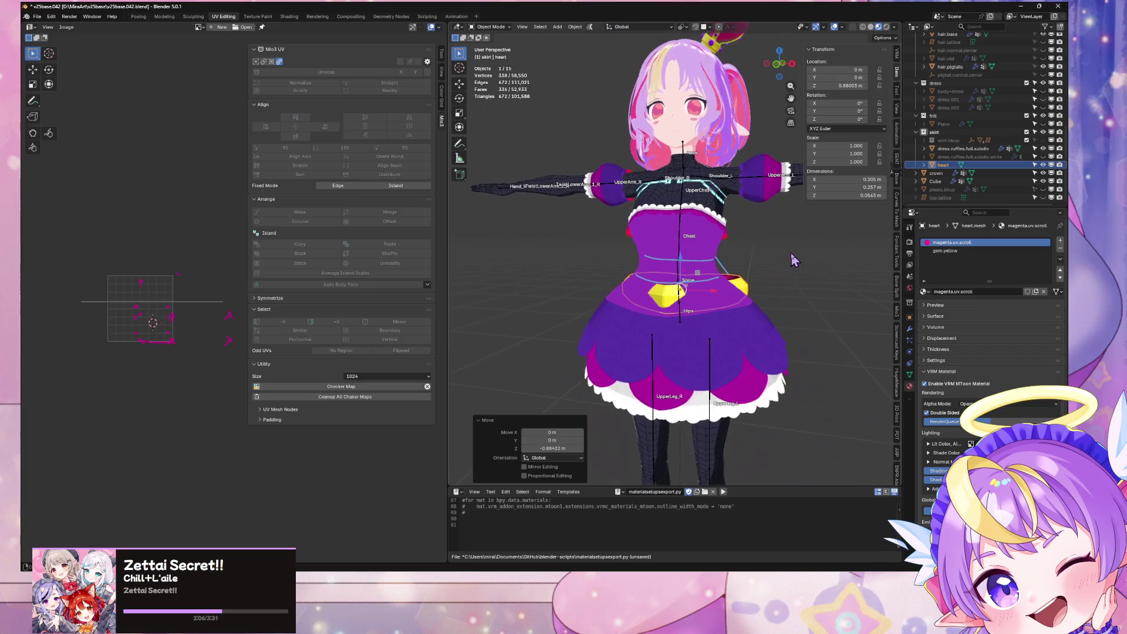
In the Modeling workspace, show the whole character from the front and scale the heart to 0.376
click(164, 16)
middle_drag(567, 229, 535, 169)
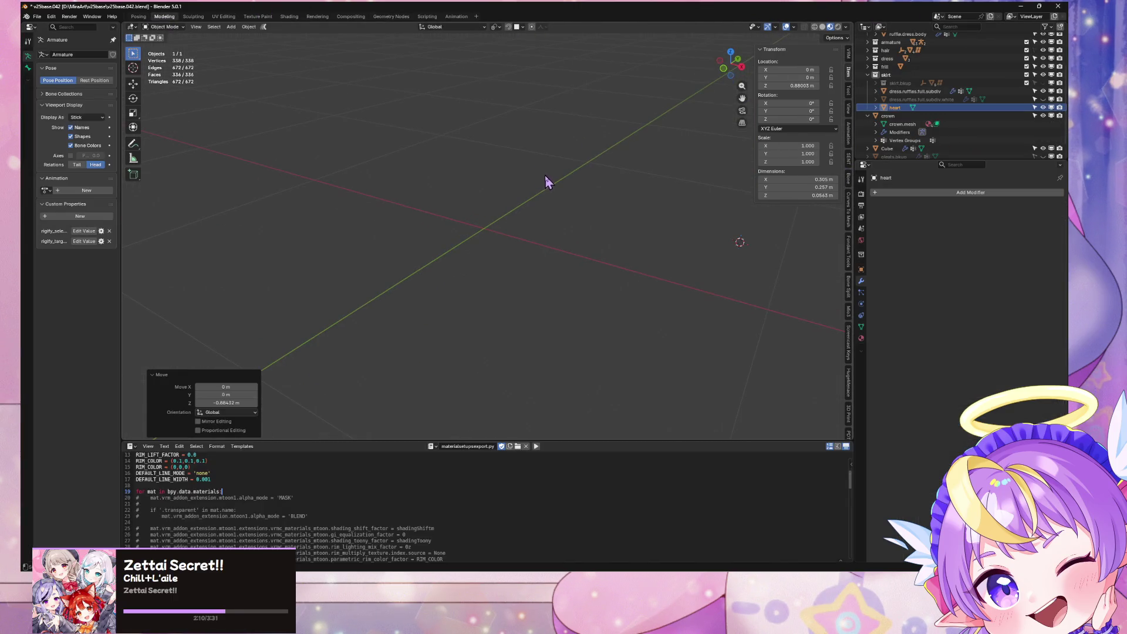
key(KP_Divide)
middle_drag(591, 88, 608, 240)
key(s)
click(539, 277)
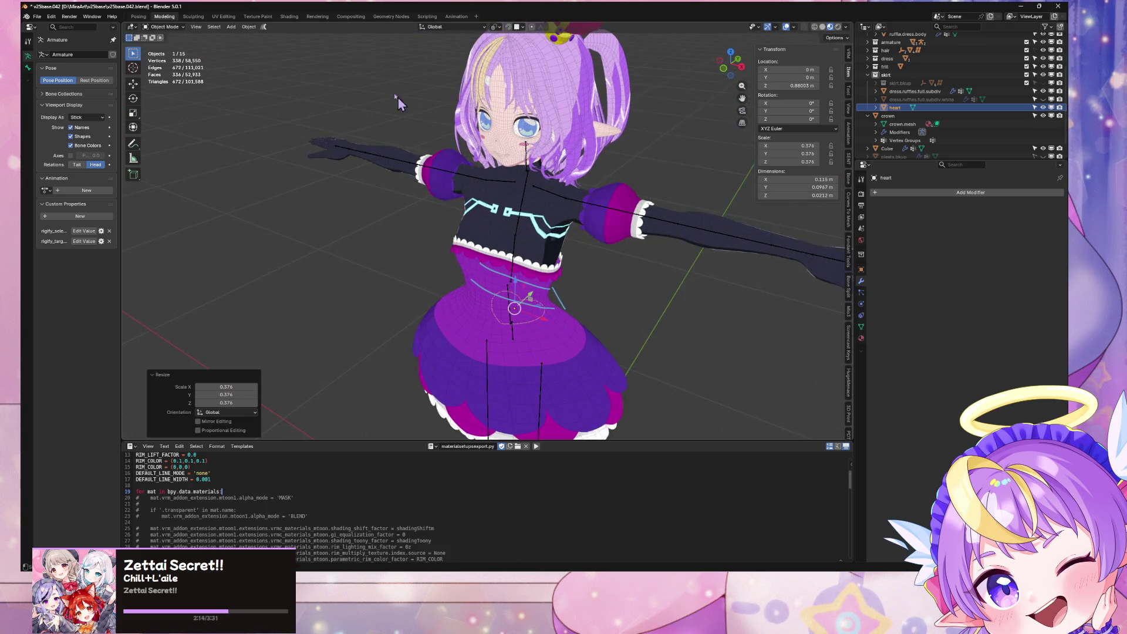
Apply the heart's rotation and scale, enable snapping, and set the pivot to bounding box center
click(249, 26)
mouse_move(271, 71)
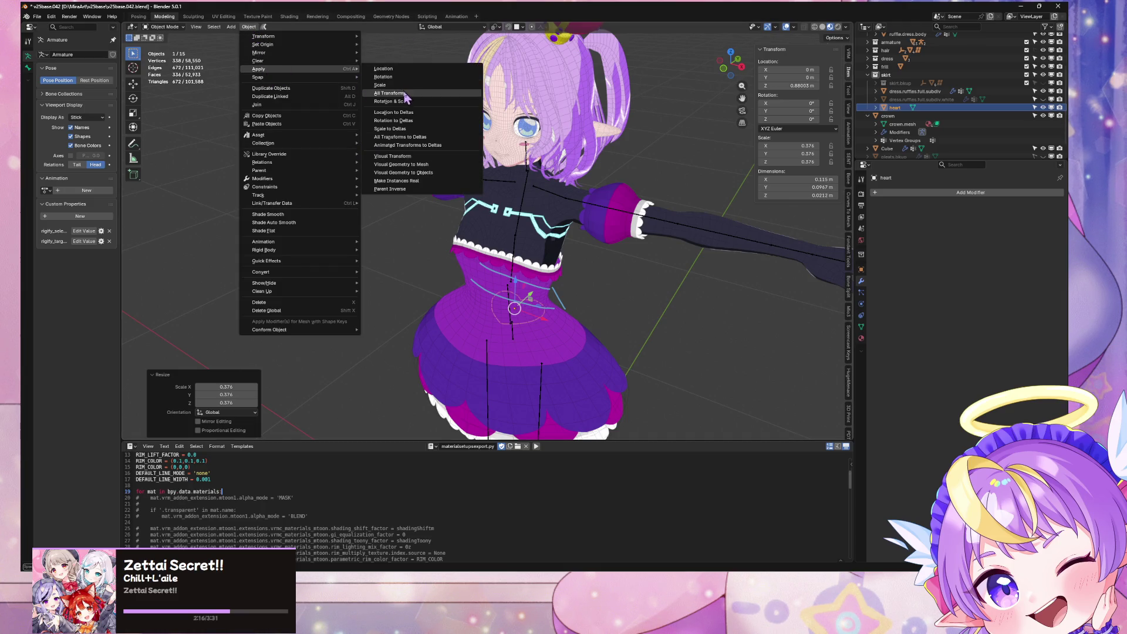
click(404, 101)
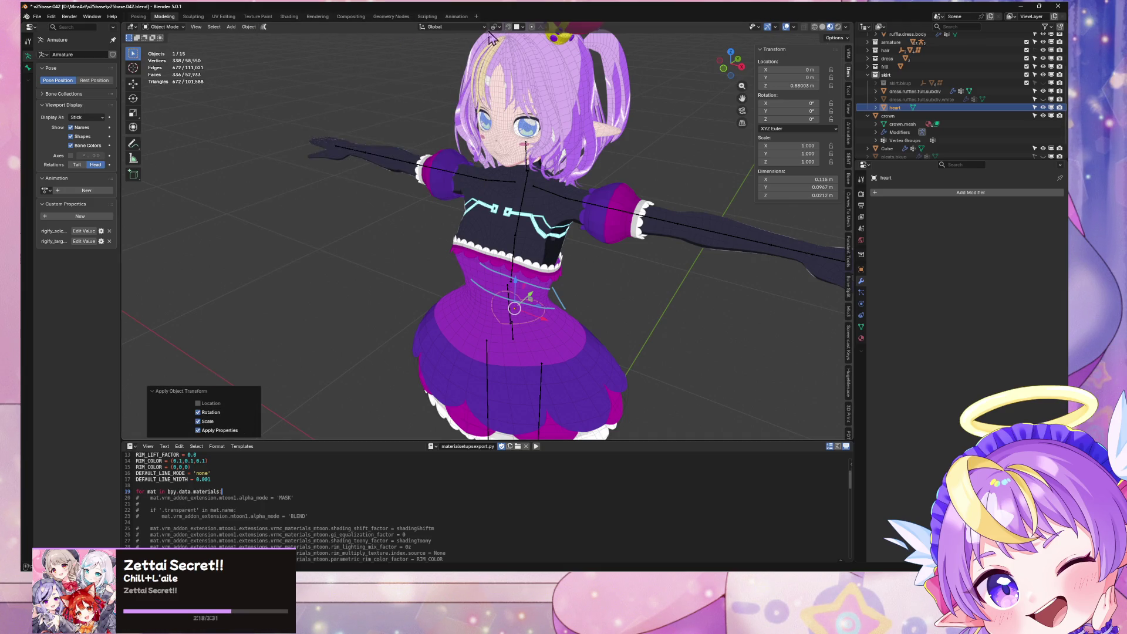
click(514, 28)
click(508, 26)
click(496, 29)
click(511, 39)
Seat the heart flush on the skirt surface, enlarge it to 1.208, and offset it along its normal
key(g)
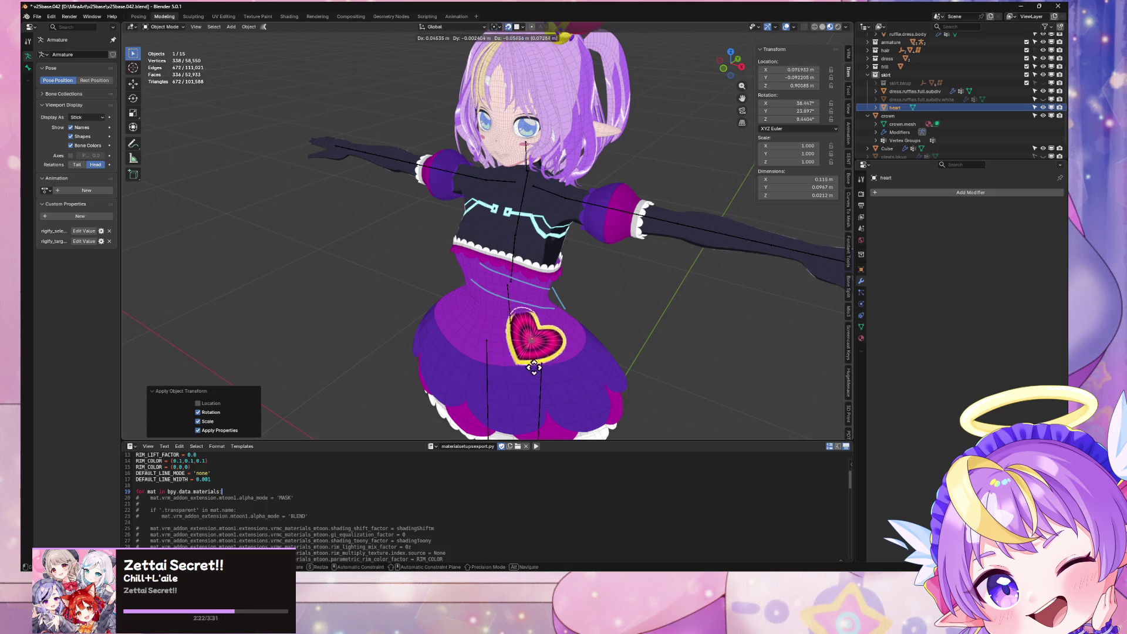
click(543, 390)
mouse_move(543, 390)
middle_down()
mouse_move(659, 310)
mouse_move(526, 293)
mouse_move(580, 305)
mouse_move(680, 294)
middle_up()
key(s)
click(596, 301)
drag(679, 290, 681, 284)
click(697, 251)
mouse_move(697, 251)
middle_down()
mouse_move(690, 261)
mouse_move(762, 245)
mouse_move(702, 268)
mouse_move(678, 252)
mouse_move(666, 268)
mouse_move(575, 252)
mouse_move(578, 262)
mouse_move(679, 264)
mouse_move(699, 284)
middle_up()
Adjust the heart vertically on the skirt, undo an extra normal nudge, and deselect it
key(g)
key(z)
click(689, 253)
drag(692, 279, 703, 242)
mouse_move(703, 241)
middle_down()
mouse_move(726, 249)
mouse_move(664, 264)
mouse_move(569, 256)
mouse_move(707, 254)
mouse_move(771, 282)
mouse_move(698, 256)
mouse_move(685, 231)
mouse_move(586, 189)
middle_up()
key(ctrl+z)
click(668, 270)
scroll(698, 256, down, 4)
scroll(585, 189, up, 4)
scroll(643, 352, down, 2)
scroll(643, 352, down, 1)
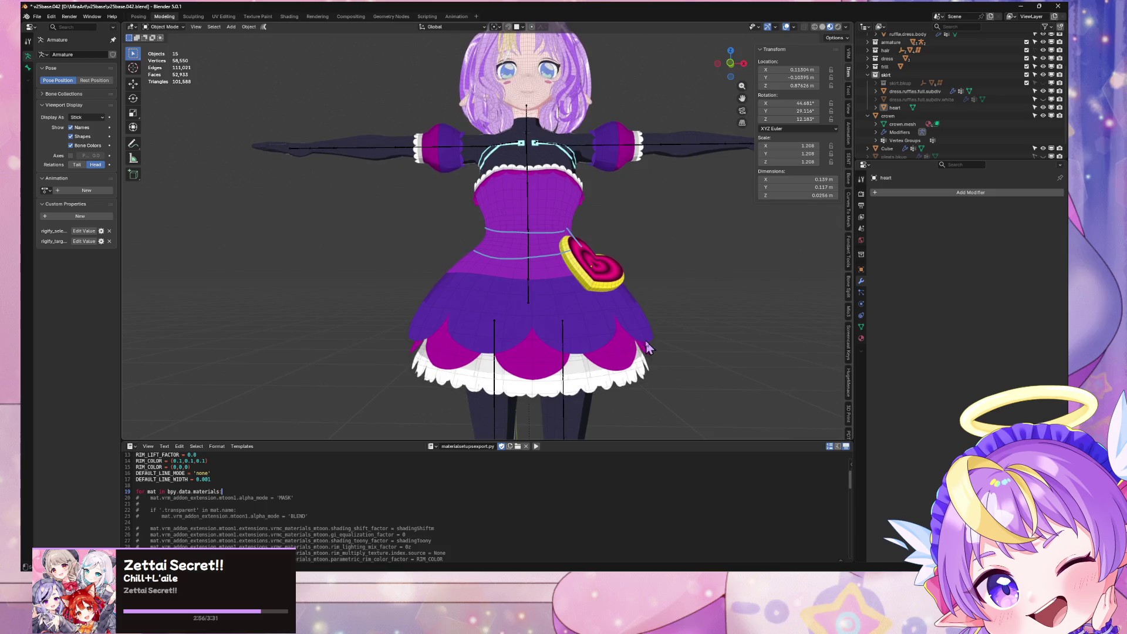
Replace the viewport's Note annotation layer with a fresh one and return to front orthographic view
scroll(735, 69, down, 1)
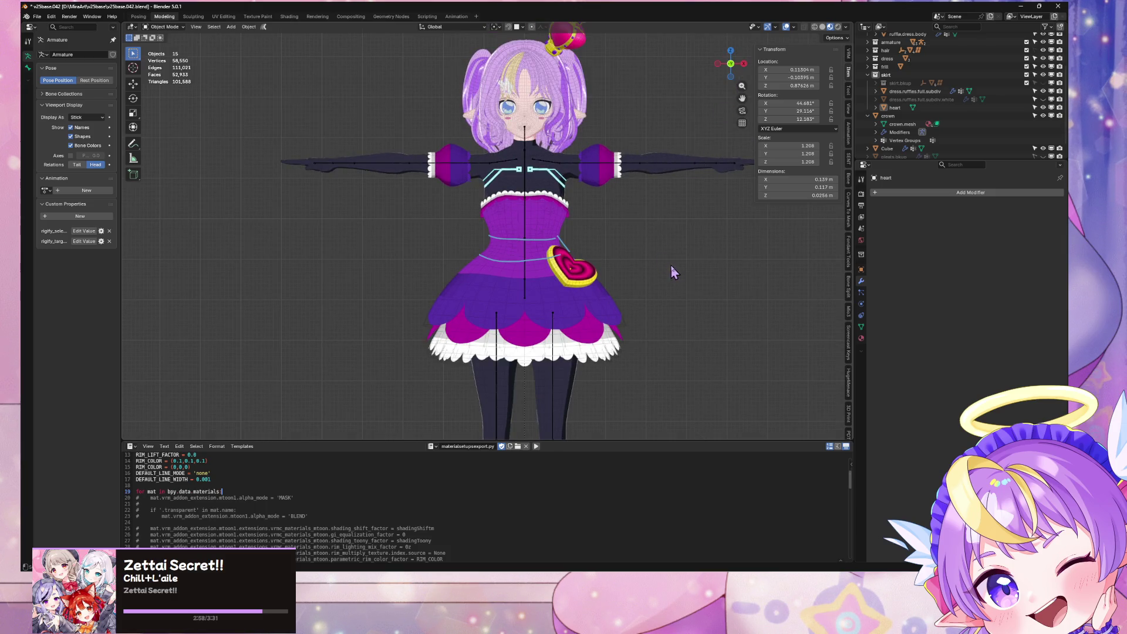
click(848, 109)
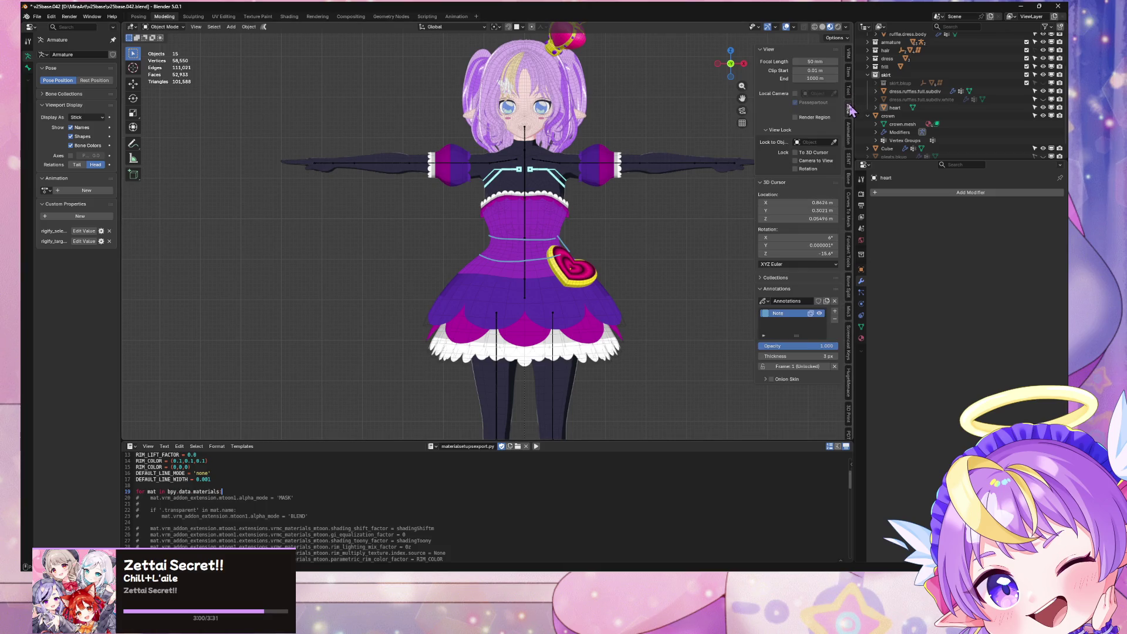
click(834, 318)
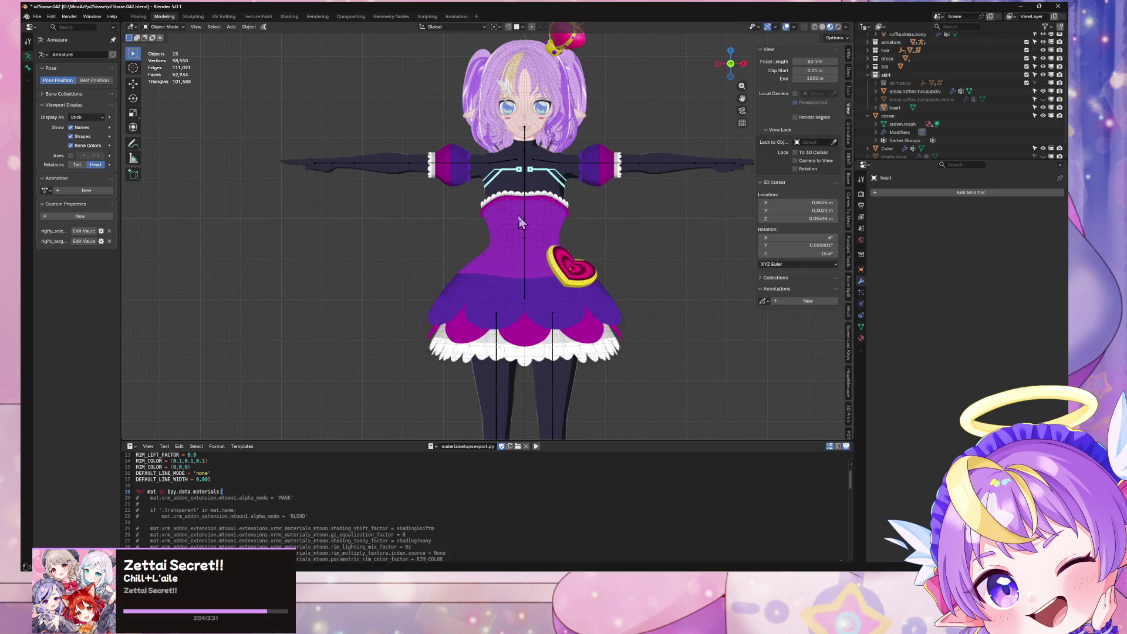
click(489, 233)
mouse_move(563, 280)
middle_down()
mouse_move(685, 297)
mouse_move(606, 294)
mouse_move(801, 293)
mouse_move(586, 282)
mouse_move(681, 284)
mouse_move(707, 176)
middle_up()
click(724, 64)
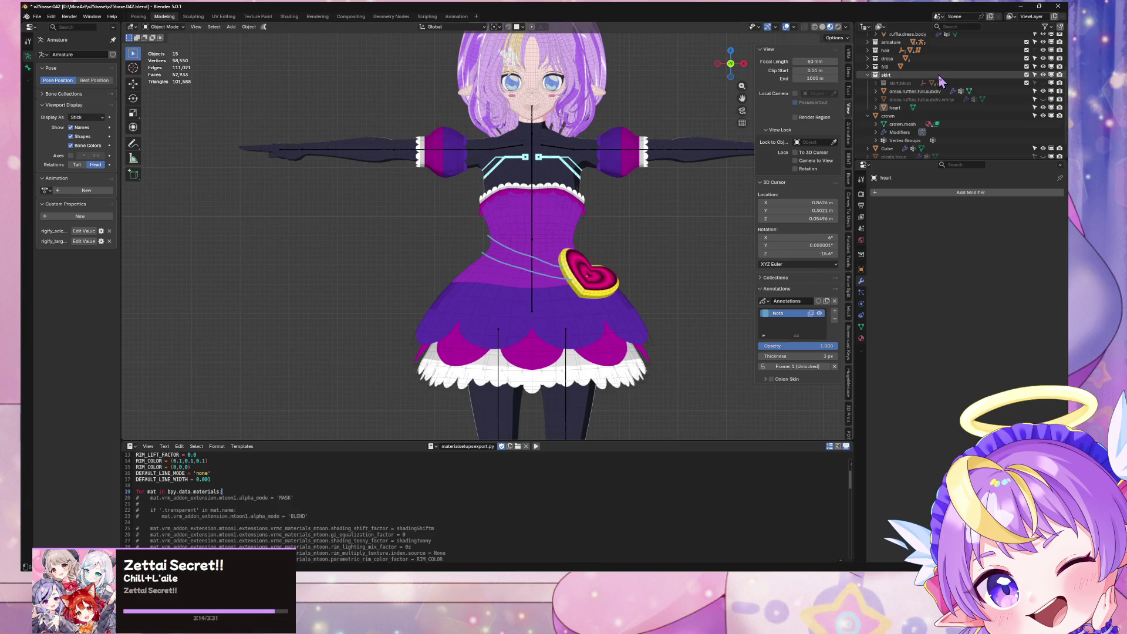
Hide the heart object from the viewport and return to a front orthographic view
click(895, 107)
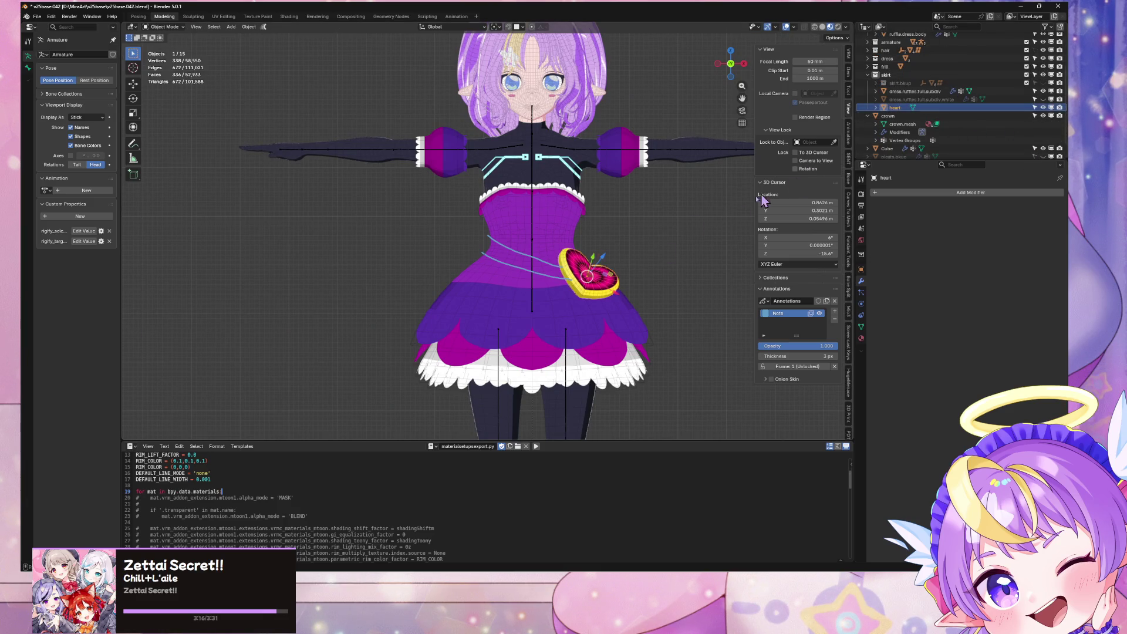
click(1043, 107)
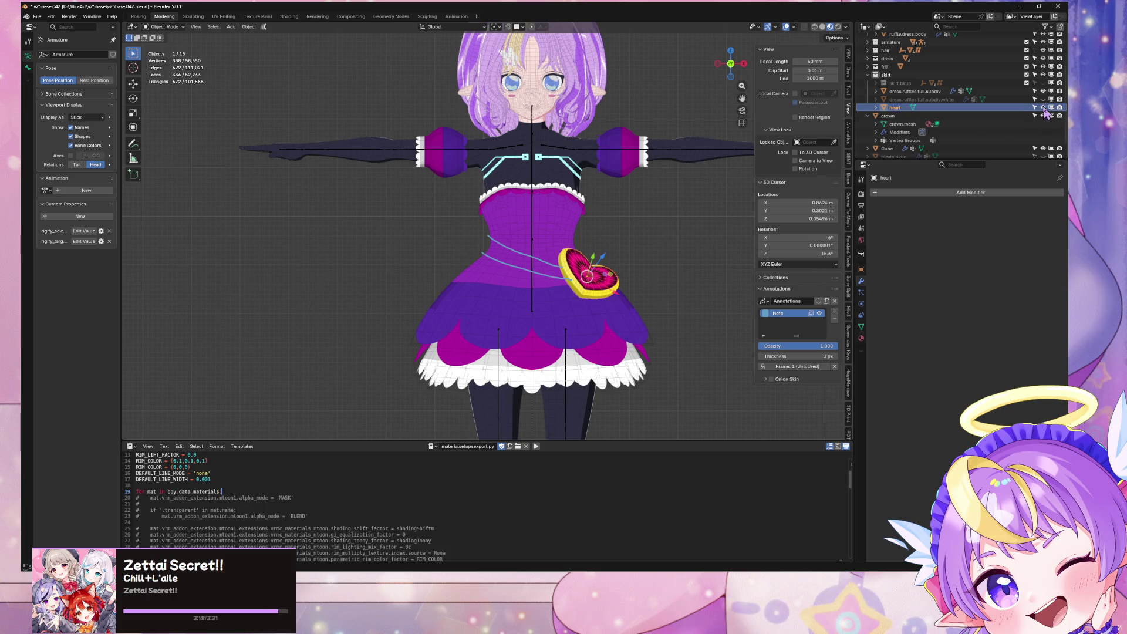
scroll(675, 252, up, 2)
mouse_move(672, 252)
middle_down()
mouse_move(629, 193)
mouse_move(645, 210)
middle_up()
scroll(629, 193, down, 3)
scroll(651, 200, down, 2)
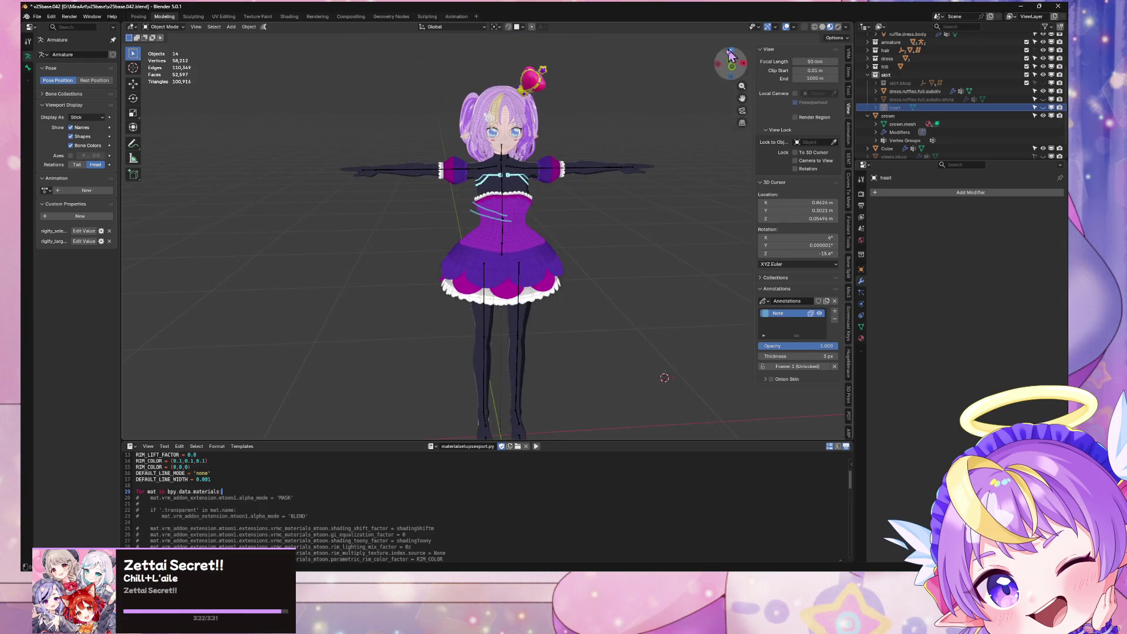
click(733, 72)
Add a Cylinder mesh (32 vertices, 1 m radius, 2 m depth) for the waist ring
key(shift+a)
mouse_move(685, 201)
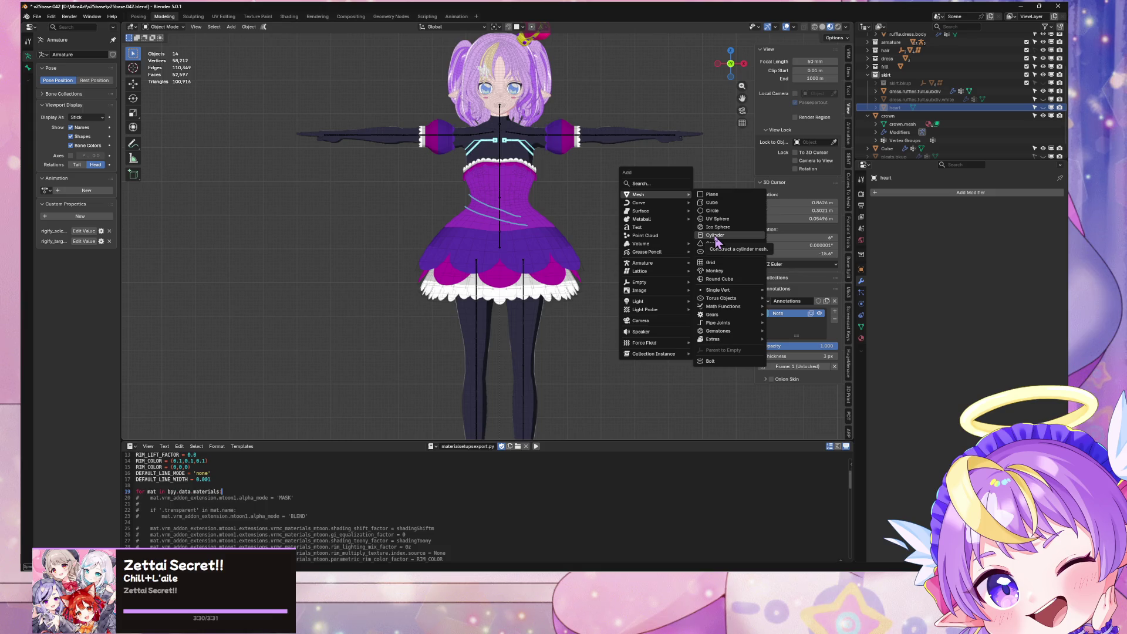
click(715, 235)
scroll(567, 185, down, 5)
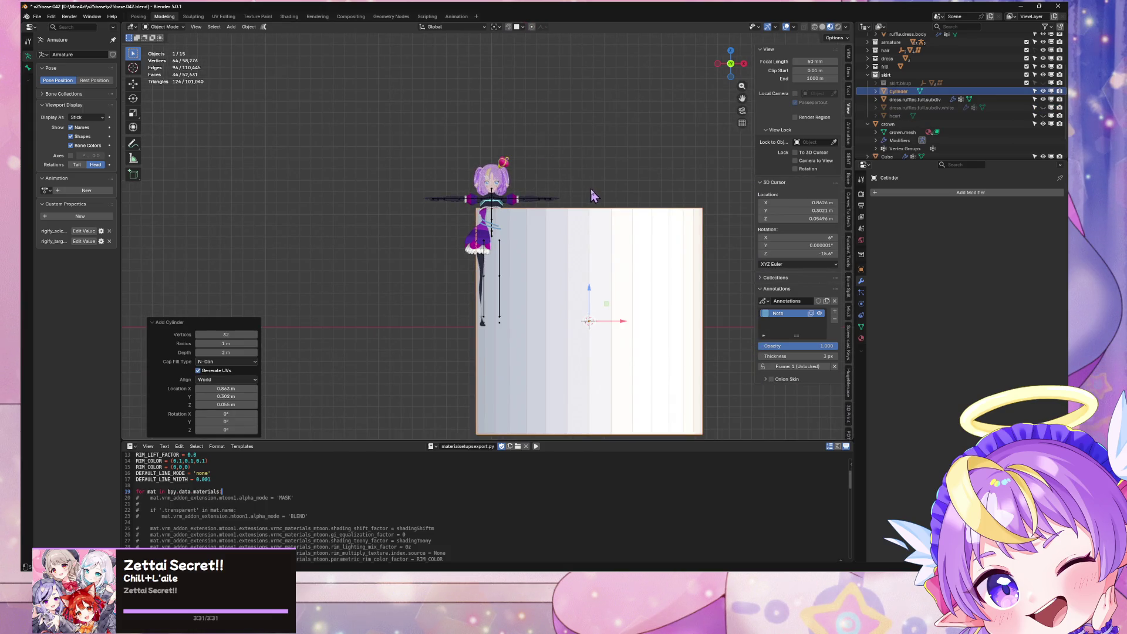
Delete the oversized cylinder and move the 3D cursor to the world origin
key(Delete)
key(shift+s)
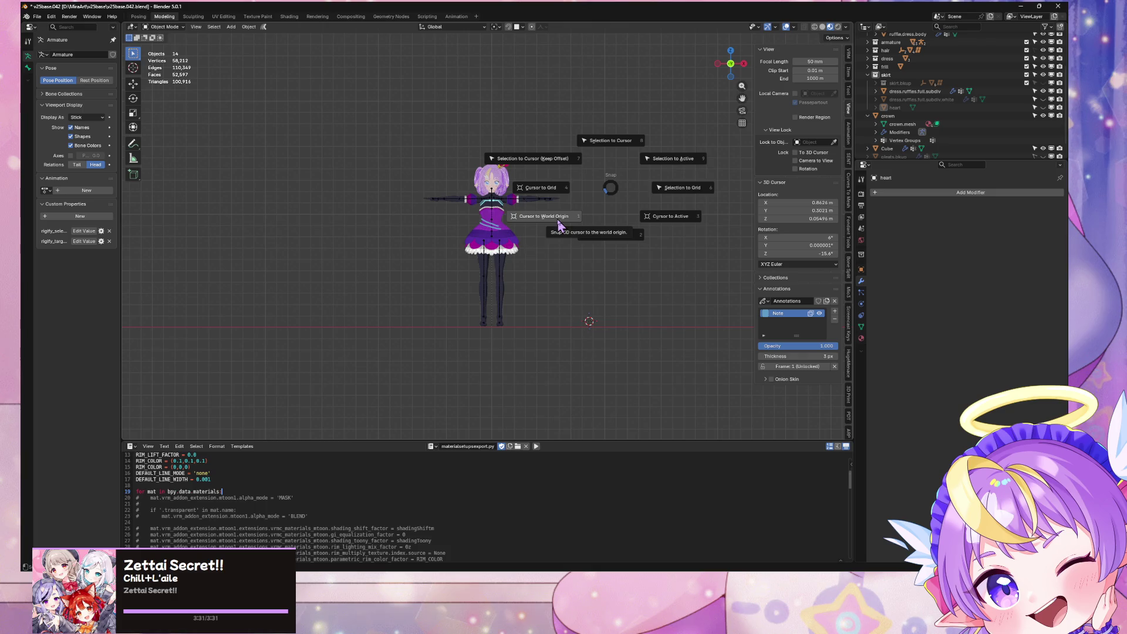
click(558, 216)
scroll(598, 194, up, 5)
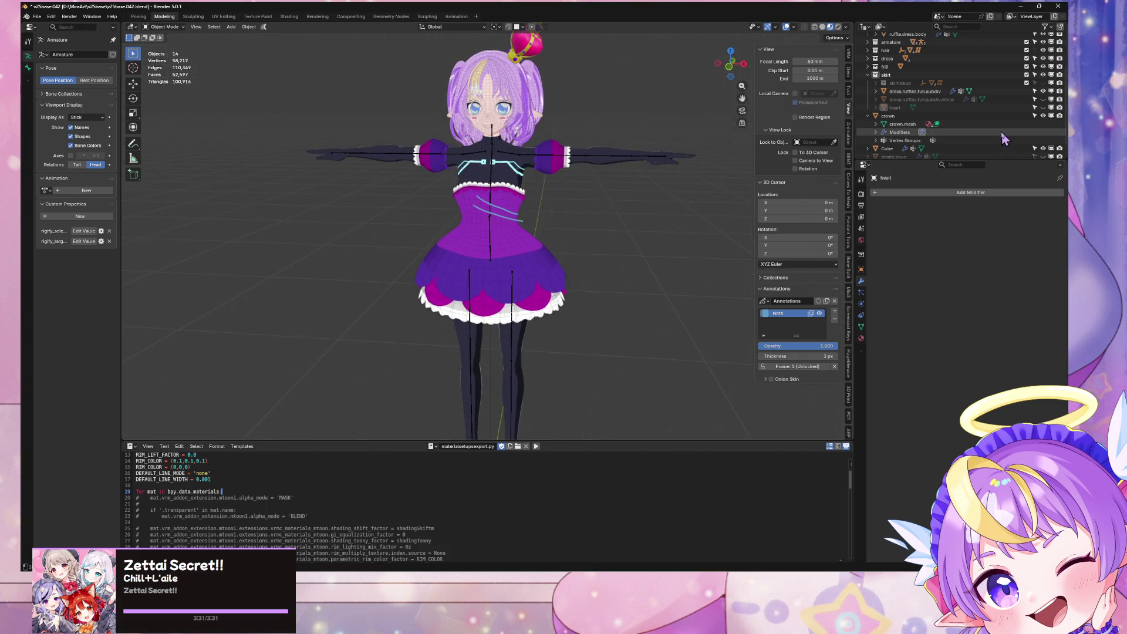
scroll(1003, 137, up, 2)
Hide the crown from the viewport and orbit around the character
click(1043, 148)
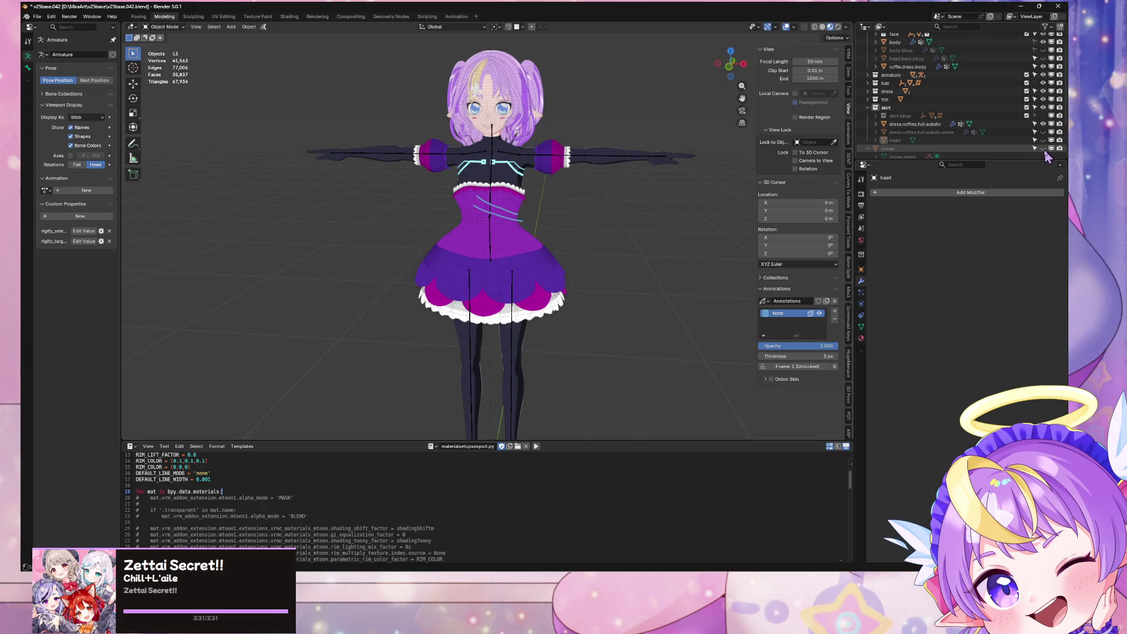
scroll(611, 121, down, 3)
scroll(611, 121, up, 2)
scroll(616, 121, down, 2)
middle_drag(616, 122, 663, 126)
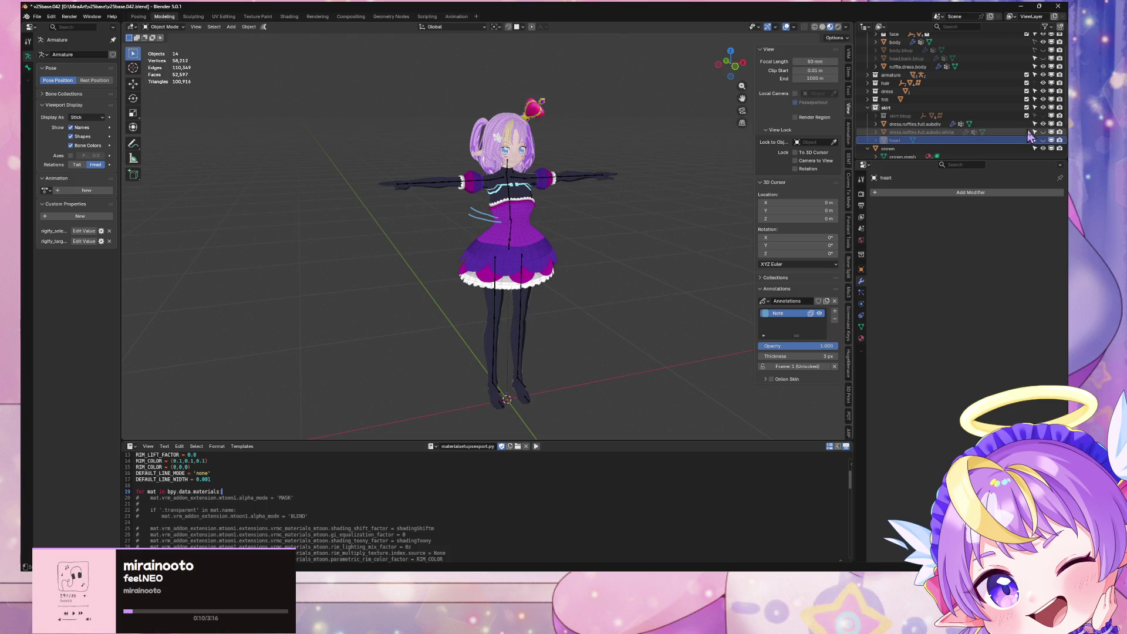
scroll(665, 233, up, 5)
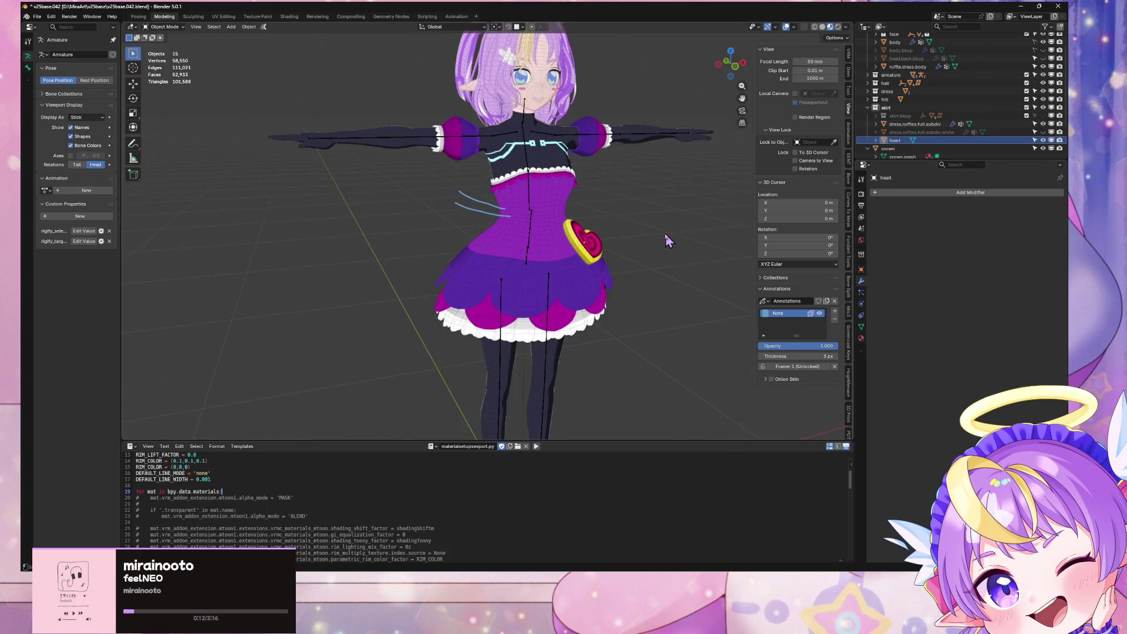
scroll(640, 226, down, 5)
Snap the 3D cursor to the world origin again and switch over to the Unity editor
key(grave)
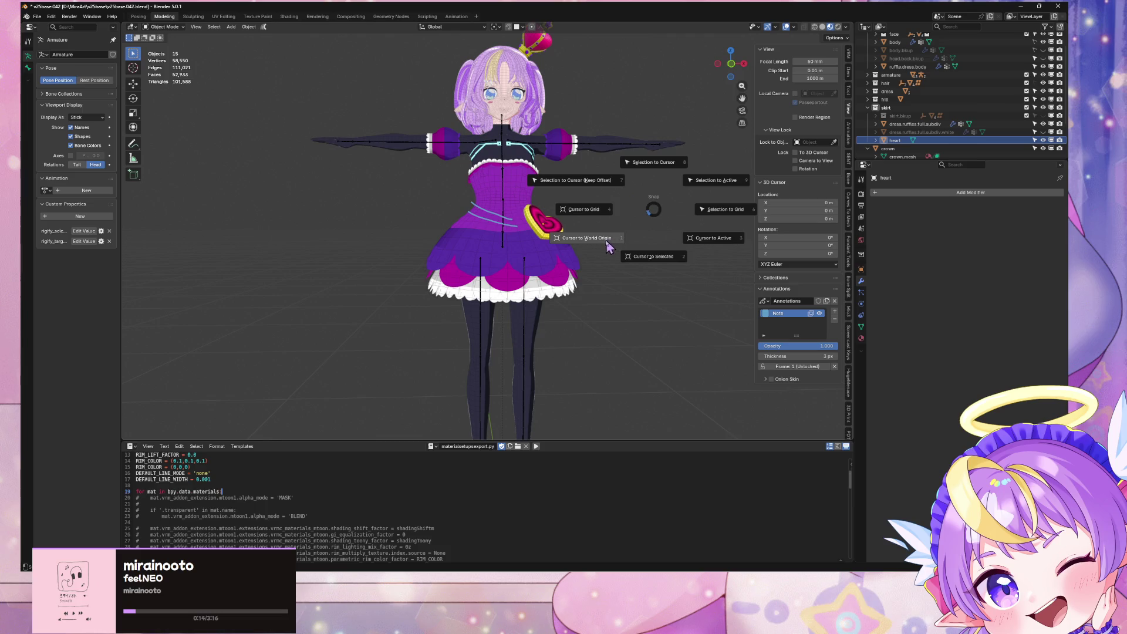
click(639, 225)
middle_drag(626, 235, 633, 259)
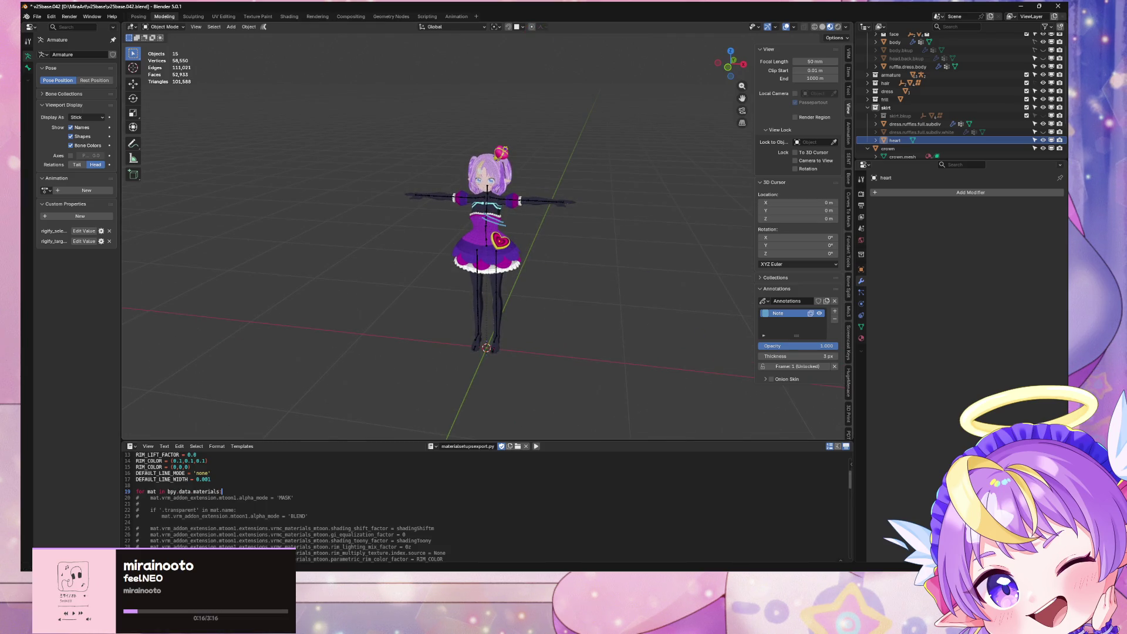
key(alt+Tab)
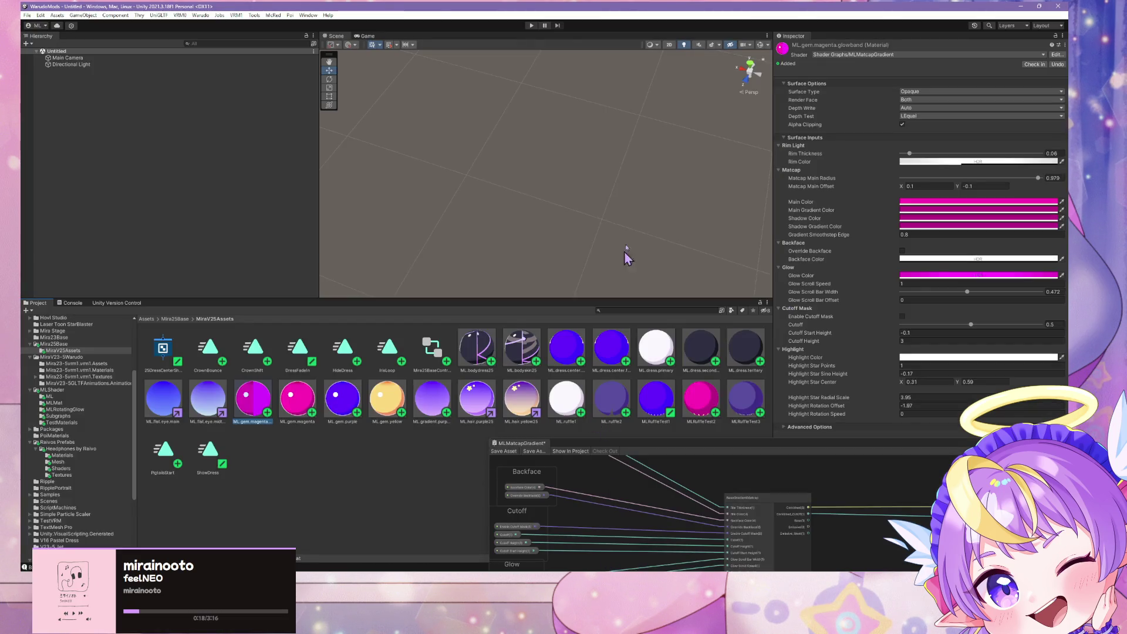
Preview the glowing magenta avatar in Warudo, close the preview, and return to Blender
key(alt+Tab)
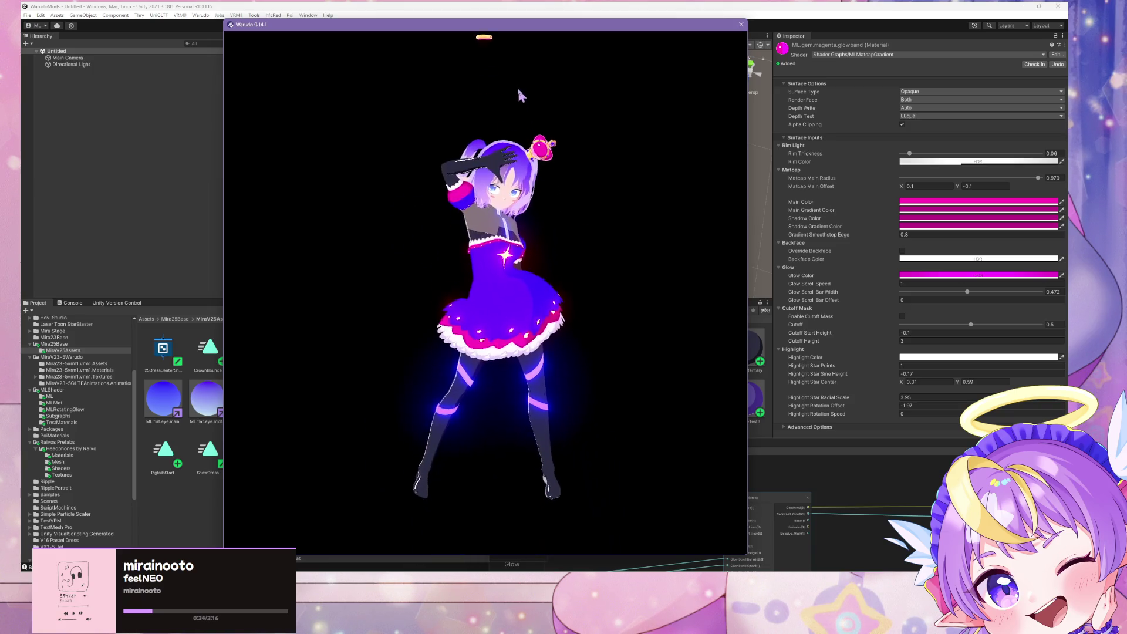
click(485, 9)
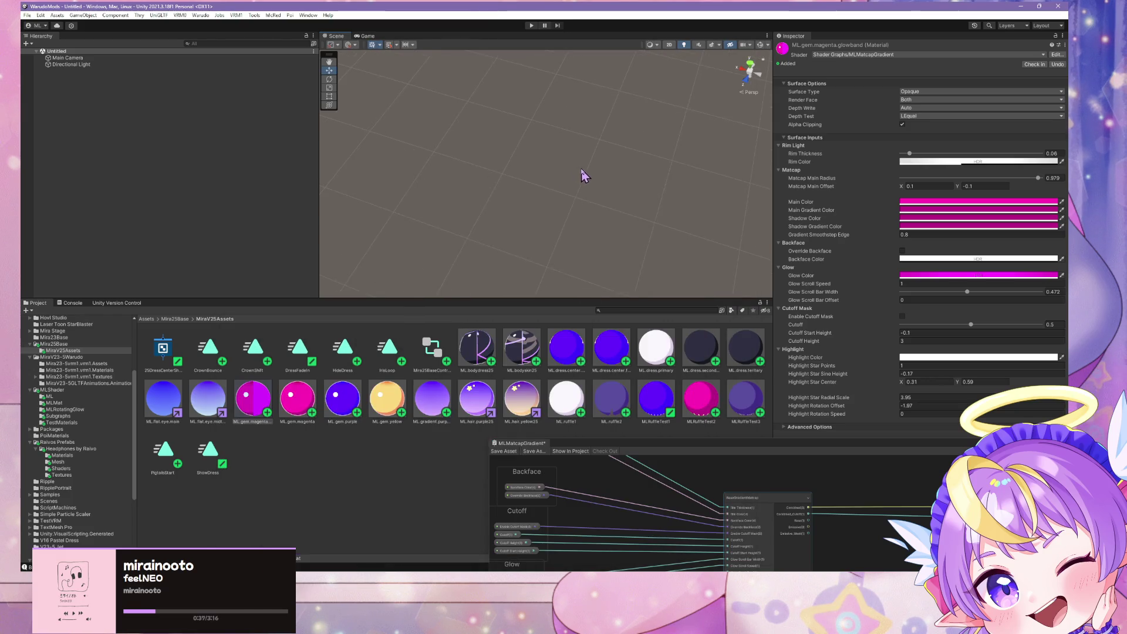
key(alt+Tab)
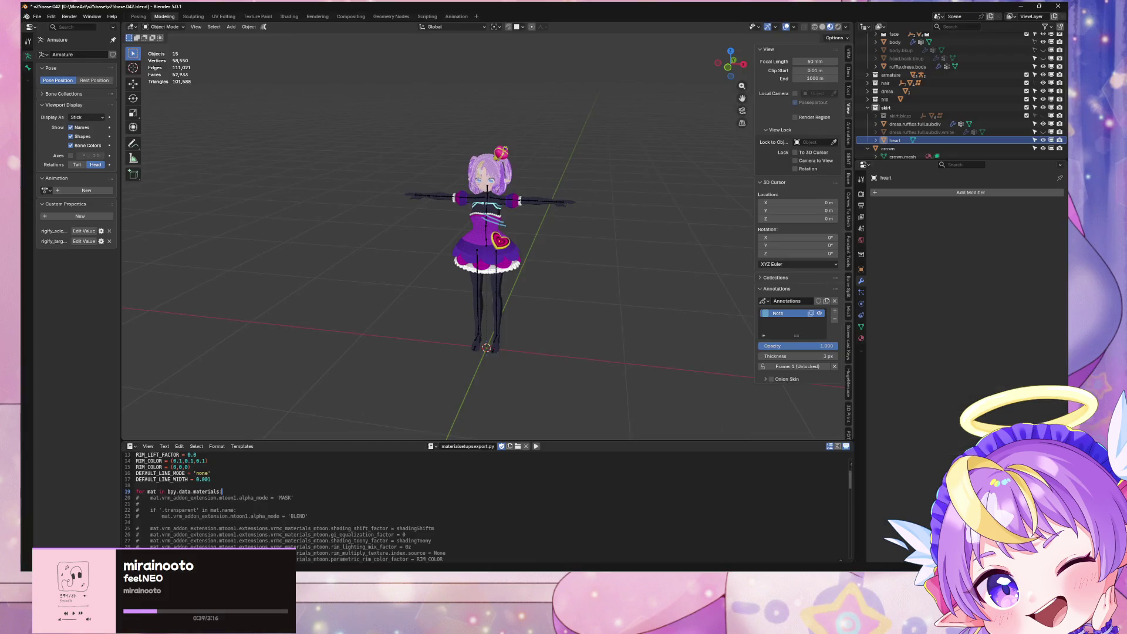
From the front view, add a 16-sided cylinder mesh at the origin
key(KP_1)
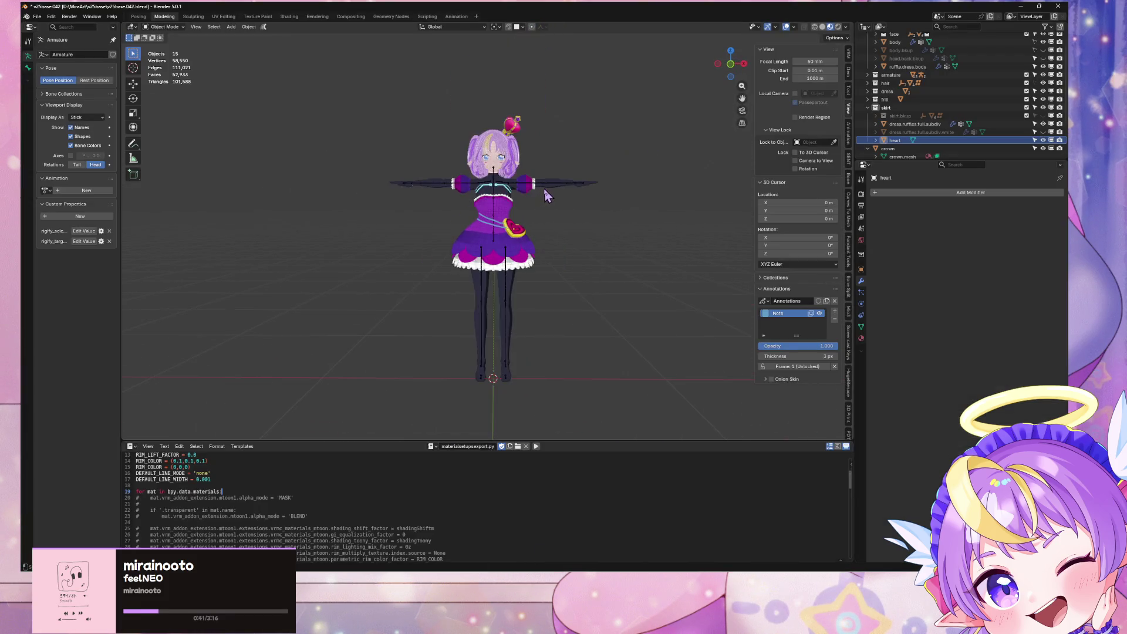
key(shift+a)
mouse_move(608, 233)
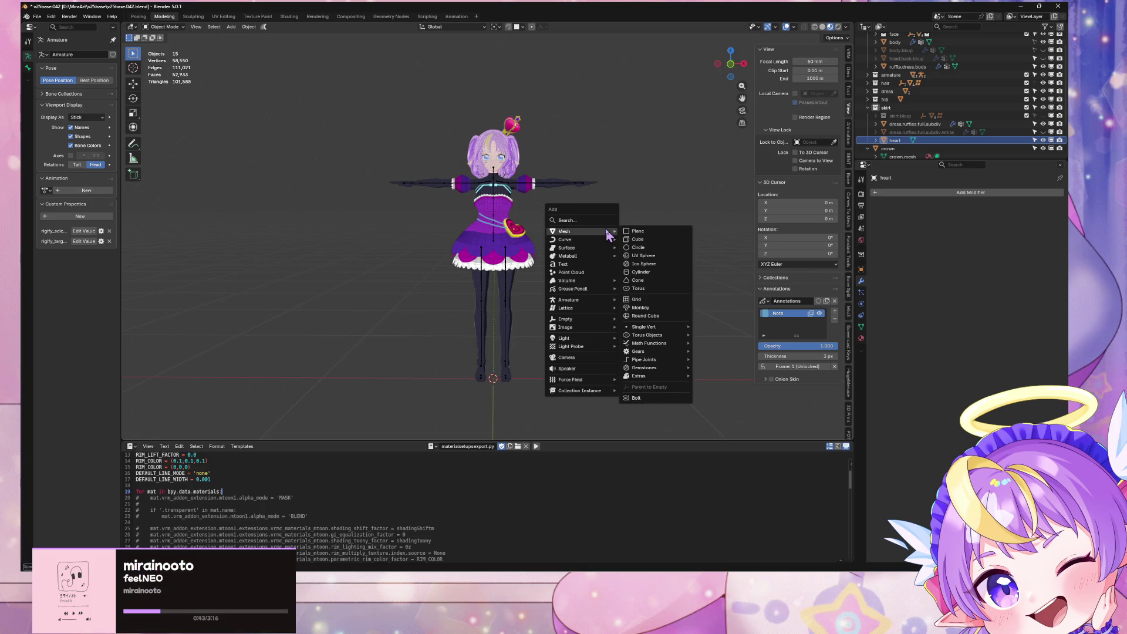
key(Return)
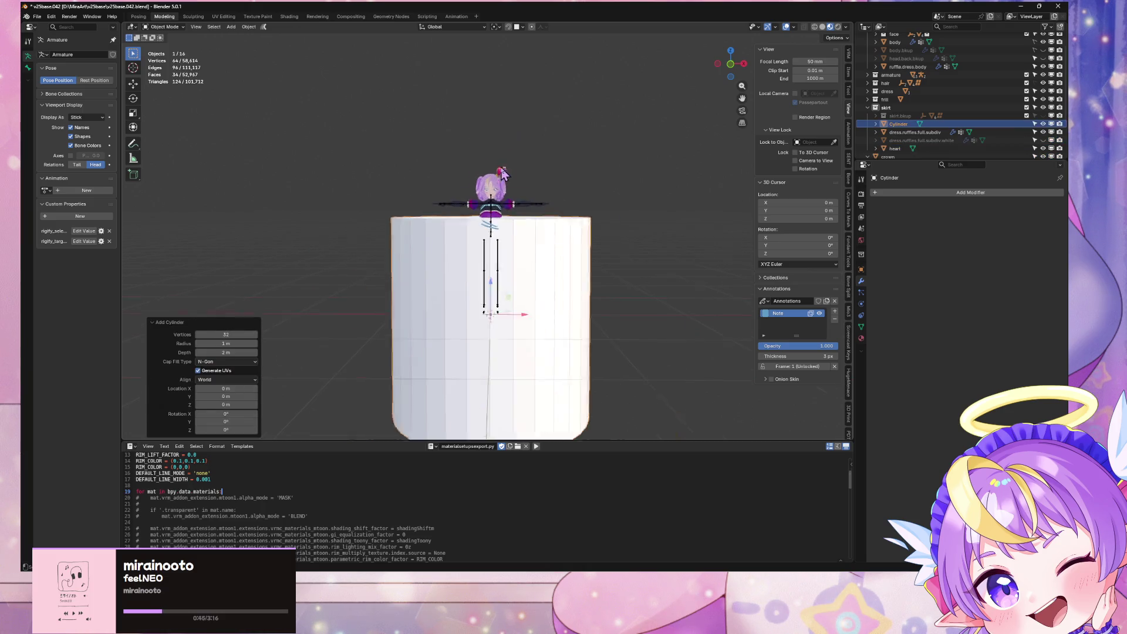
mouse_move(476, 263)
middle_down()
mouse_move(531, 297)
mouse_move(516, 249)
mouse_move(526, 282)
mouse_move(469, 310)
middle_up()
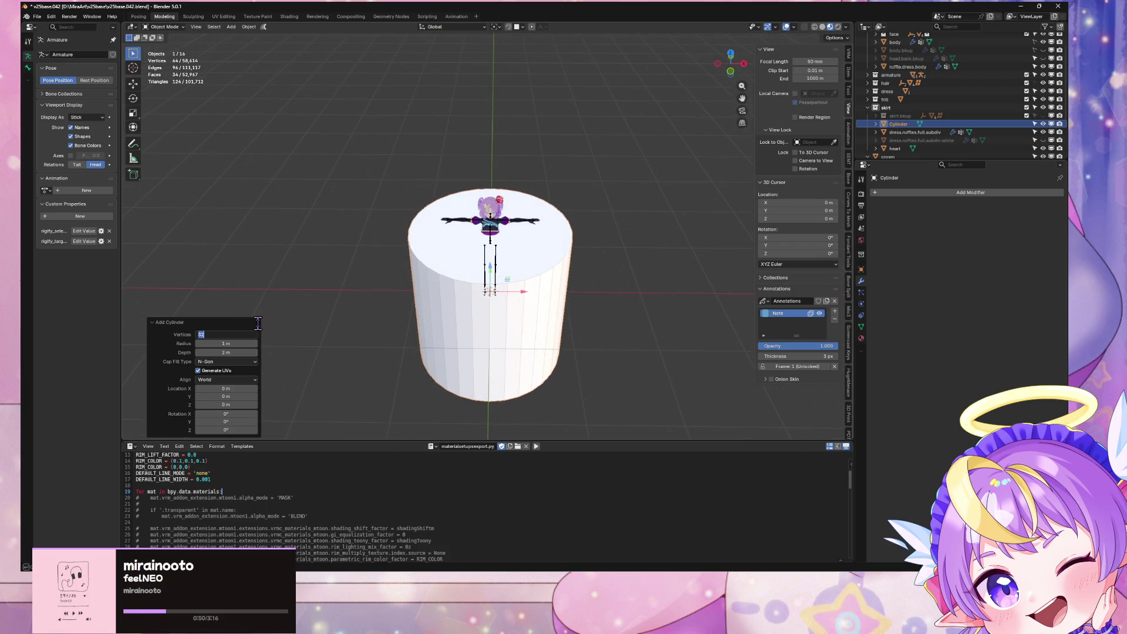
text(16)
key(Return)
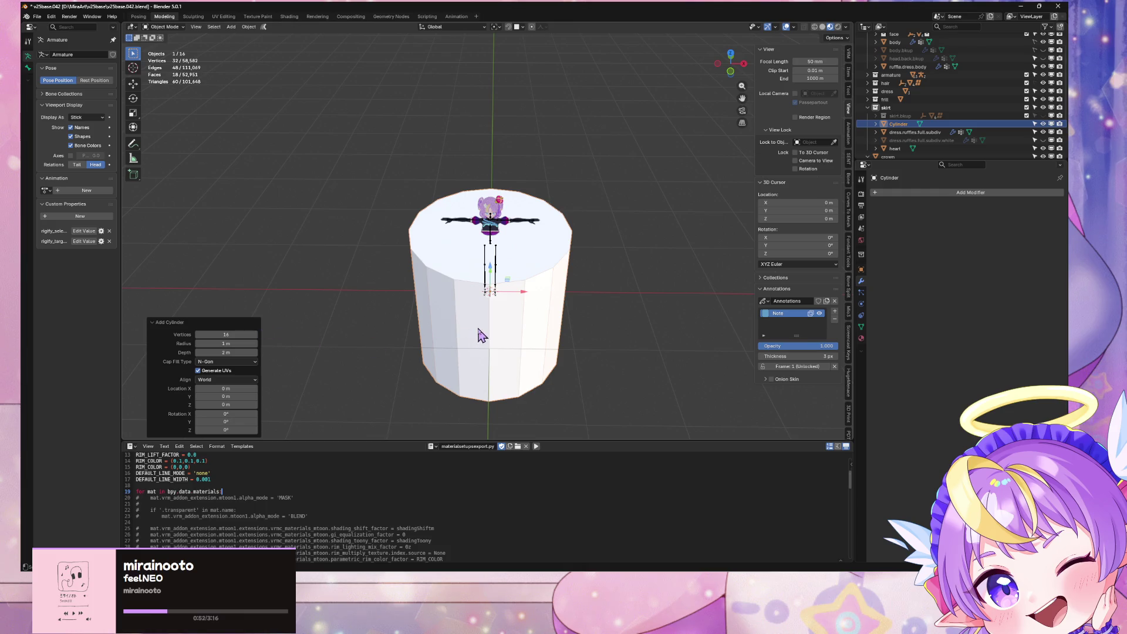
In Edit Mode, delete the cylinder's top and bottom caps and flatten it vertically into a band
key(Tab)
mouse_move(549, 317)
middle_down()
mouse_move(545, 287)
mouse_move(513, 252)
mouse_move(530, 258)
mouse_move(511, 272)
mouse_move(533, 304)
mouse_move(581, 282)
mouse_move(571, 289)
middle_up()
key(x)
click(510, 356)
key(a)
key(s)
key(z)
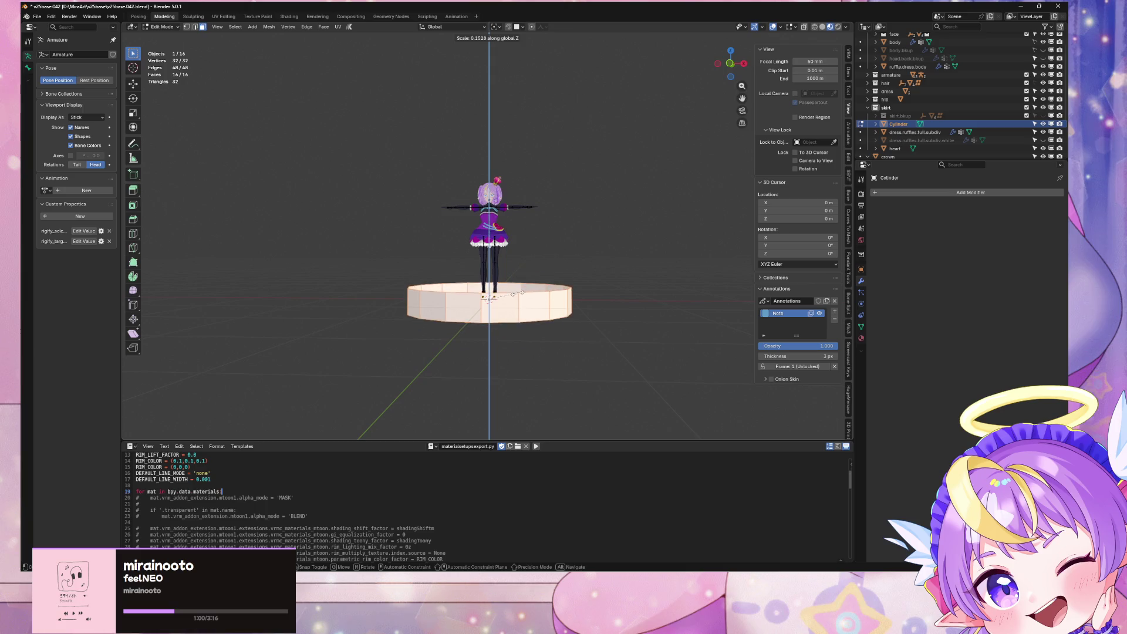
click(516, 292)
In front orthographic view, shrink the ring and raise it up around the waist
middle_drag(517, 292, 587, 253)
scroll(617, 227, up, 3)
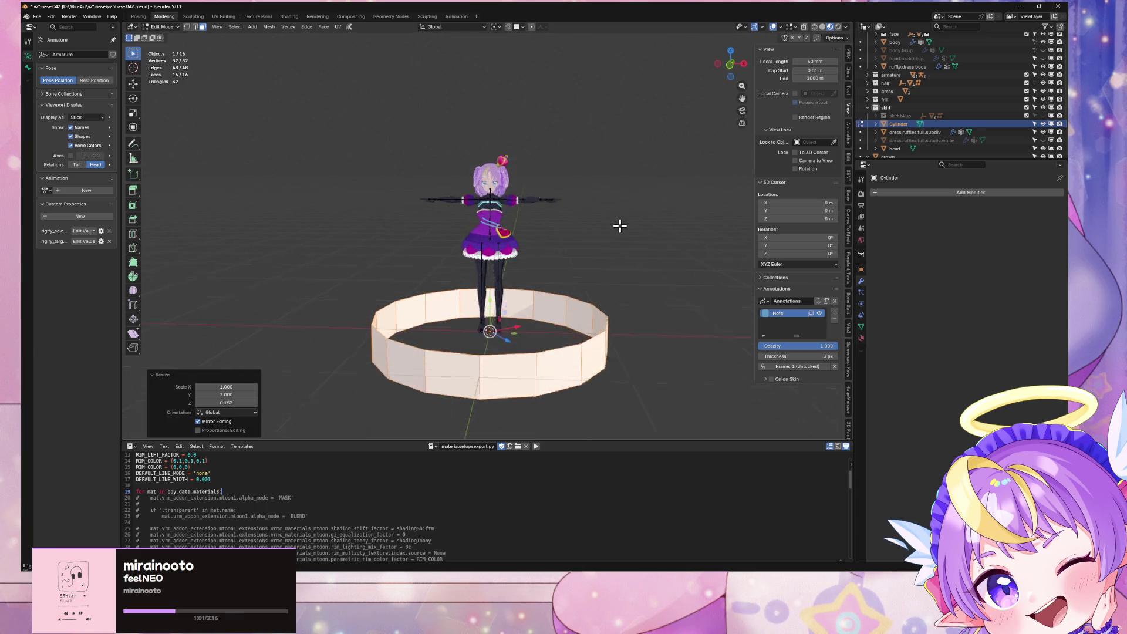
click(732, 68)
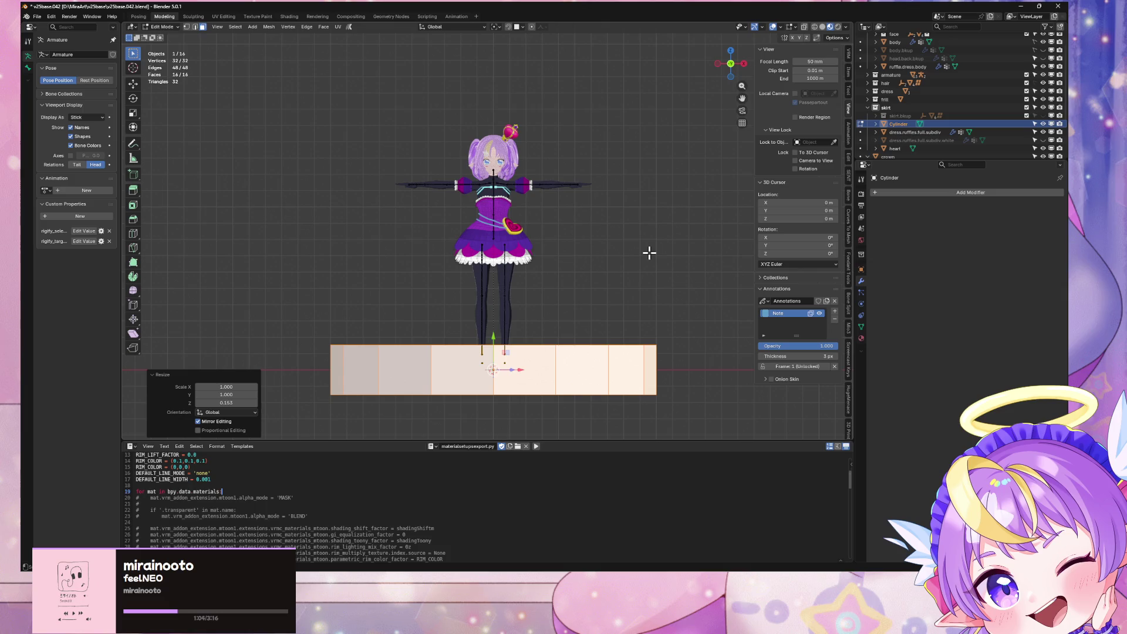
key(s)
click(564, 310)
key(g)
key(z)
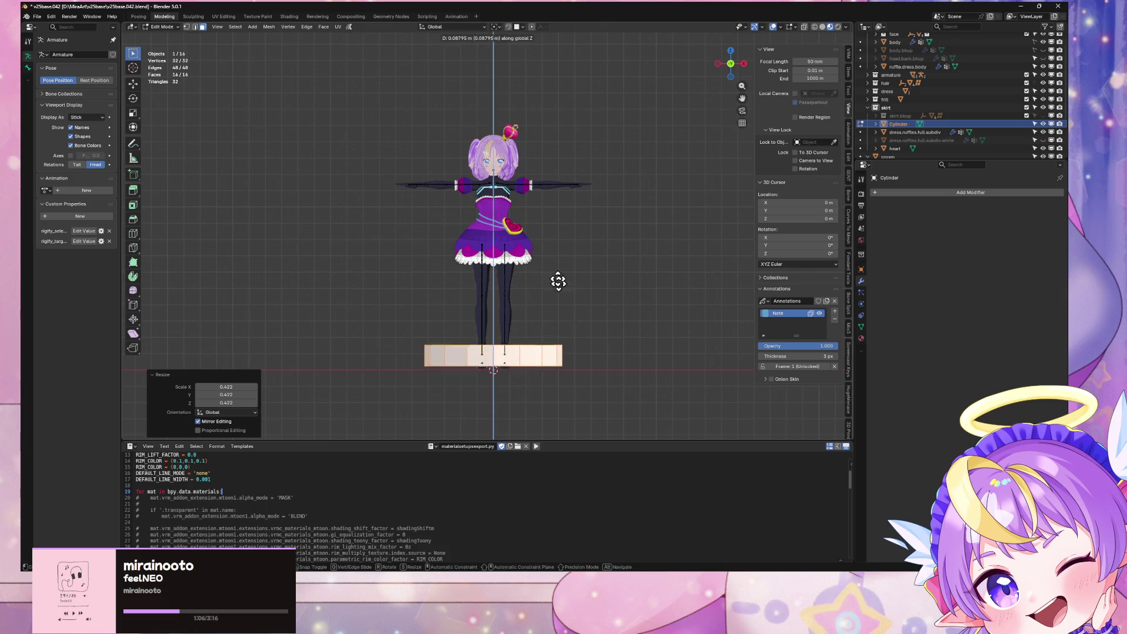
click(562, 169)
Narrow the band's height, shrink it to fit the waist, and leave Edit Mode
scroll(572, 226, up, 7)
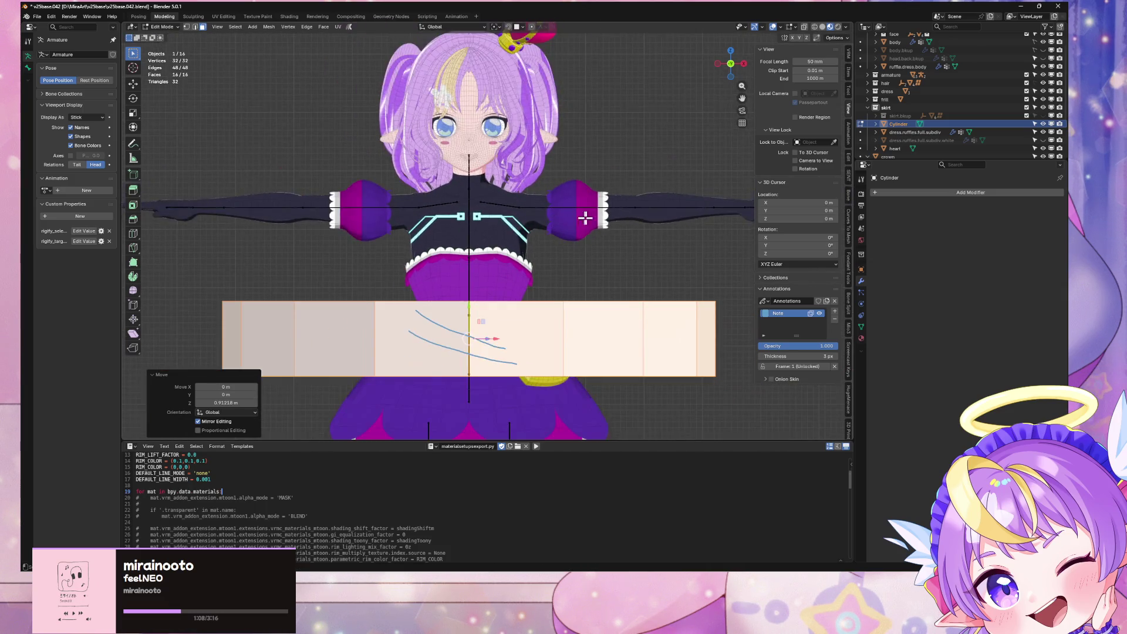
key(s)
key(z)
click(601, 295)
key(s)
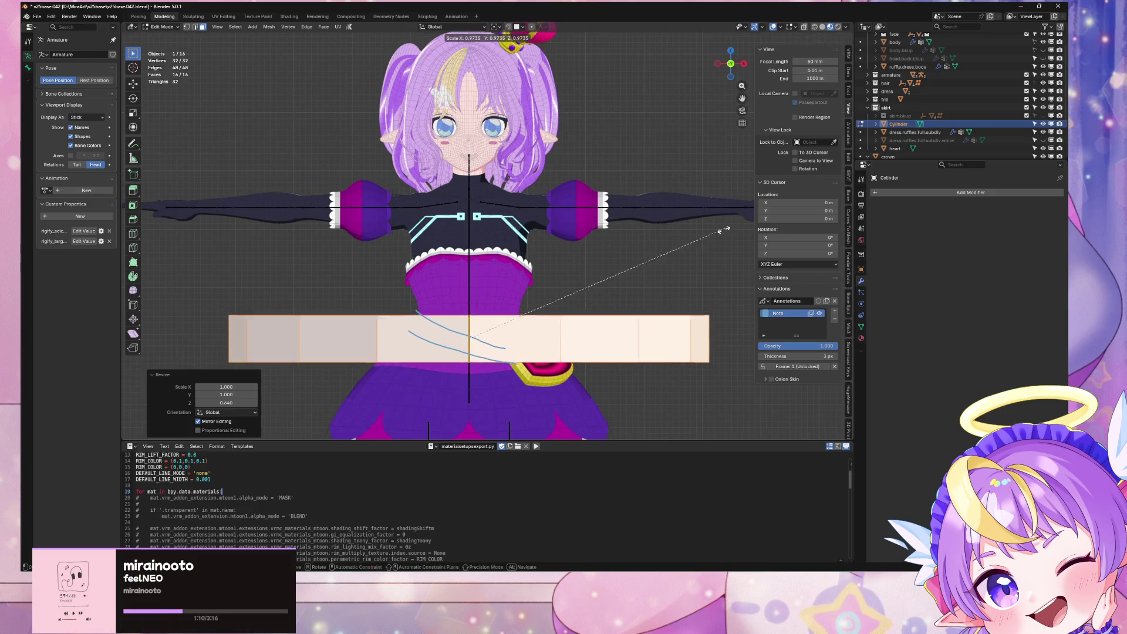
click(651, 253)
mouse_move(651, 254)
middle_down()
mouse_move(624, 297)
mouse_move(621, 141)
mouse_move(616, 170)
middle_up()
key(Tab)
Smooth the ring with a Subdivision Surface modifier, then browse the deform modifiers
scroll(615, 160, down, 4)
scroll(684, 169, up, 2)
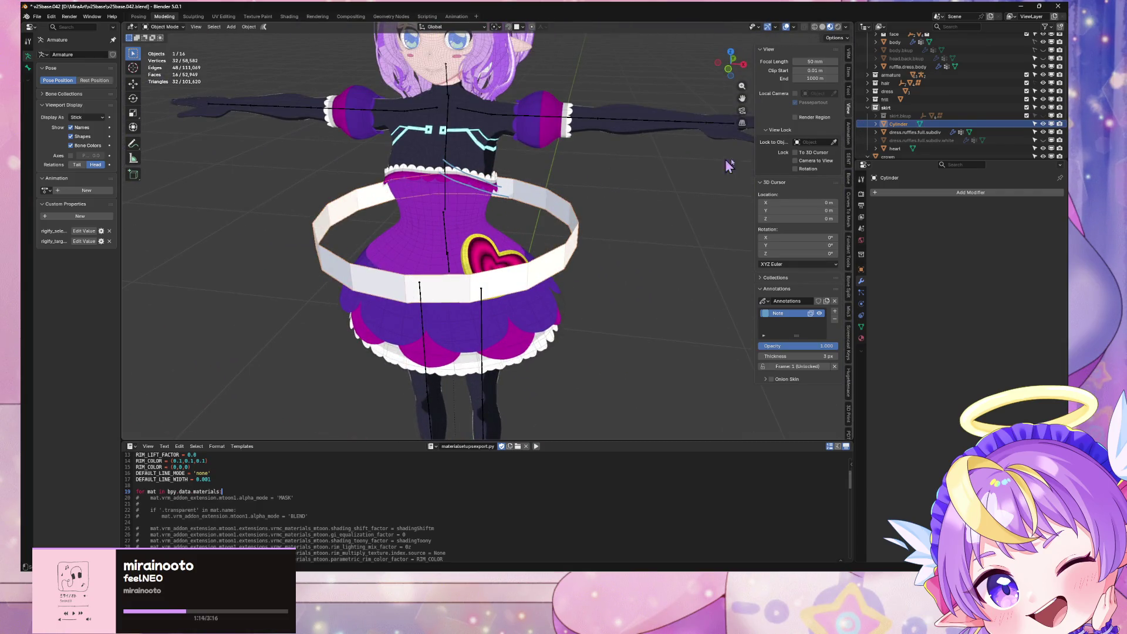
click(907, 197)
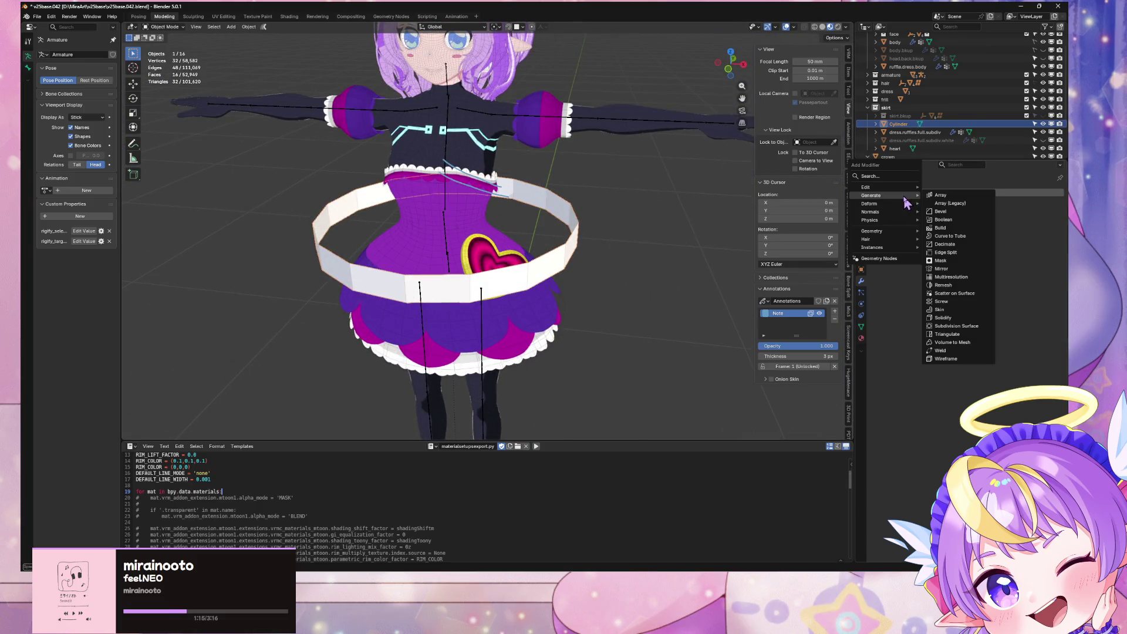
click(960, 327)
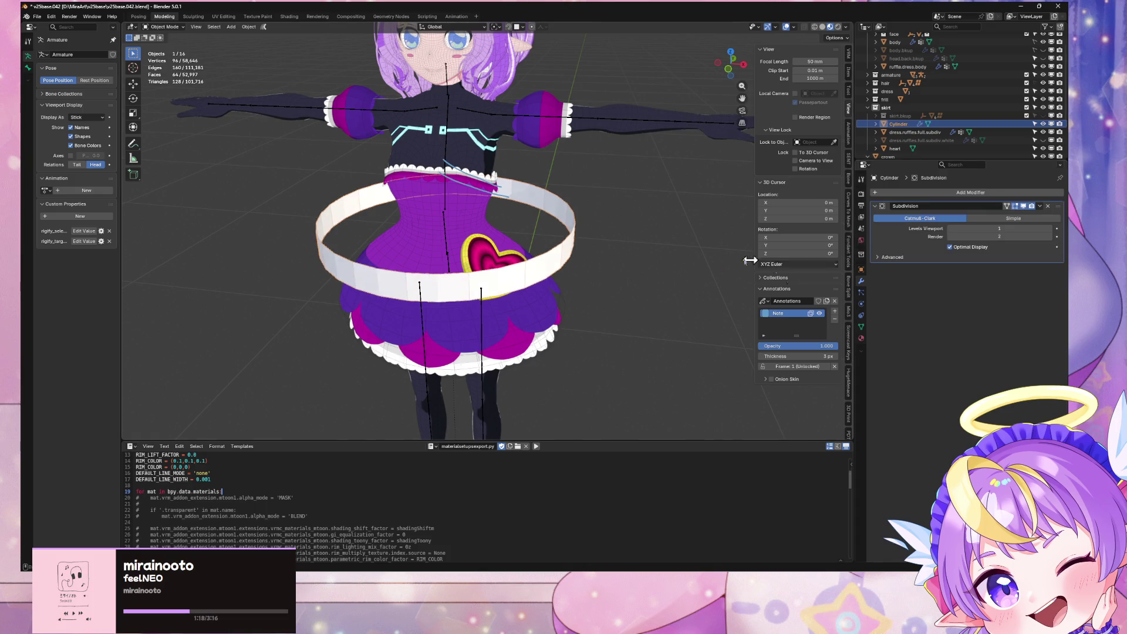
middle_drag(666, 232, 656, 220)
click(931, 194)
mouse_move(927, 203)
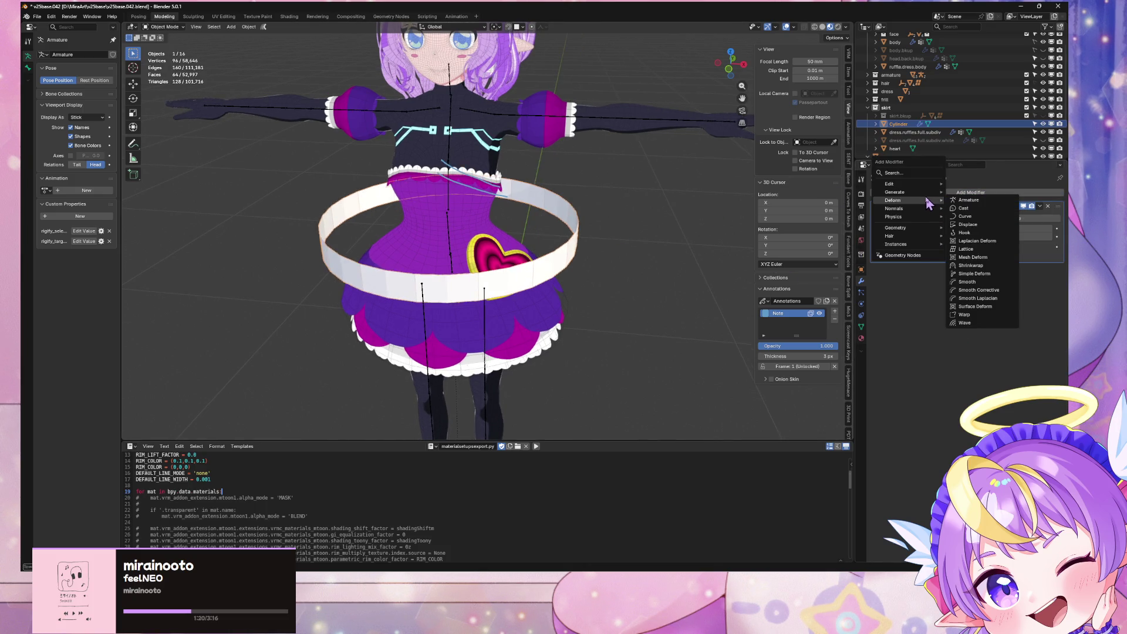